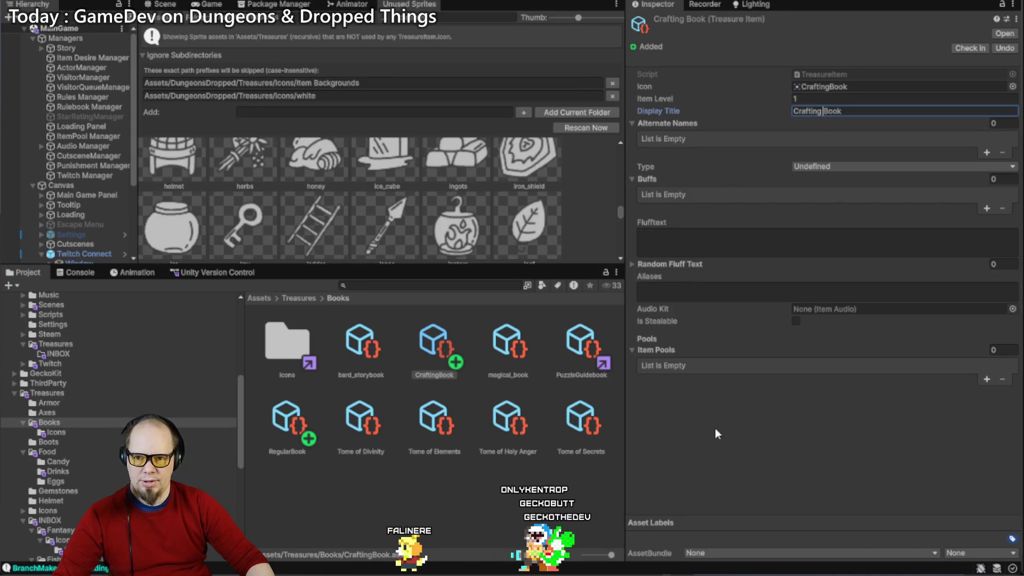
# Step: Set Crafting Book's type to Book, compare the other book items, and run Populate Item Pools
pyautogui.click(802, 166)
pyautogui.click(845, 385)
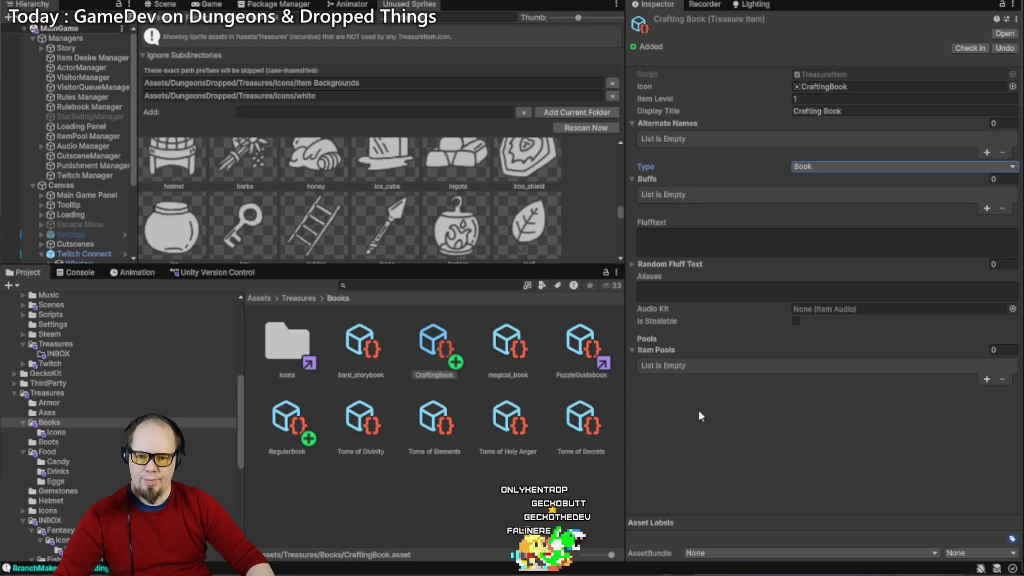
pyautogui.click(523, 347)
pyautogui.click(571, 335)
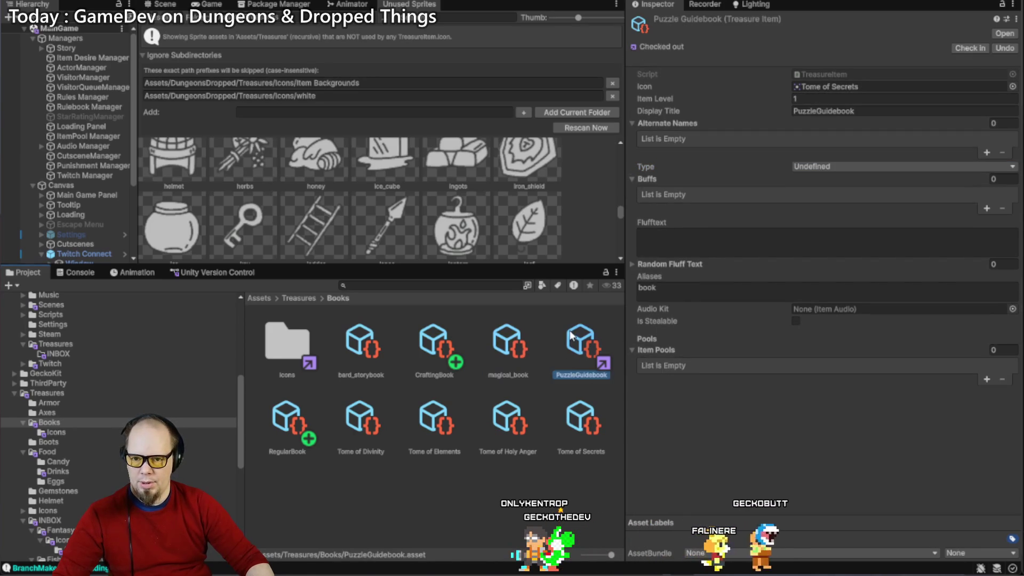
pyautogui.click(462, 336)
pyautogui.click(283, 428)
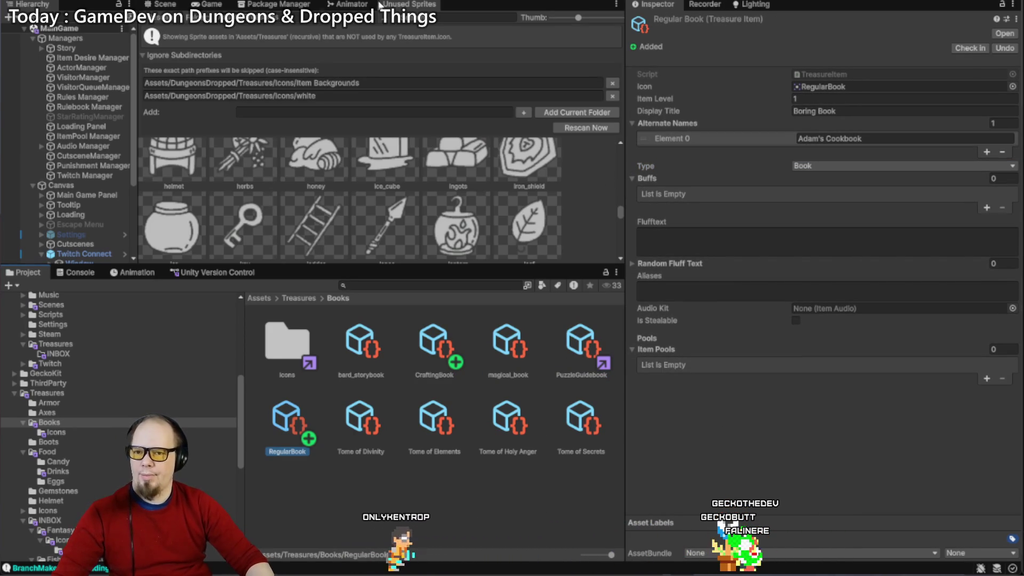
pyautogui.click(264, 39)
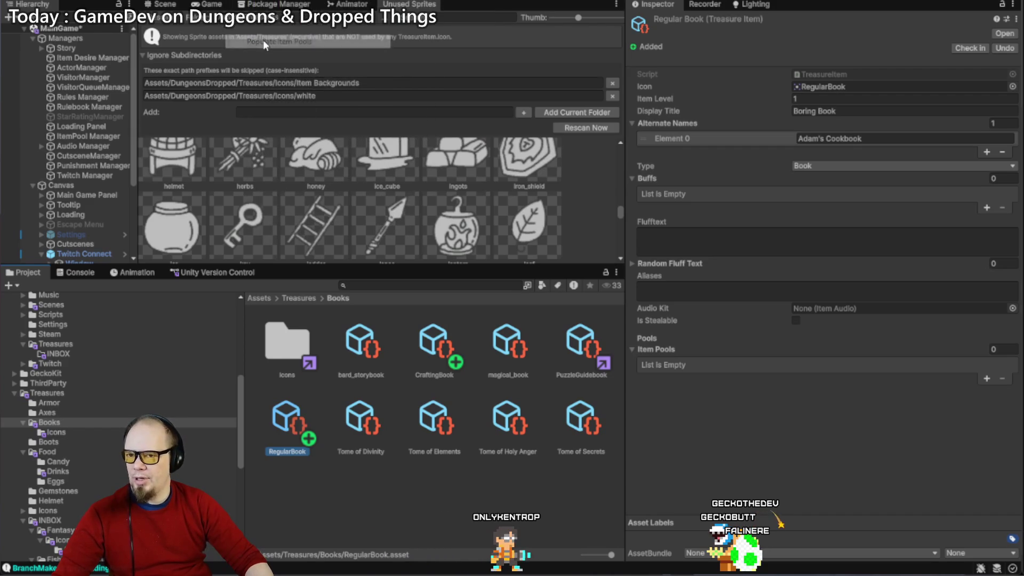
# Step: Enlarge the Unused Sprites panel to nine columns and rescan for unused sprites
pyautogui.moveTo(459, 265); pyautogui.dragTo(459, 474)
pyautogui.moveTo(624, 342); pyautogui.dragTo(883, 335)
pyautogui.moveTo(885, 434); pyautogui.dragTo(889, 430)
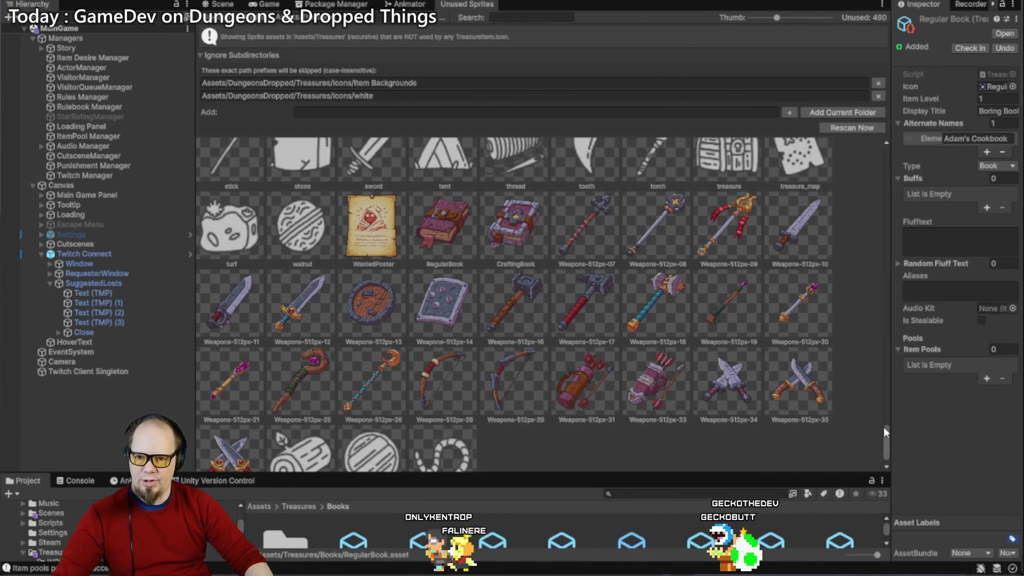
pyautogui.click(851, 129)
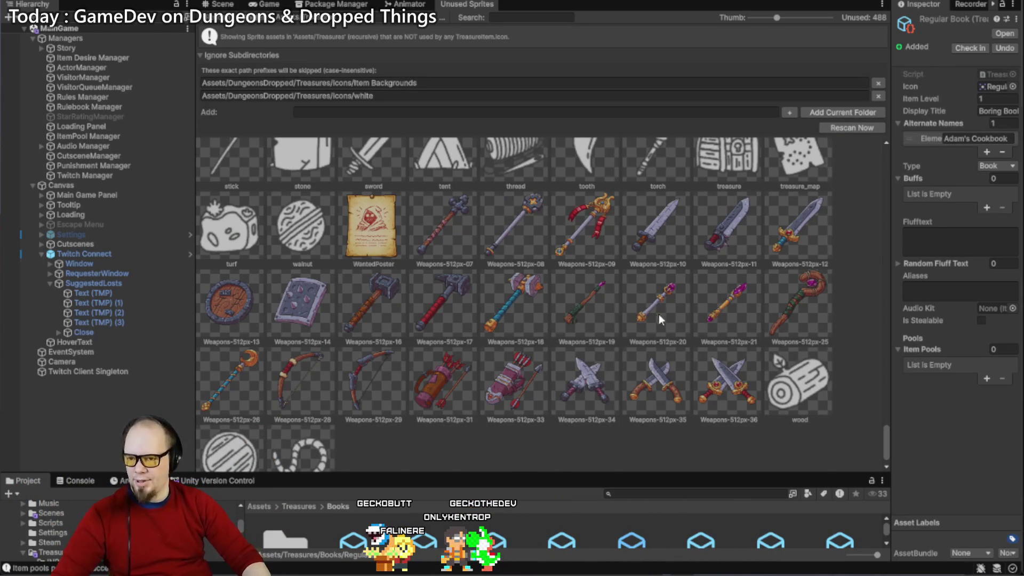
# Step: Scroll through the 488 unused sprites and select the food platter sprite to locate its asset
pyautogui.scroll(5, 645, 316)
pyautogui.moveTo(885, 414)
pyautogui.mouseDown()
pyautogui.moveTo(859, 300)
pyautogui.moveTo(857, 319)
pyautogui.moveTo(858, 151)
pyautogui.mouseUp()
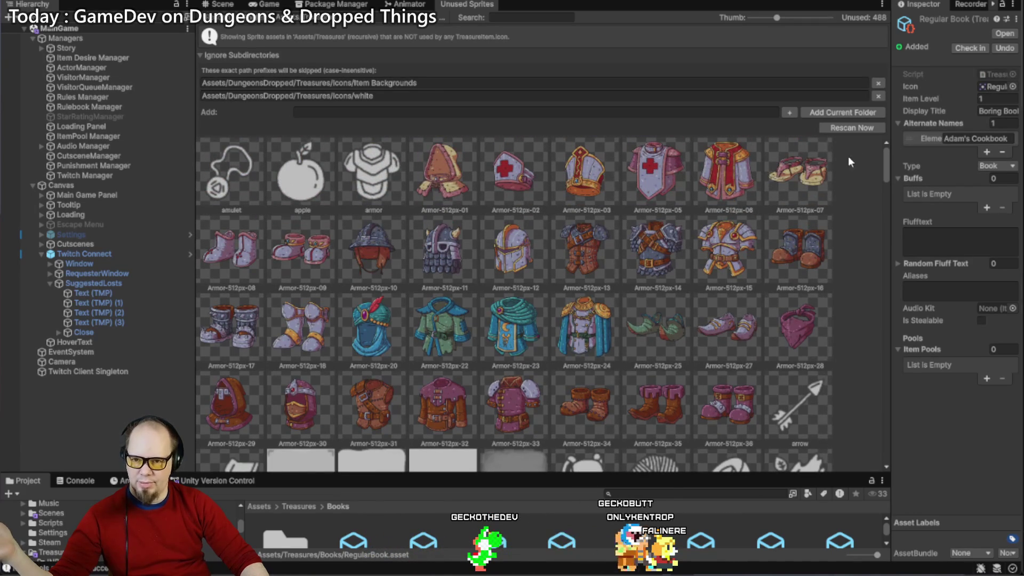
pyautogui.moveTo(886, 171)
pyautogui.mouseDown()
pyautogui.moveTo(881, 211)
pyautogui.moveTo(879, 202)
pyautogui.mouseUp()
pyautogui.scroll(1, 879, 202)
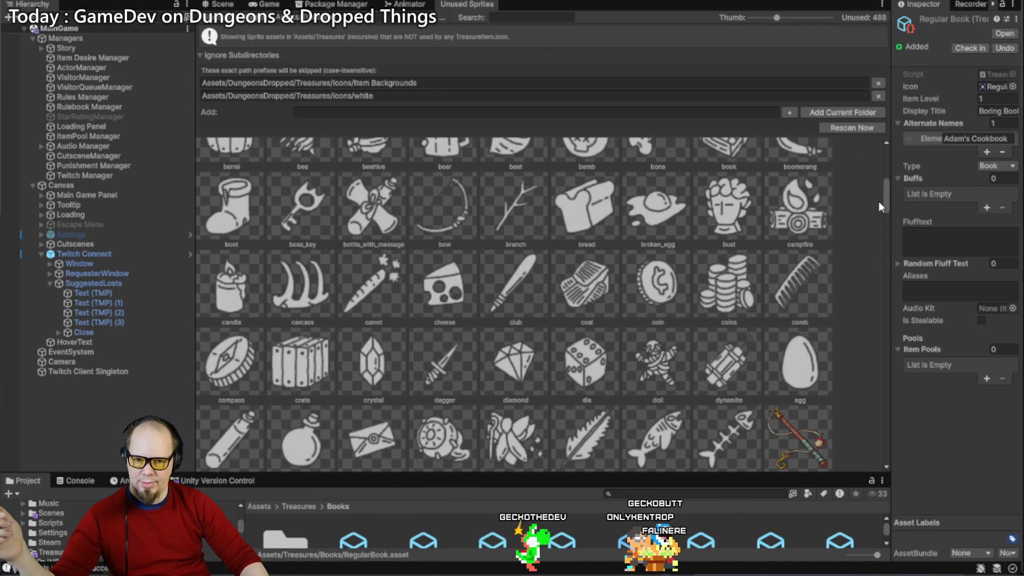
pyautogui.scroll(3, 878, 201)
pyautogui.moveTo(879, 193); pyautogui.dragTo(880, 168)
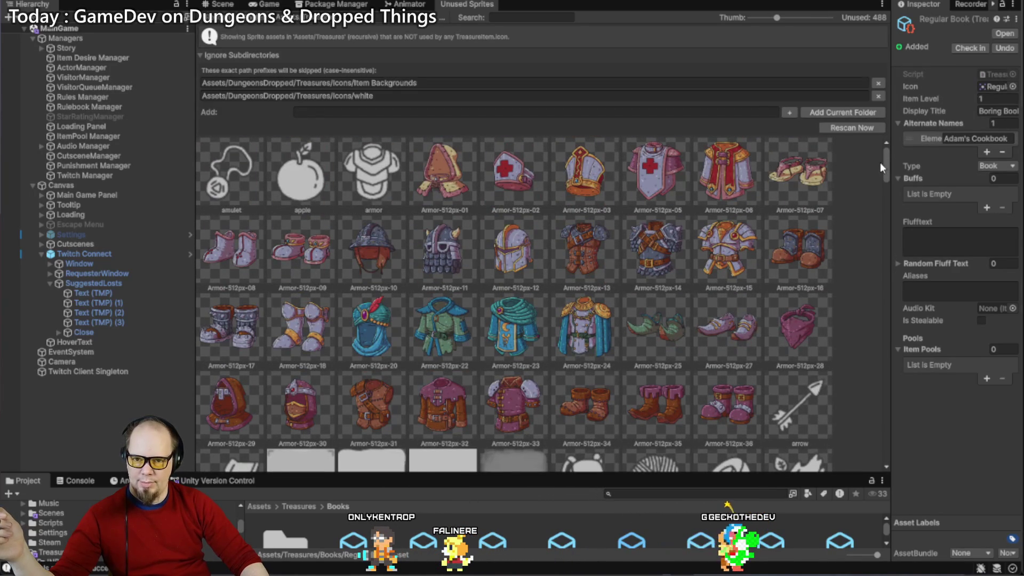
pyautogui.scroll(-2, 883, 163)
pyautogui.scroll(2, 883, 163)
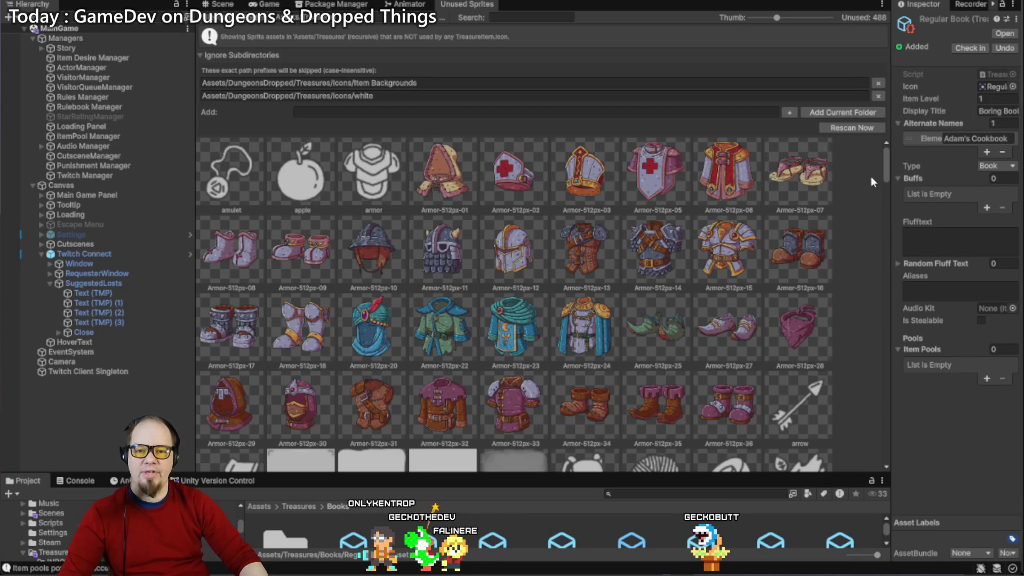
pyautogui.moveTo(885, 166); pyautogui.dragTo(884, 283)
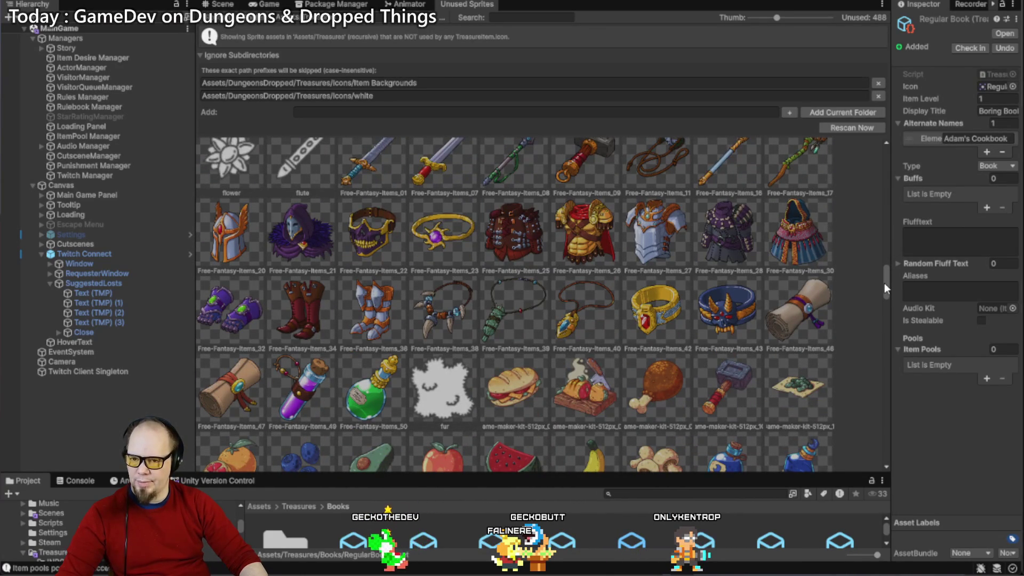
pyautogui.moveTo(885, 282); pyautogui.dragTo(887, 292)
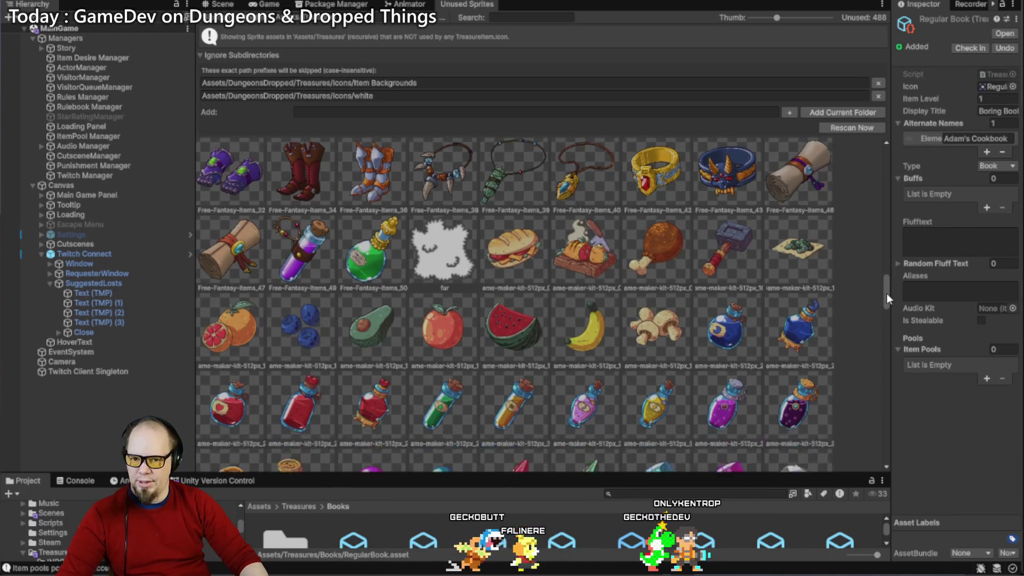
pyautogui.click(591, 238)
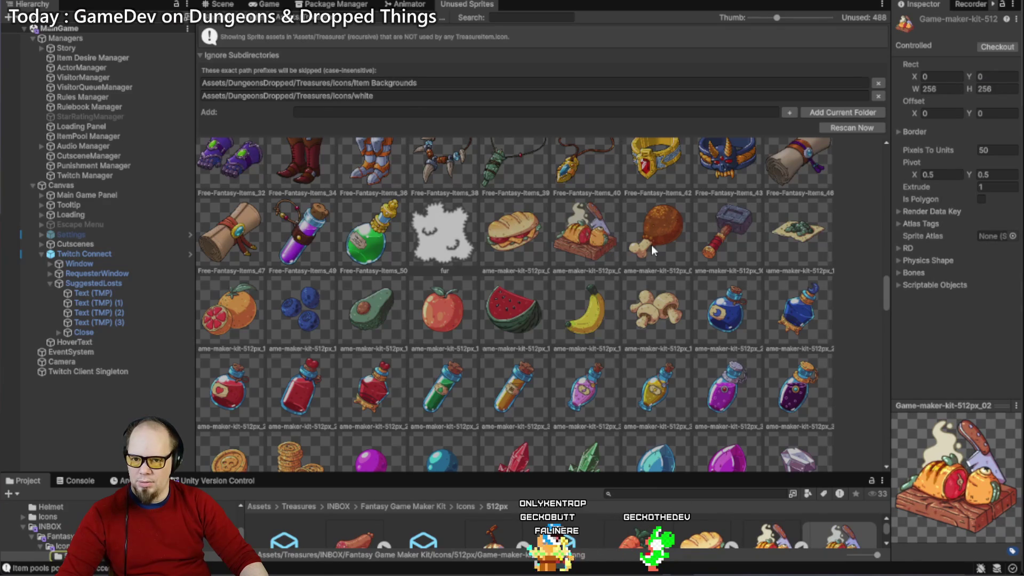
# Step: Rename the sandwich sprite Game-maker-kit-512px_01 to Sandwich
pyautogui.click(507, 241)
pyautogui.moveTo(679, 475); pyautogui.dragTo(679, 326)
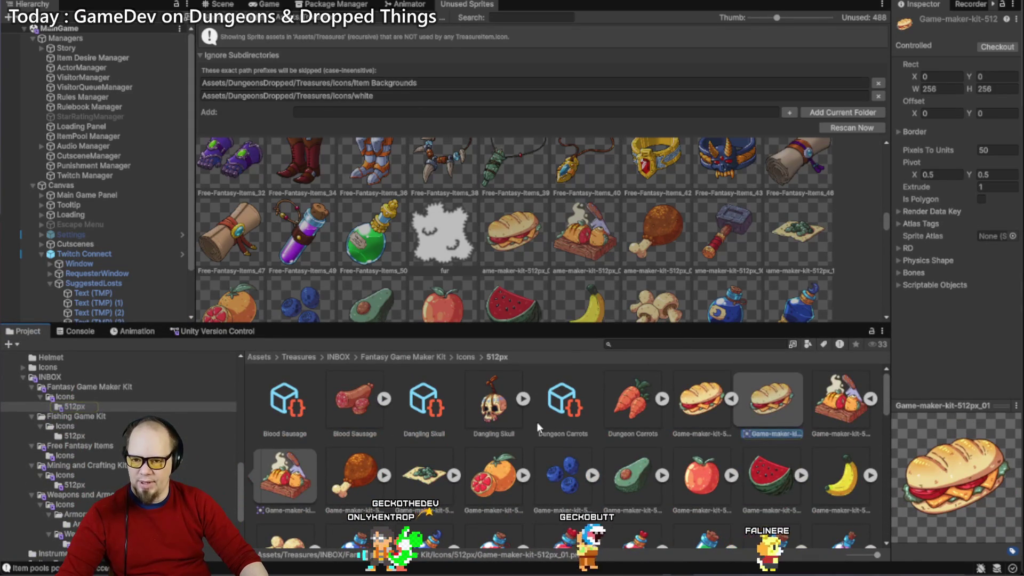
pyautogui.click(705, 427)
pyautogui.click(705, 432)
pyautogui.write('San')
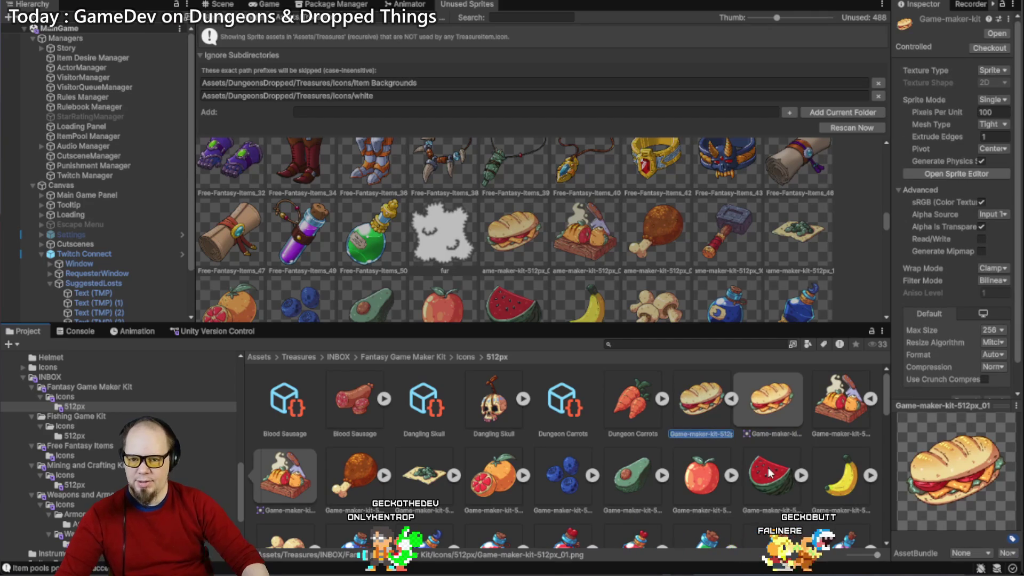
pyautogui.write('dwich')
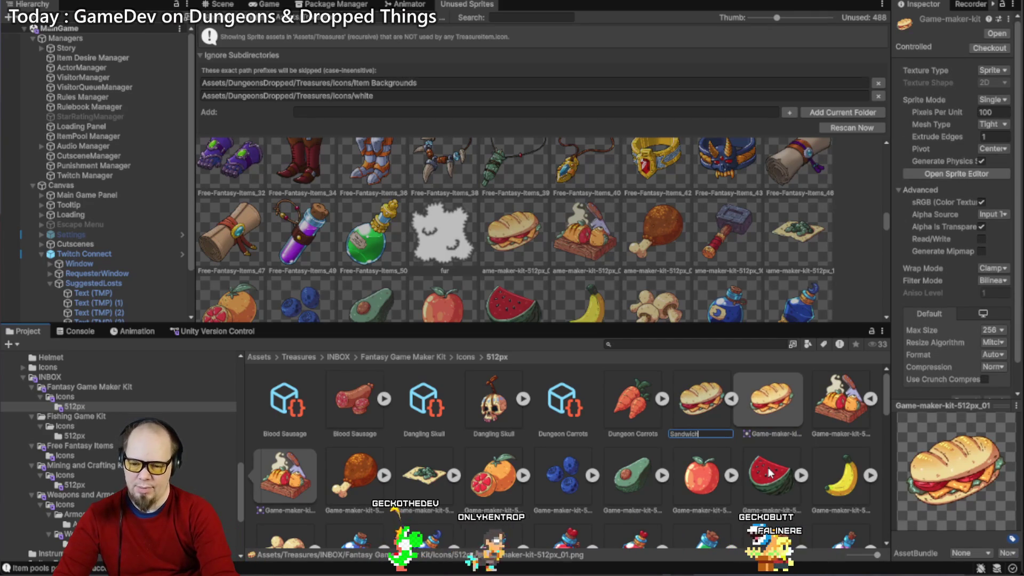
pyautogui.press('Return')
# Step: Create a Sandwich treasure item from the sprite
pyautogui.rightClick(697, 450)
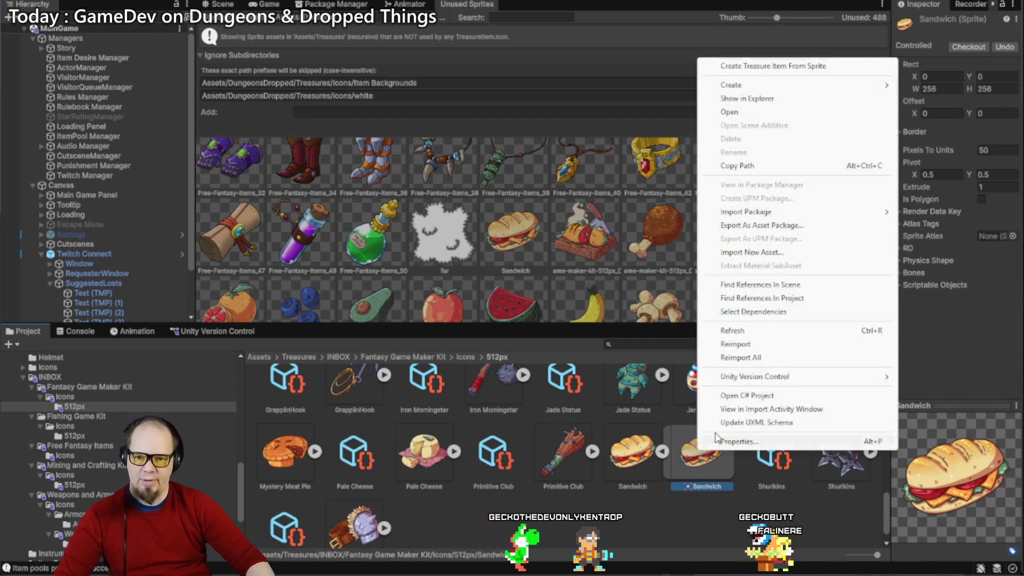
pyautogui.click(780, 66)
pyautogui.click(780, 66)
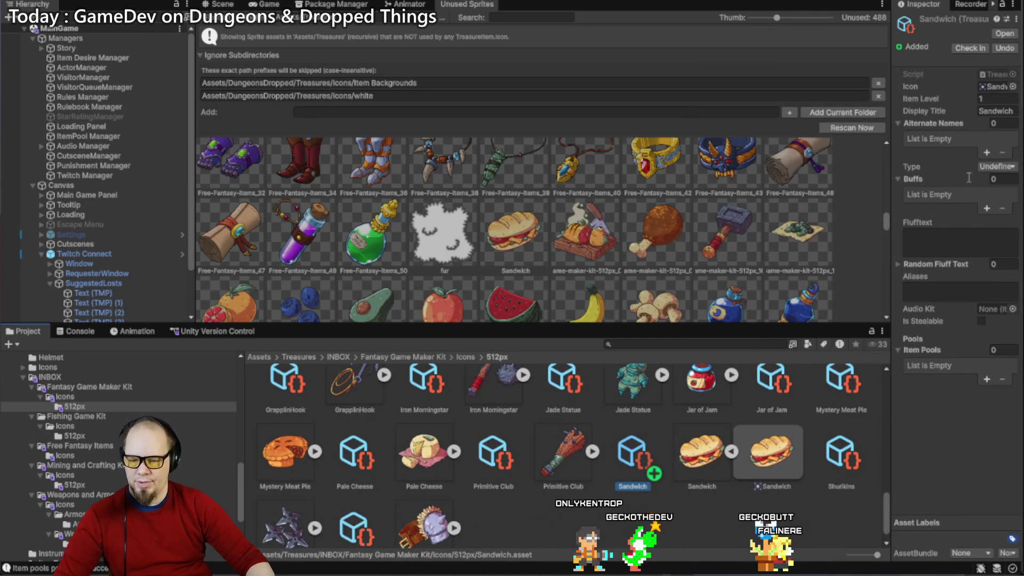
pyautogui.moveTo(895, 142); pyautogui.dragTo(704, 143)
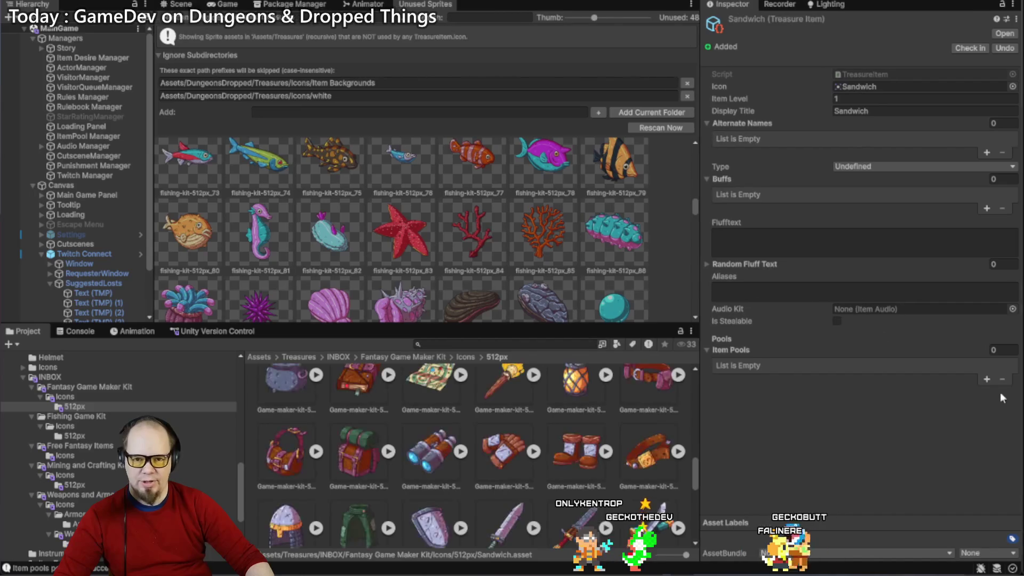
# Step: Add the foodanddrink item pool and the alias 'food sandwich' to the Sandwich item
pyautogui.click(986, 379)
pyautogui.click(966, 365)
pyautogui.write('foodanddrink')
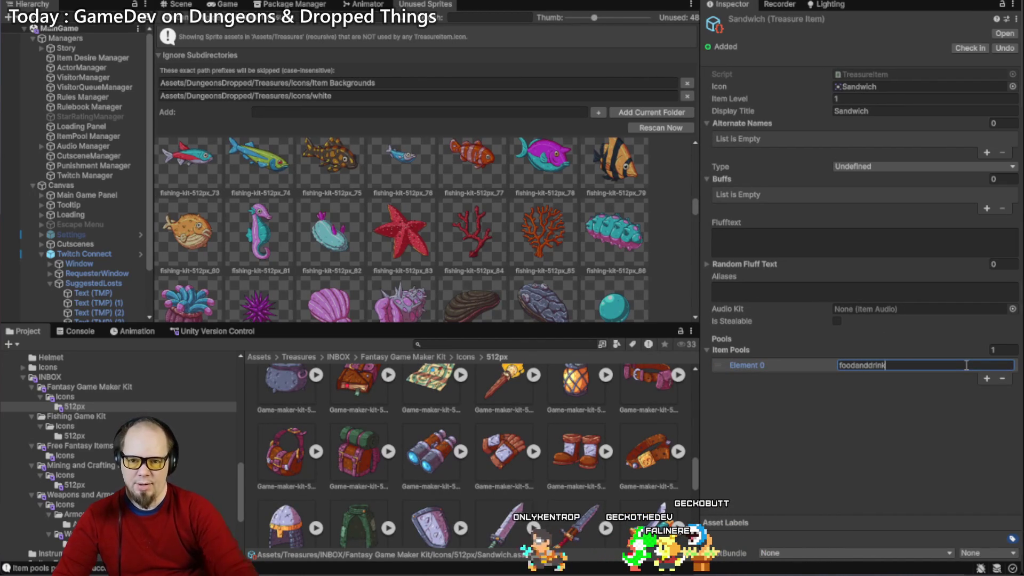
pyautogui.click(919, 292)
pyautogui.write('food sandwich')
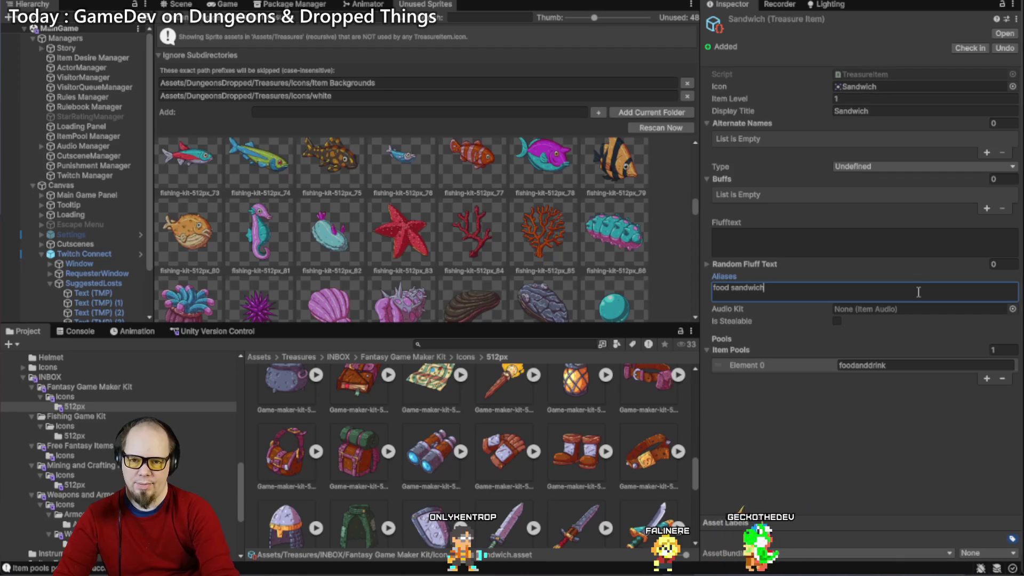
pyautogui.click(802, 422)
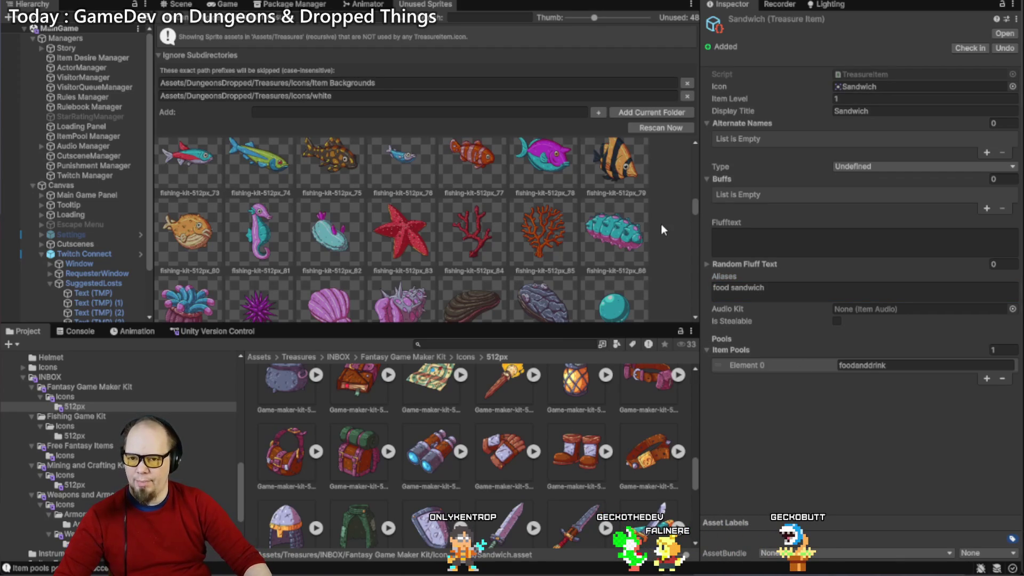
# Step: Set the Sandwich item's type to Food
pyautogui.click(725, 179)
pyautogui.click(863, 168)
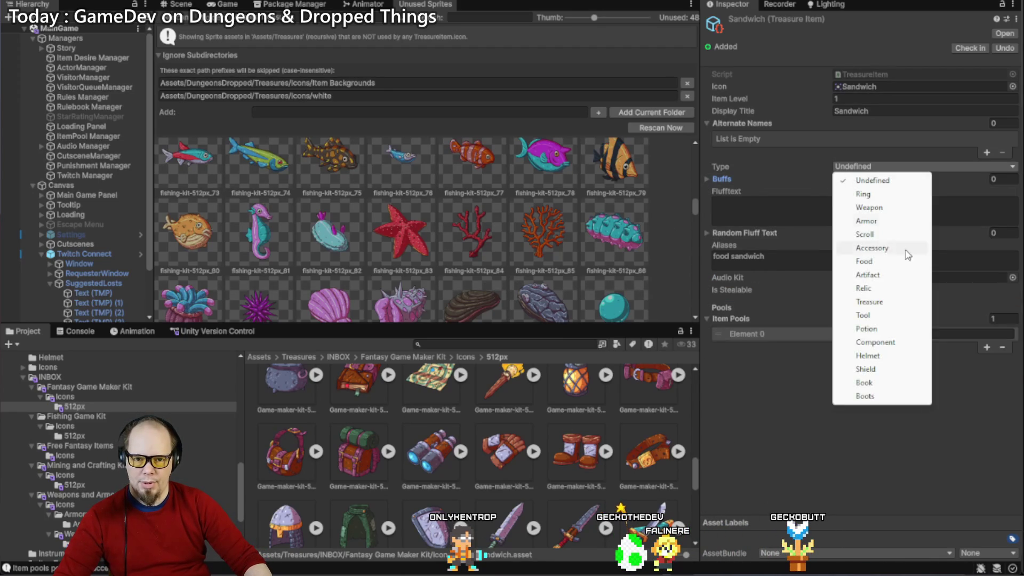
pyautogui.click(896, 264)
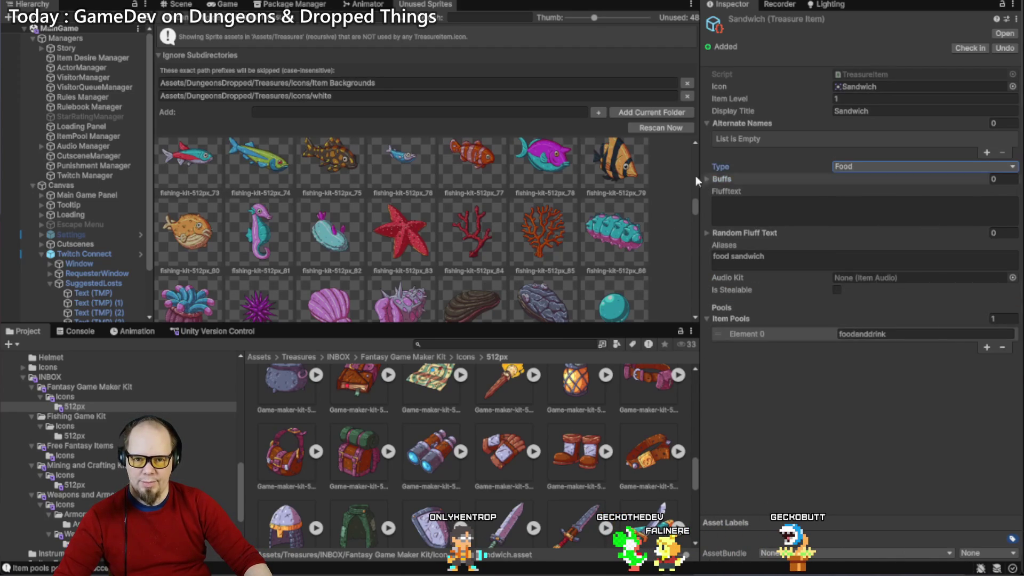
pyautogui.moveTo(688, 324); pyautogui.dragTo(688, 445)
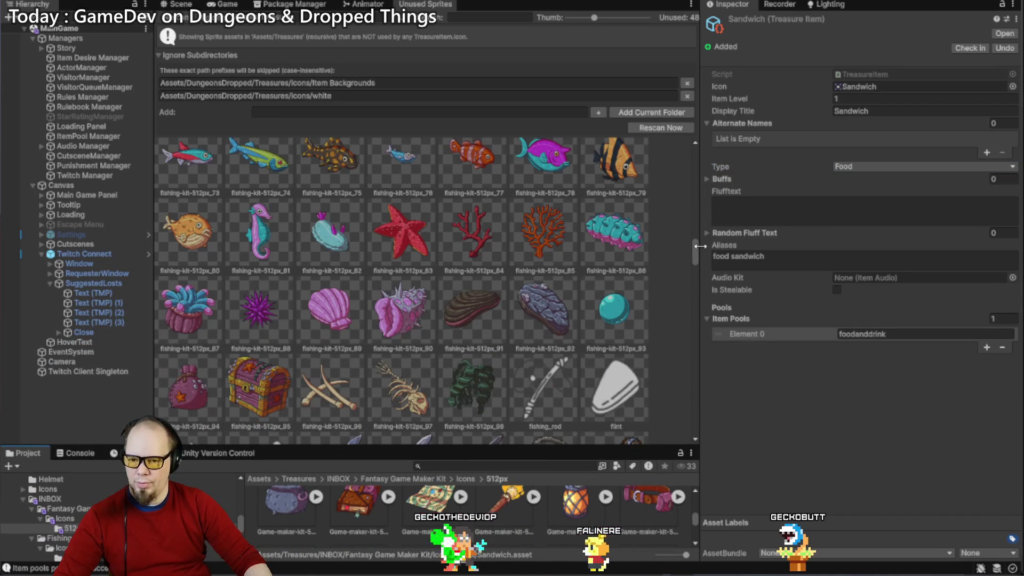
pyautogui.moveTo(694, 249)
pyautogui.mouseDown()
pyautogui.moveTo(694, 239)
pyautogui.moveTo(694, 249)
pyautogui.mouseUp()
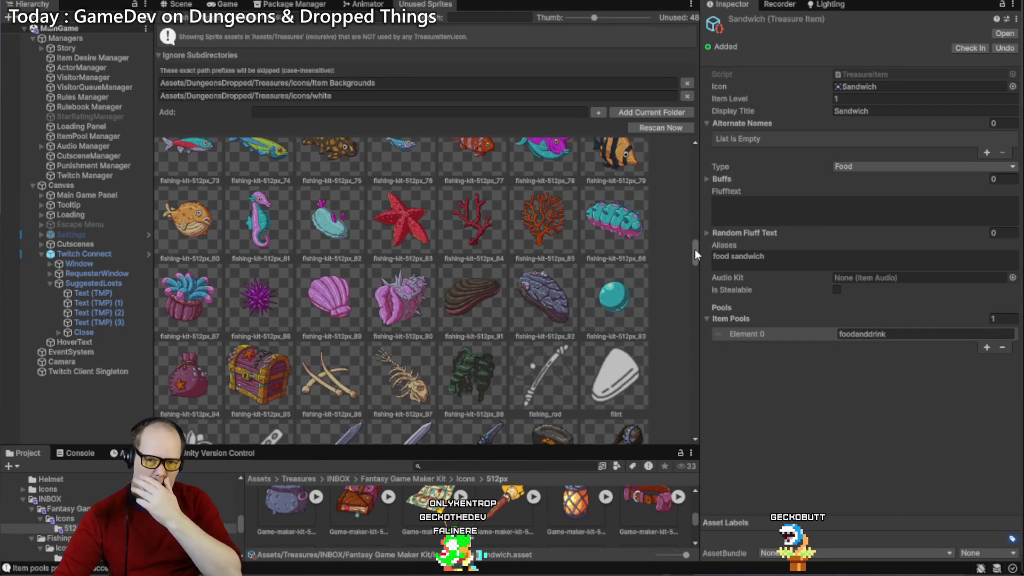
# Step: Rename the blue sea creature sprite to BlueGub
pyautogui.click(632, 232)
pyautogui.moveTo(569, 446)
pyautogui.mouseDown()
pyautogui.moveTo(534, 421)
pyautogui.moveTo(507, 262)
pyautogui.mouseUp()
pyautogui.click(413, 386)
pyautogui.press('F2')
pyautogui.write('BlueGub')
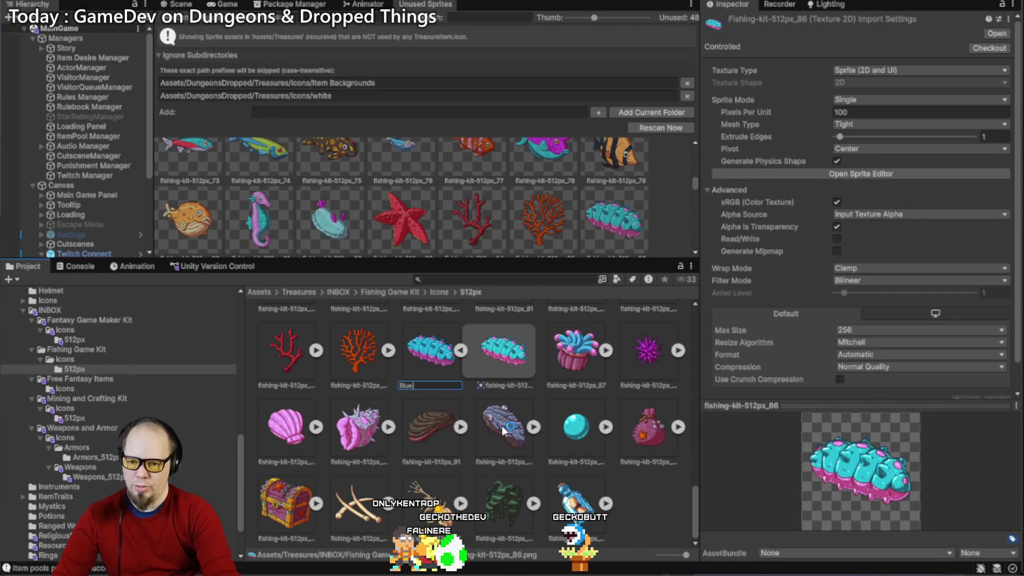
pyautogui.press('Return')
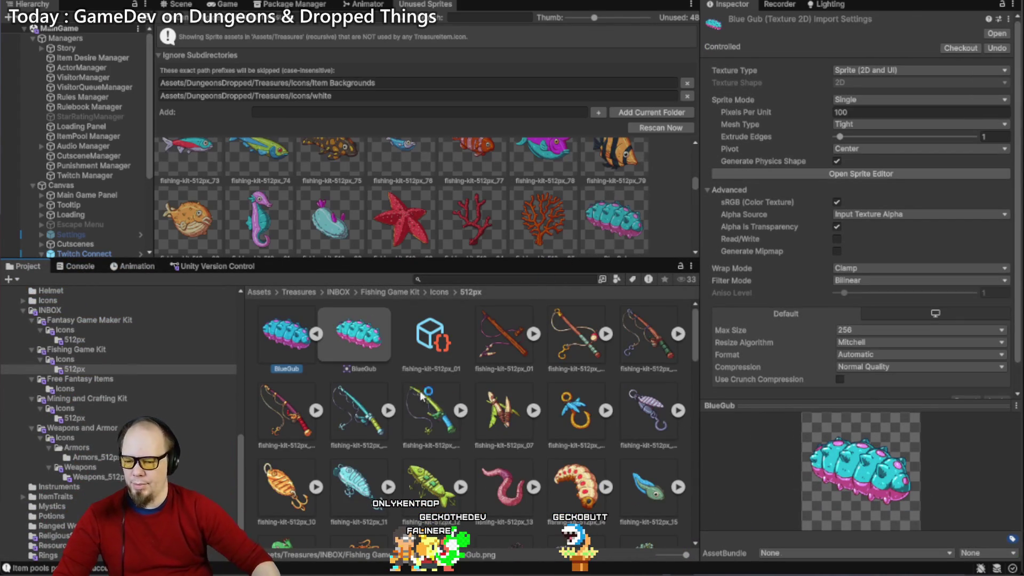
# Step: Create a treasure item from BlueGub titled Blue Gub, in the foodanddrink pool
pyautogui.rightClick(353, 336)
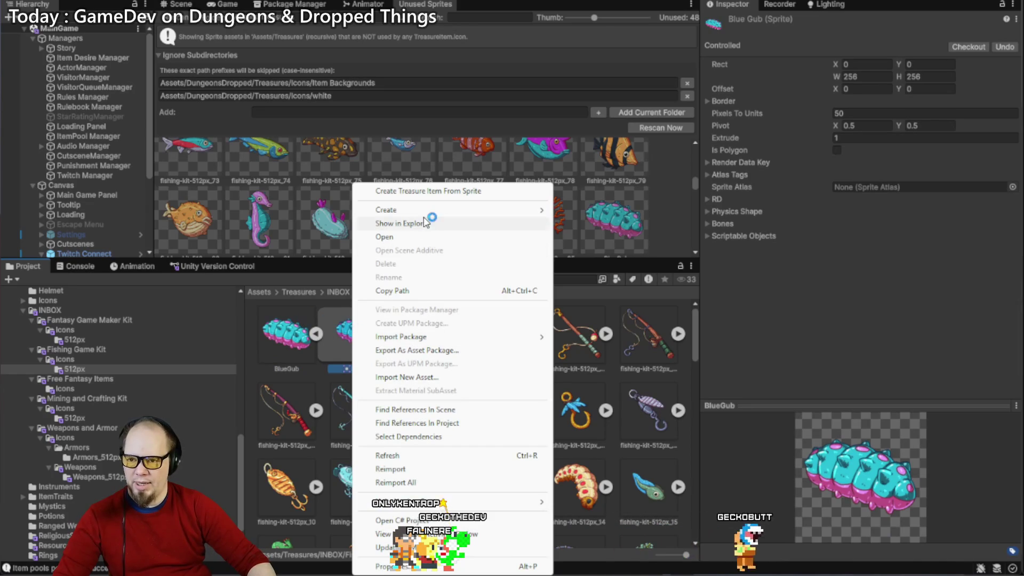
pyautogui.click(448, 192)
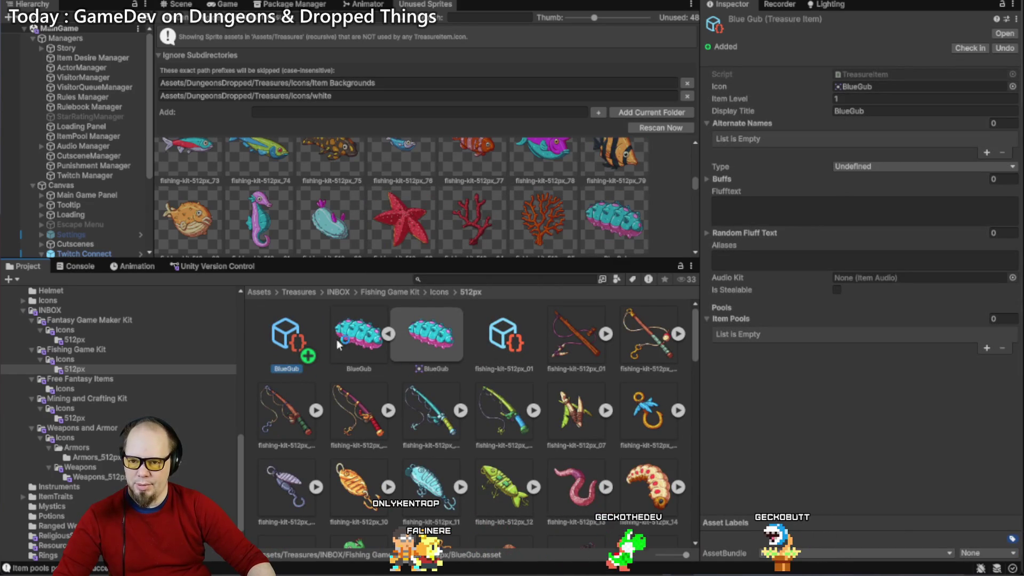
pyautogui.click(850, 111)
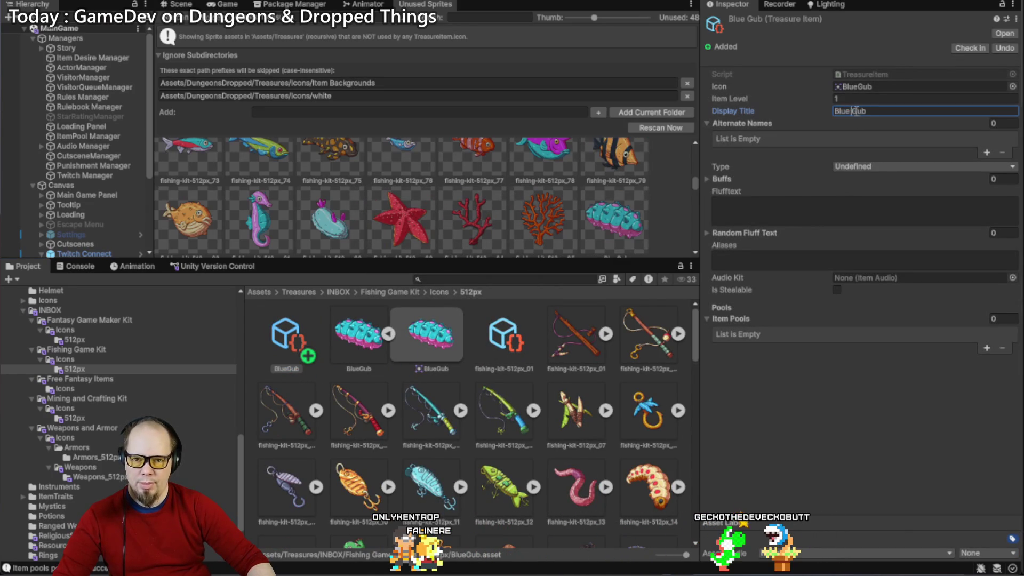
pyautogui.click(987, 347)
pyautogui.click(936, 334)
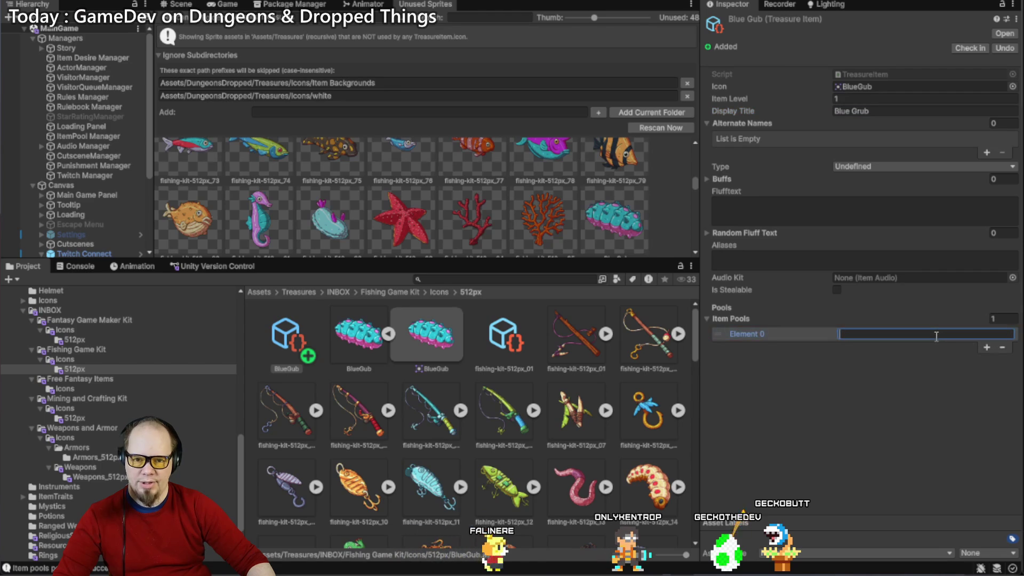
pyautogui.write('fic')
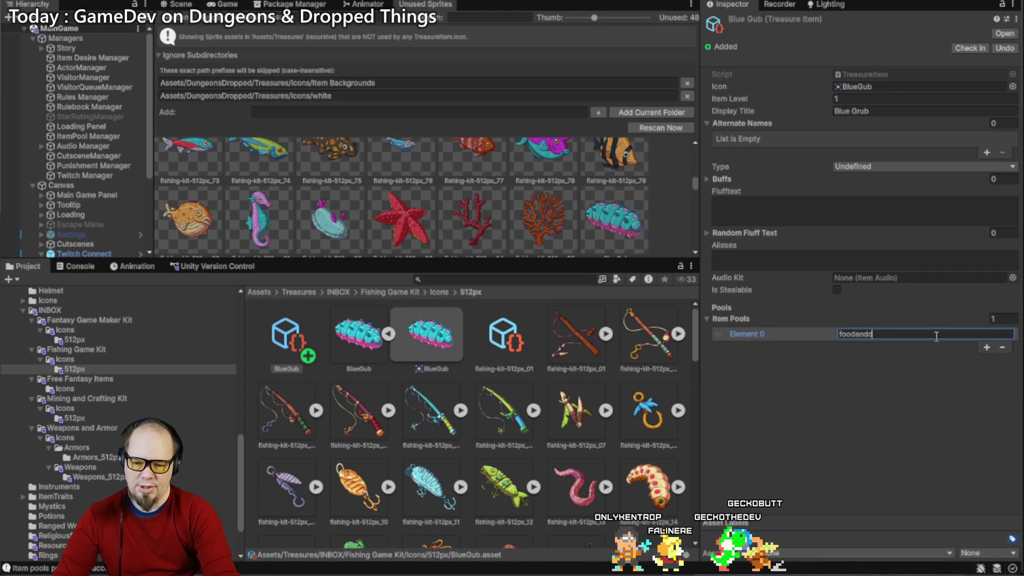
# Step: Set the type to Food and enter flufftext 'A squiggly little larvae that is oozing with juices.'
pyautogui.click(889, 167)
pyautogui.click(885, 261)
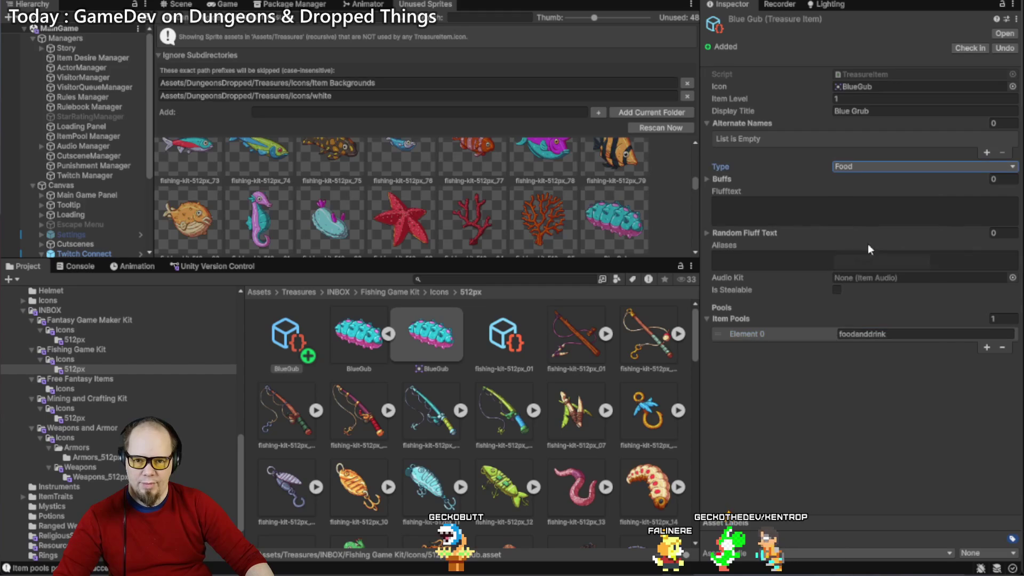
pyautogui.write('A sq')
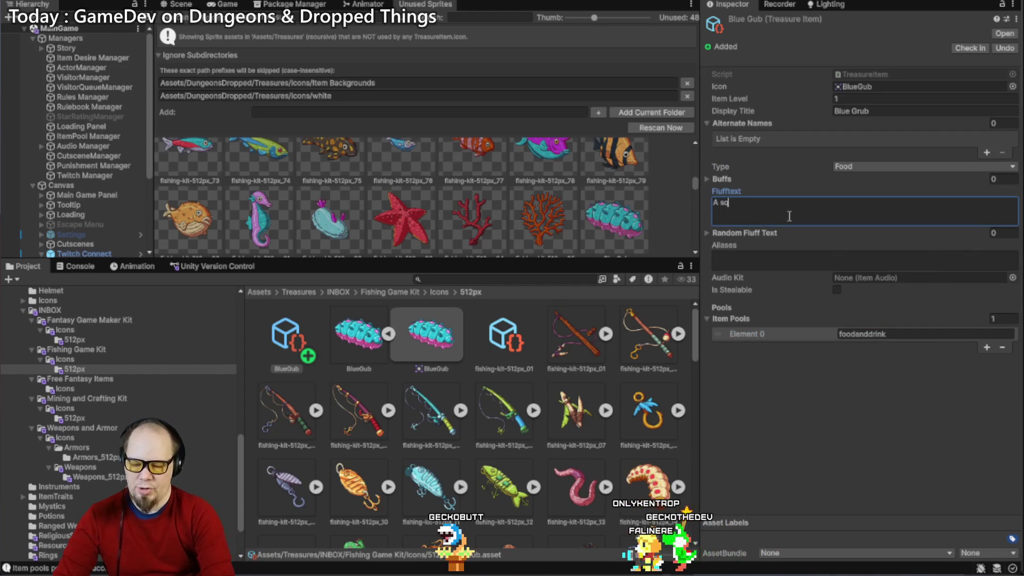
pyautogui.write('uiggly litt')
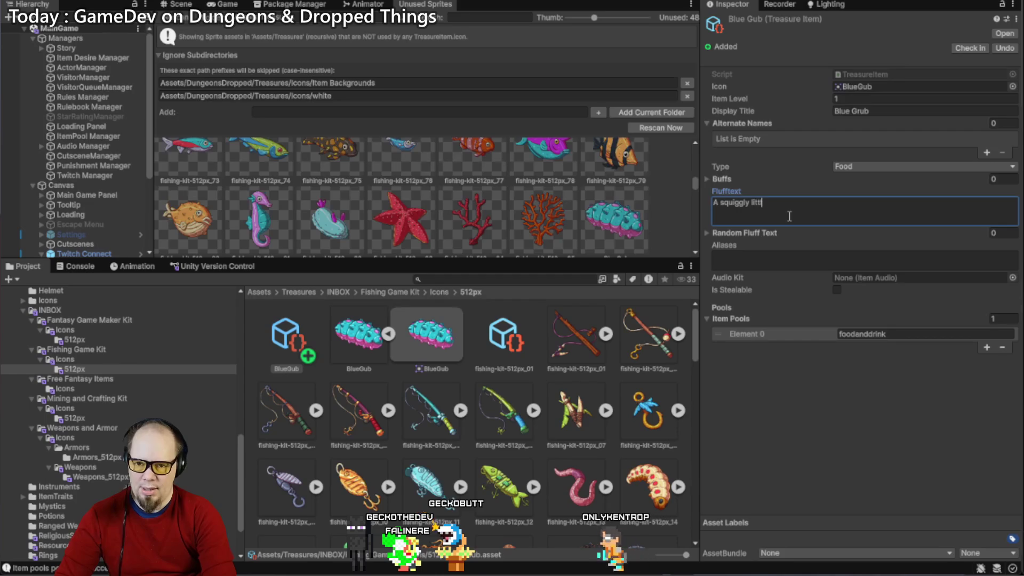
pyautogui.write('le larvae ')
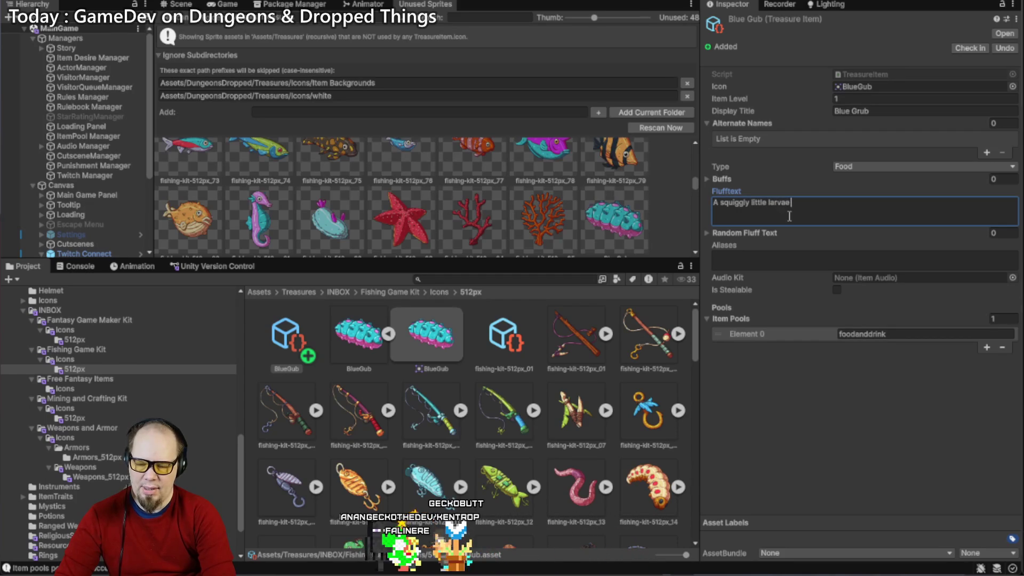
pyautogui.write('that is ooz')
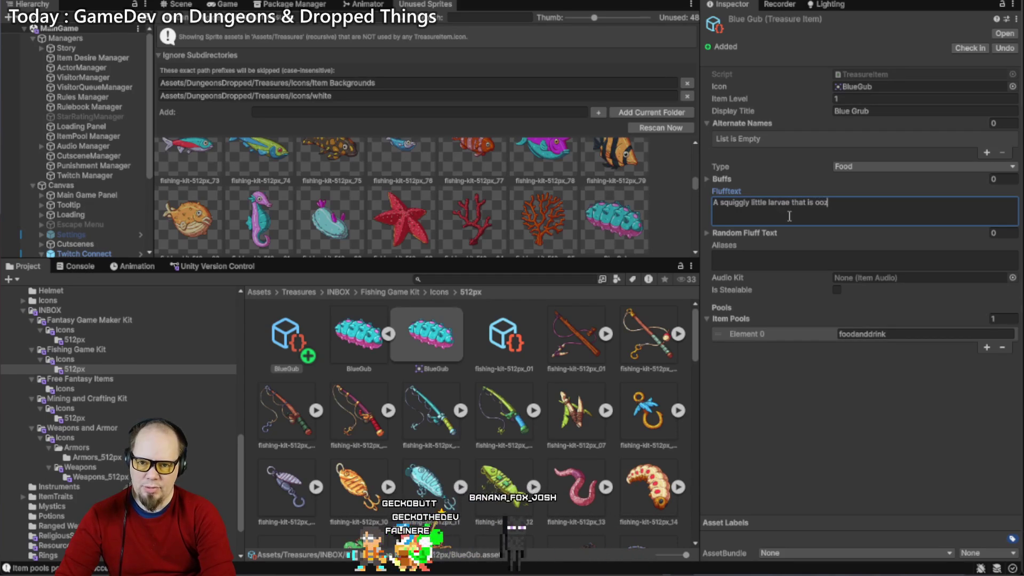
pyautogui.write('ing with juices.')
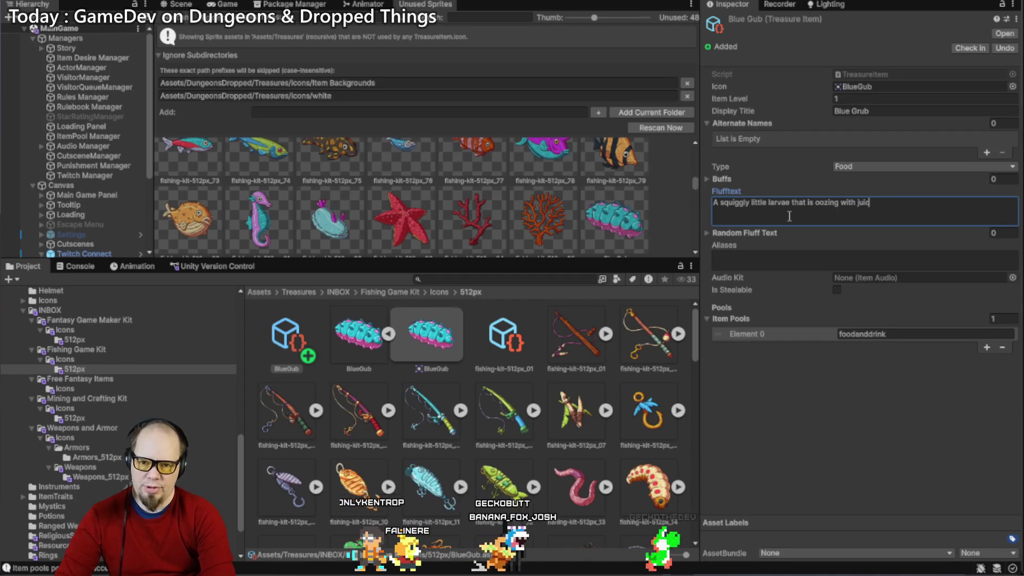
pyautogui.click(832, 383)
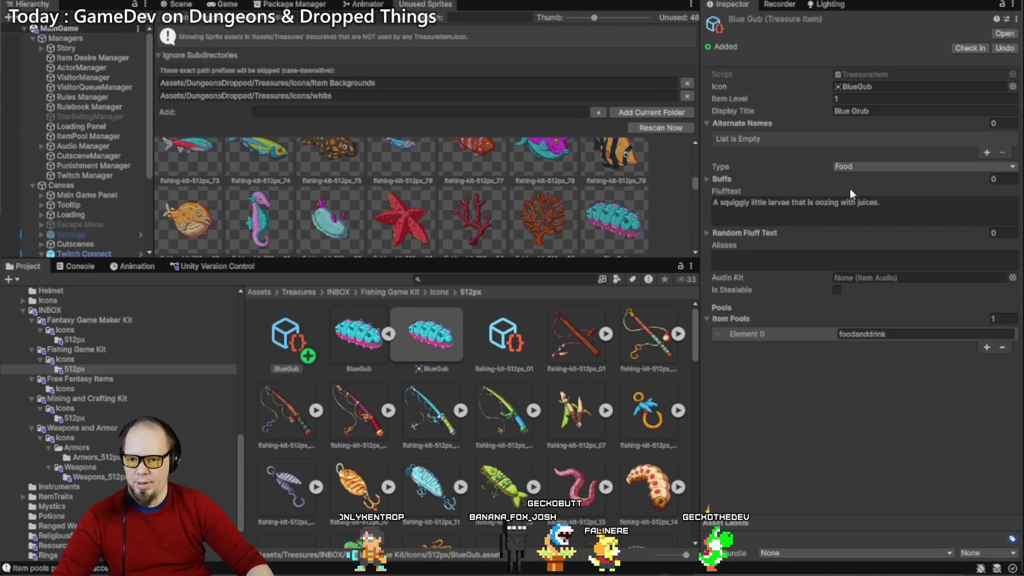
pyautogui.hotkey('alt', 'w')
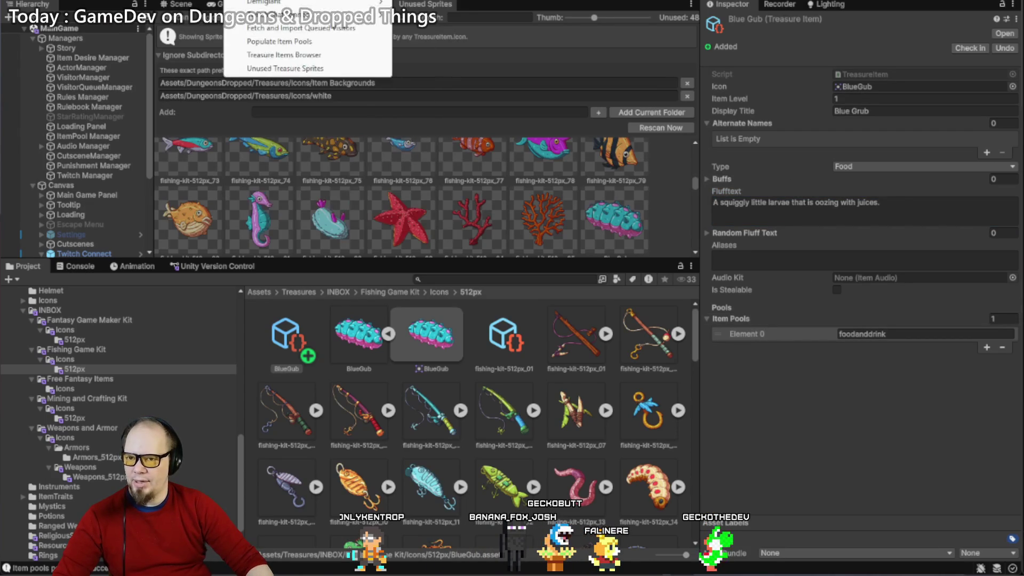
# Step: Run Populate Item Pools from the custom tools menu
pyautogui.press('Left')
pyautogui.press('Right')
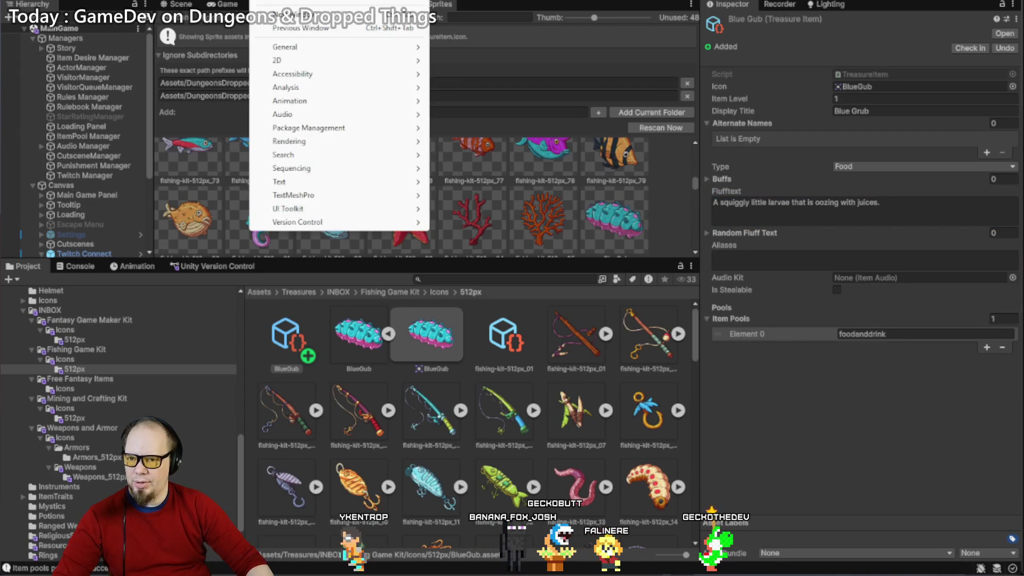
pyautogui.press('Left')
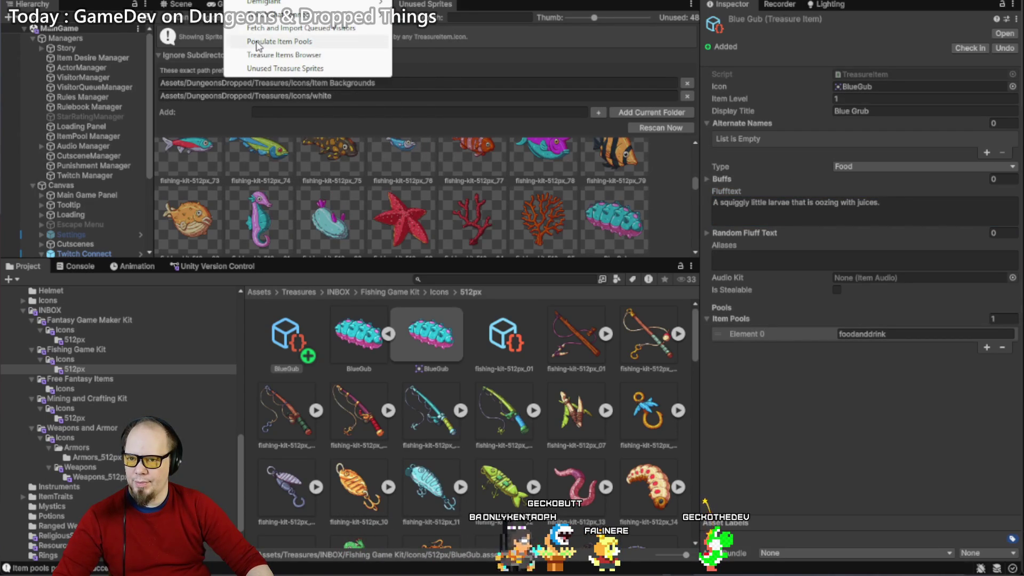
pyautogui.click(256, 42)
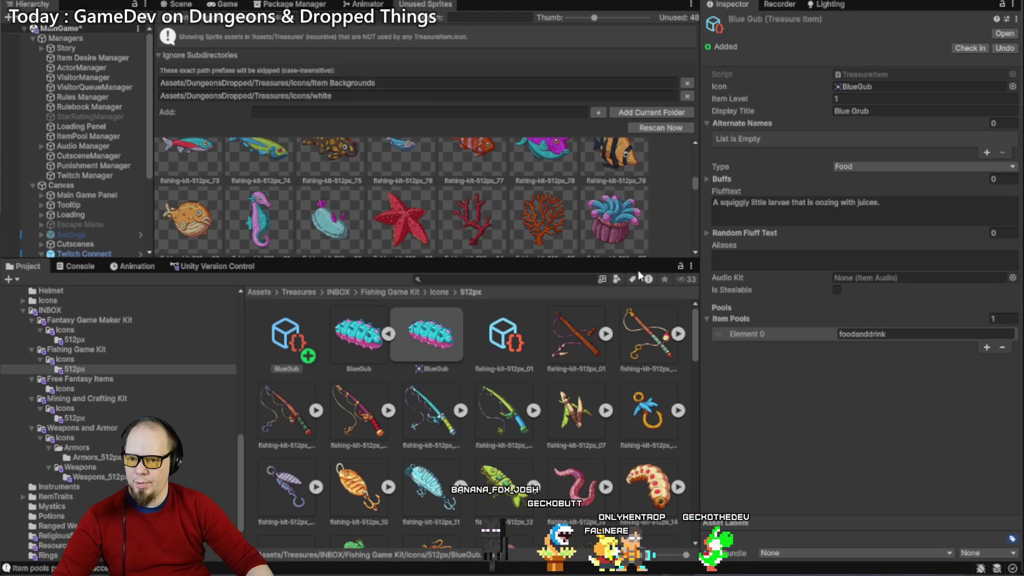
# Step: Browse the unused sprites and select the bucket sprite fishing-kit-512px_28 and its texture
pyautogui.moveTo(640, 261); pyautogui.dragTo(587, 416)
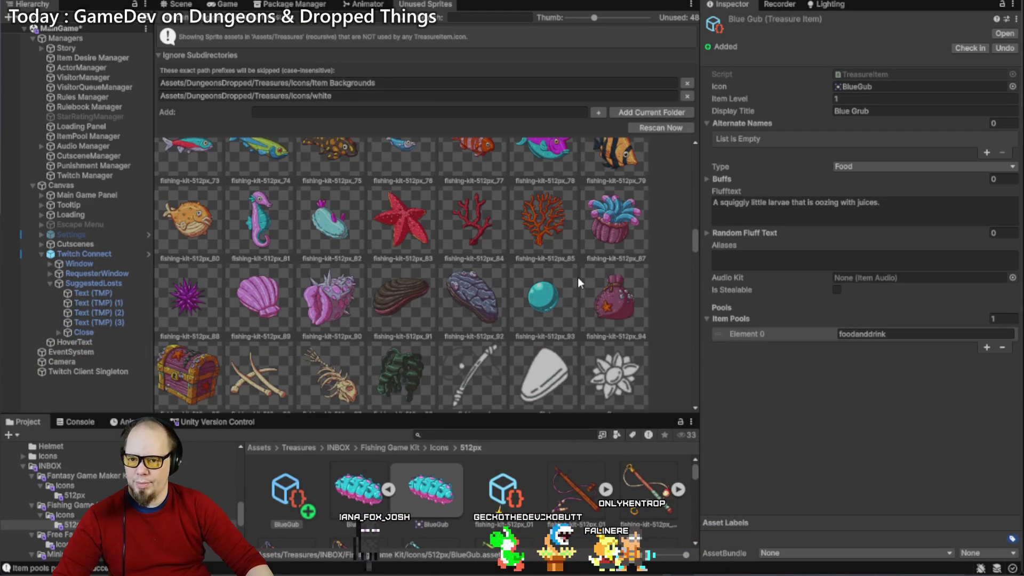
pyautogui.scroll(-4, 418, 280)
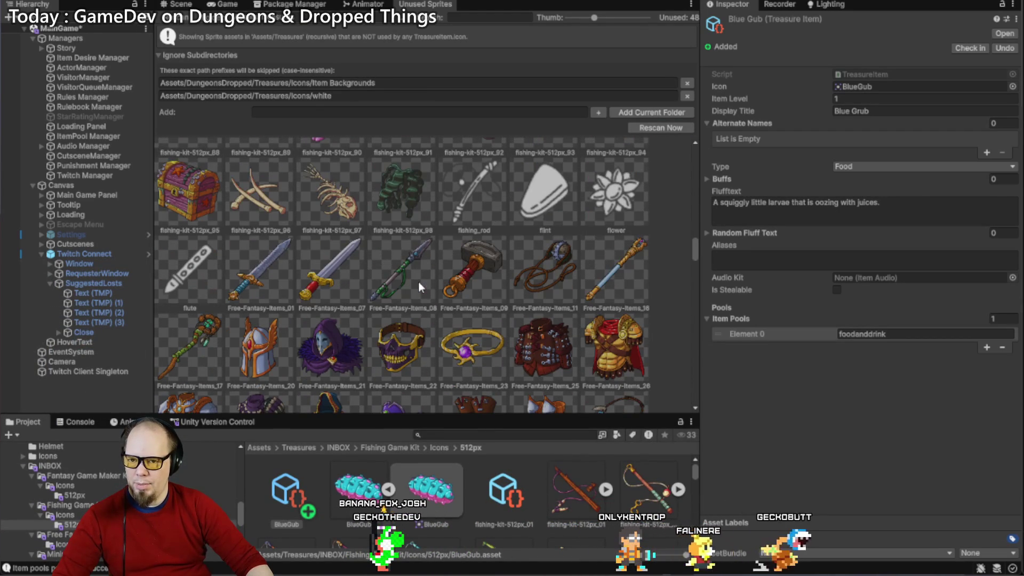
pyautogui.click(401, 214)
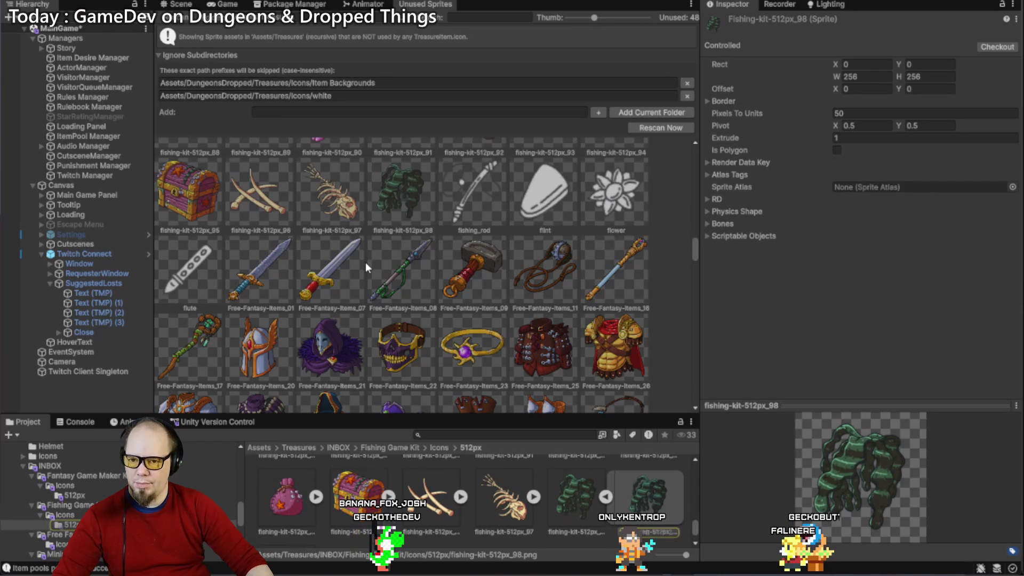
pyautogui.scroll(-6, 366, 262)
pyautogui.scroll(-4, 366, 262)
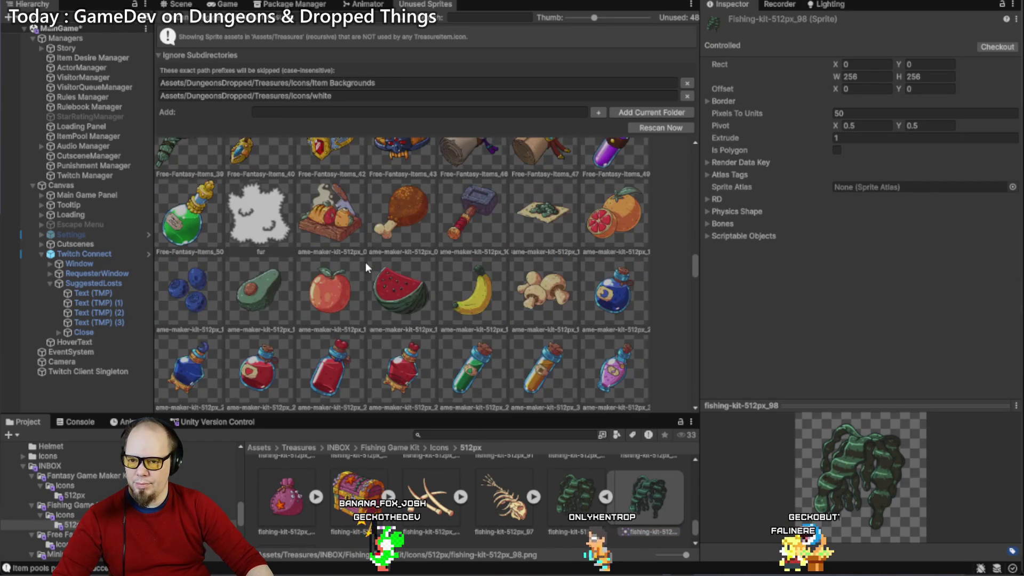
pyautogui.scroll(10, 366, 262)
pyautogui.scroll(10, 397, 283)
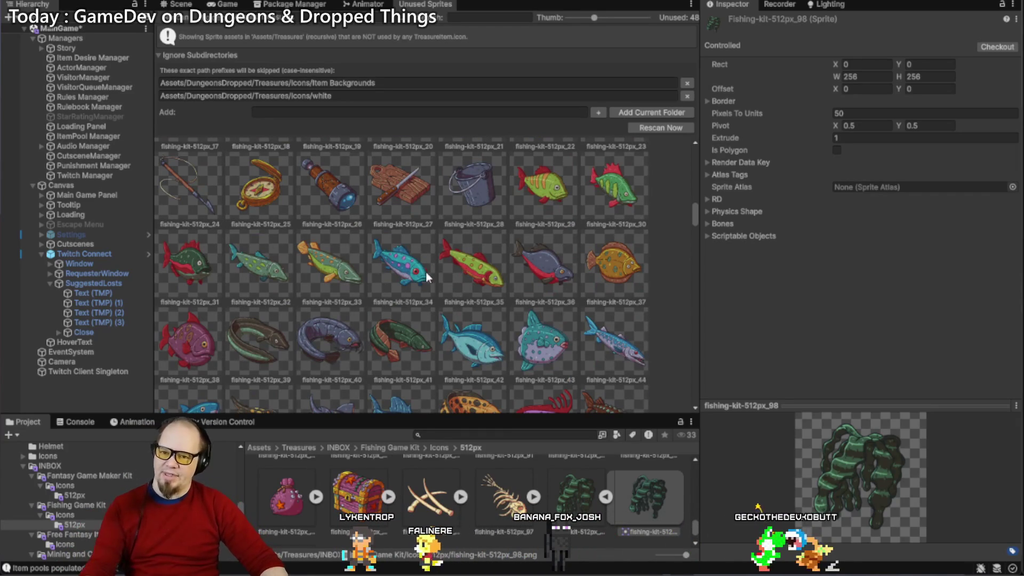
pyautogui.scroll(1, 425, 270)
pyautogui.click(466, 258)
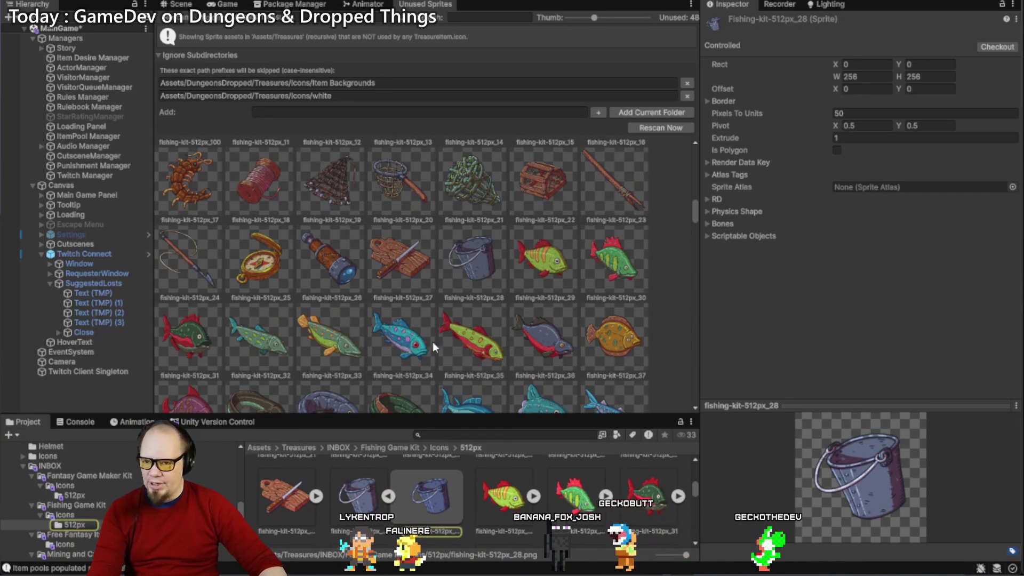
pyautogui.click(362, 489)
# Step: Rename the bucket sprite to MetalBucket in the Treasures Tools folder
pyautogui.moveTo(456, 416)
pyautogui.mouseDown()
pyautogui.moveTo(477, 268)
pyautogui.moveTo(464, 203)
pyautogui.mouseUp()
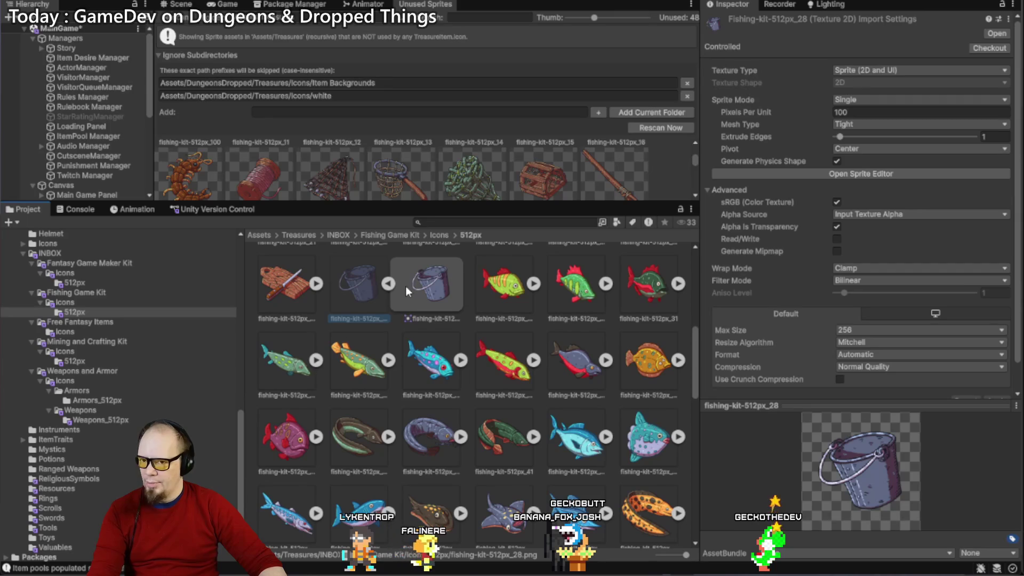
pyautogui.click(77, 529)
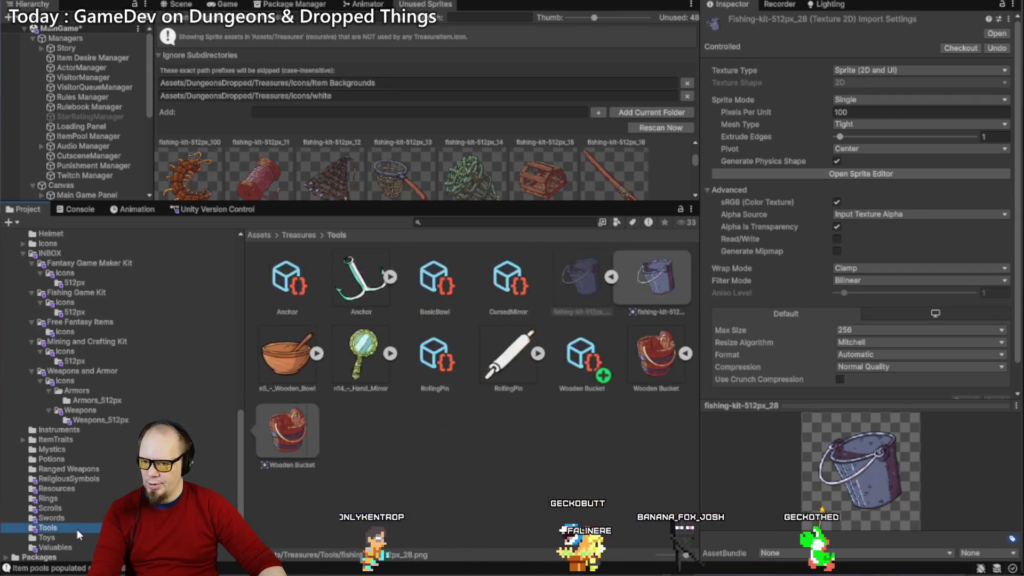
pyautogui.click(581, 312)
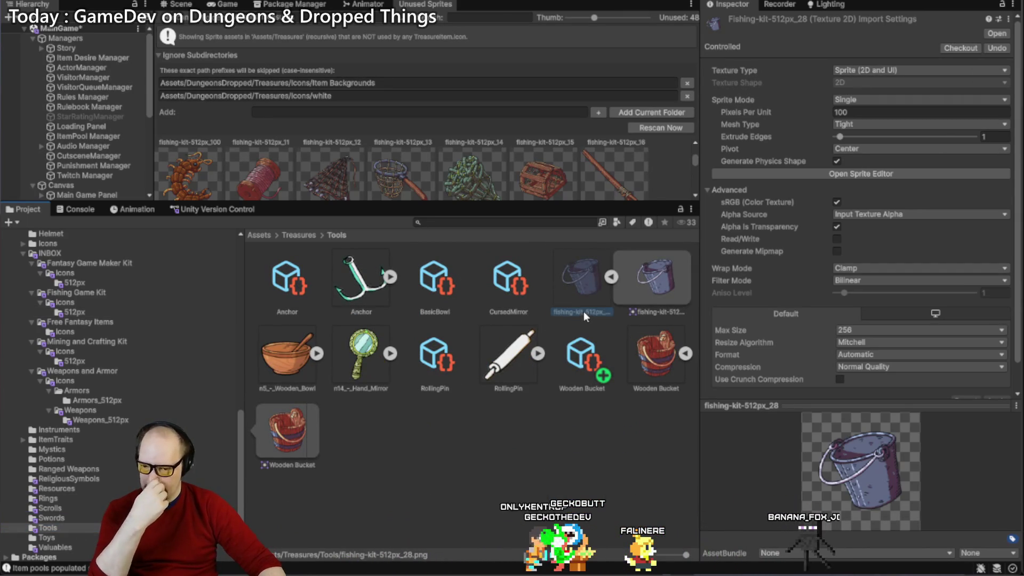
pyautogui.write('Meta')
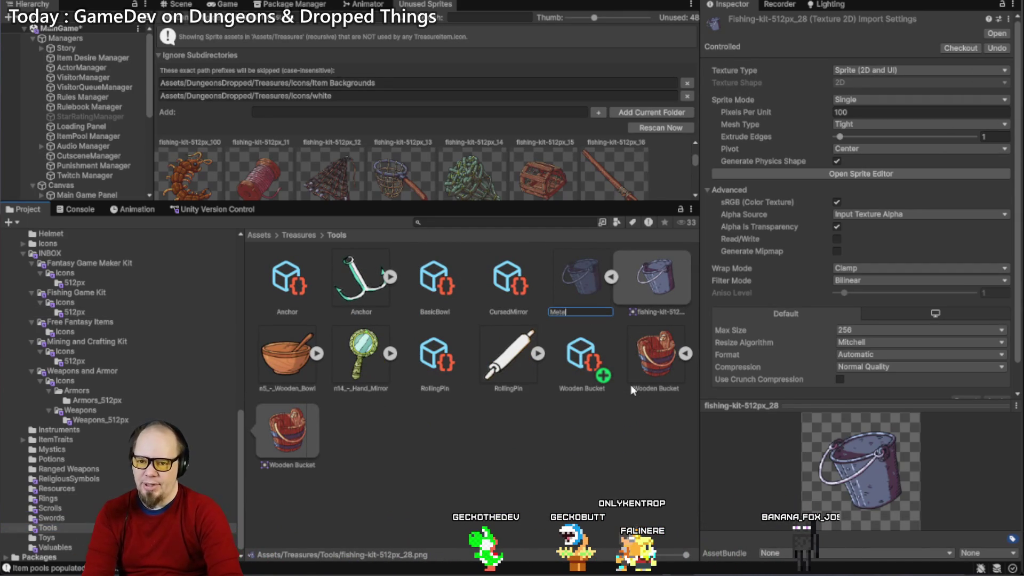
pyautogui.write('lBucket')
pyautogui.press('Return')
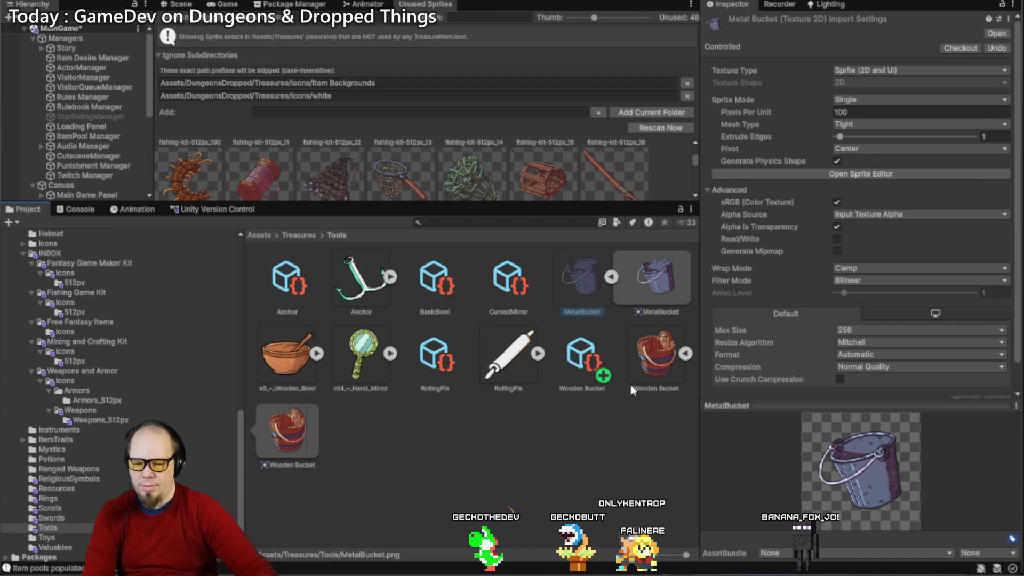
# Step: Create the Metal Bucket treasure item from the sprite and compare it with Wooden Bucket
pyautogui.rightClick(660, 291)
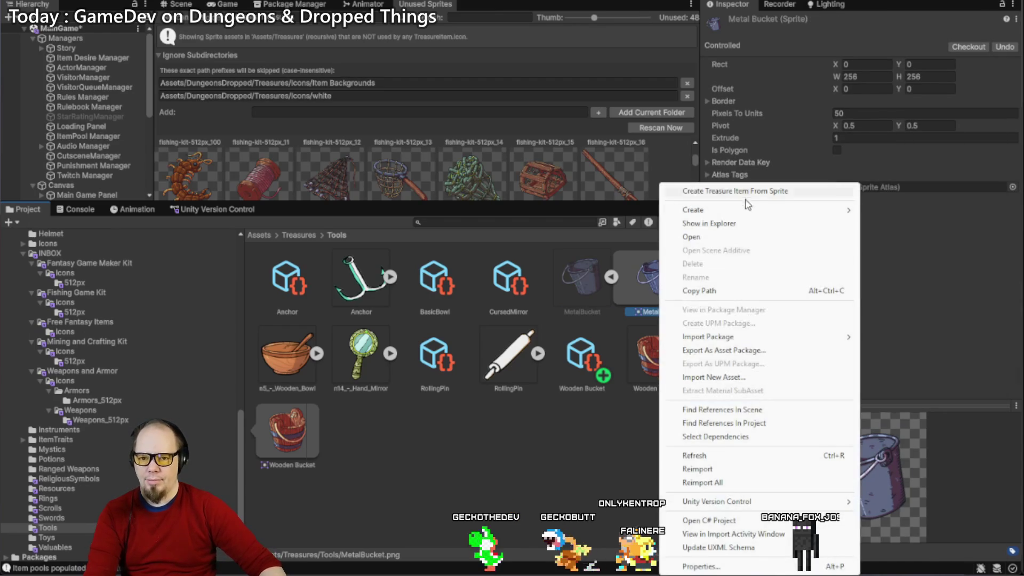
pyautogui.click(752, 191)
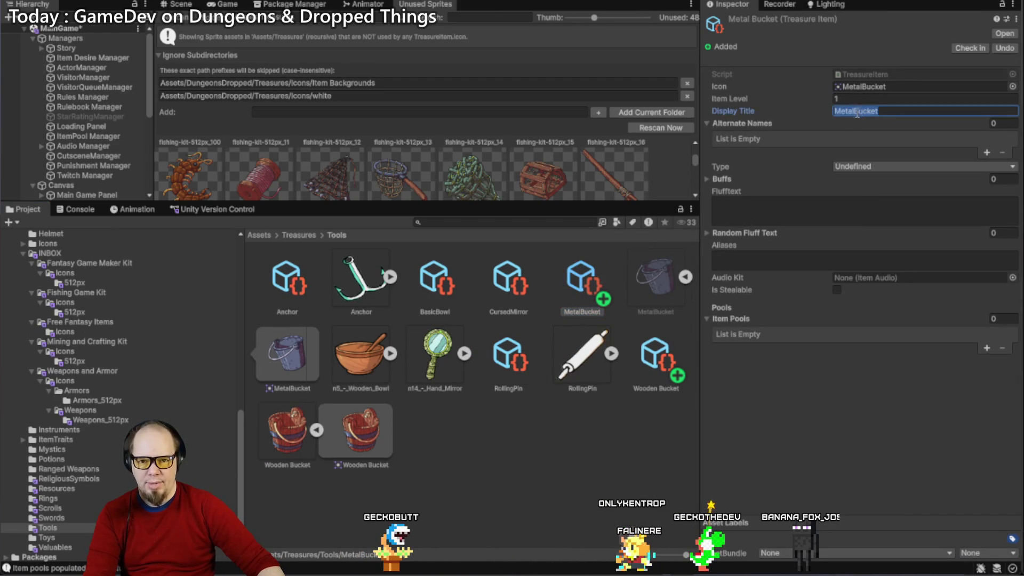
pyautogui.press('Return')
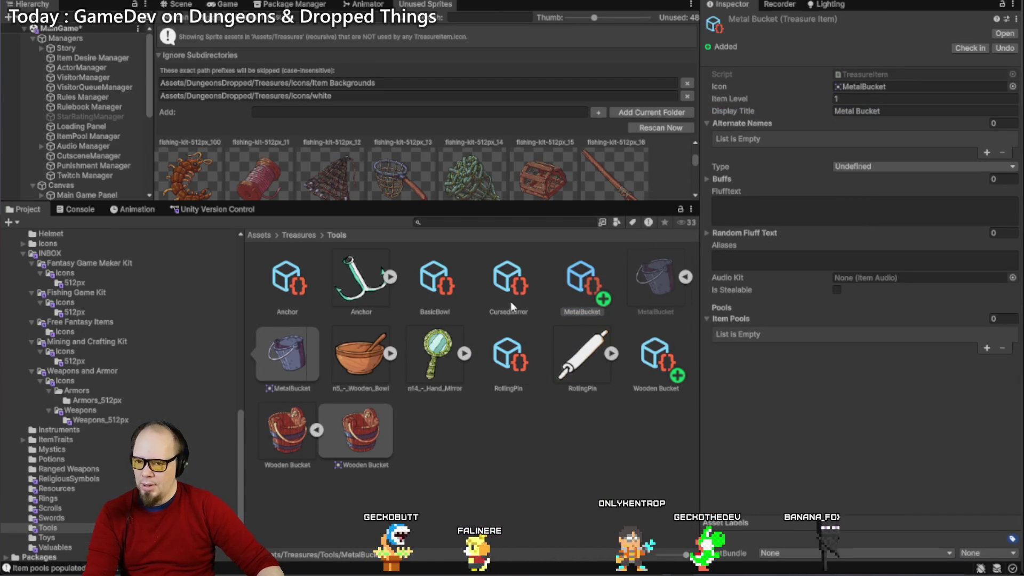
pyautogui.click(638, 365)
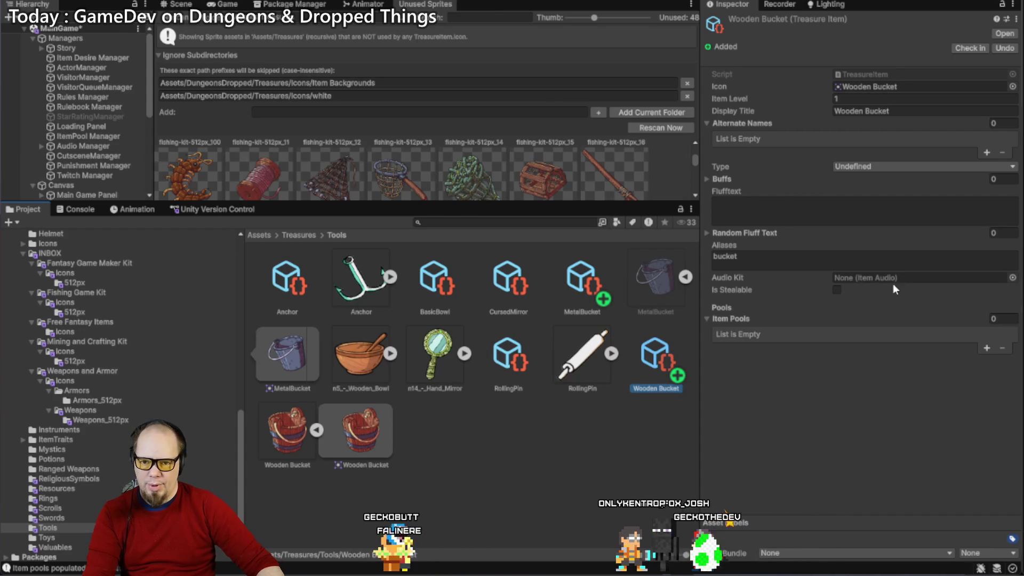
pyautogui.click(652, 288)
pyautogui.click(593, 286)
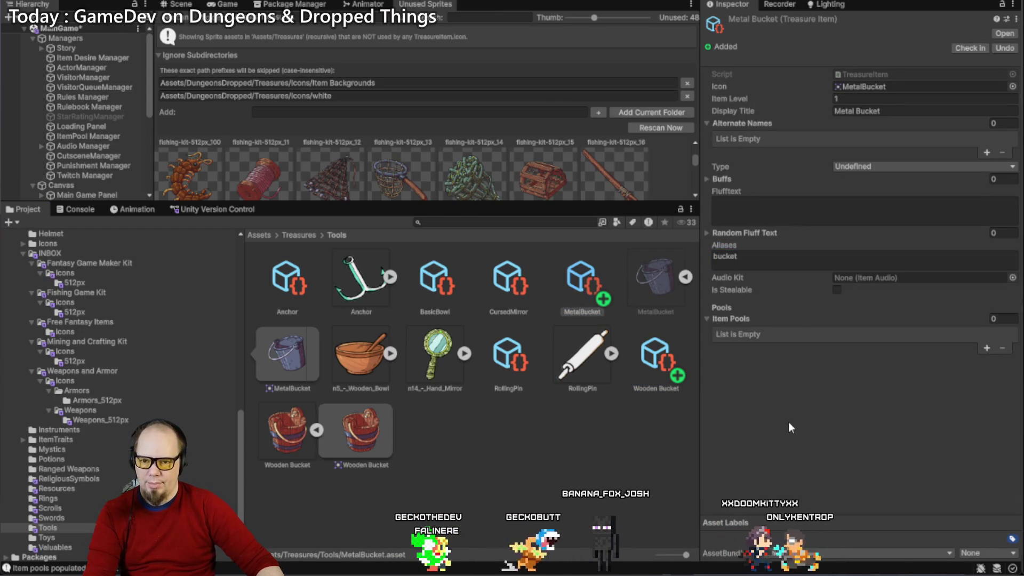
pyautogui.moveTo(516, 206)
pyautogui.mouseDown()
pyautogui.moveTo(545, 350)
pyautogui.moveTo(545, 414)
pyautogui.mouseUp()
pyautogui.hotkey('ctrl', 'p')
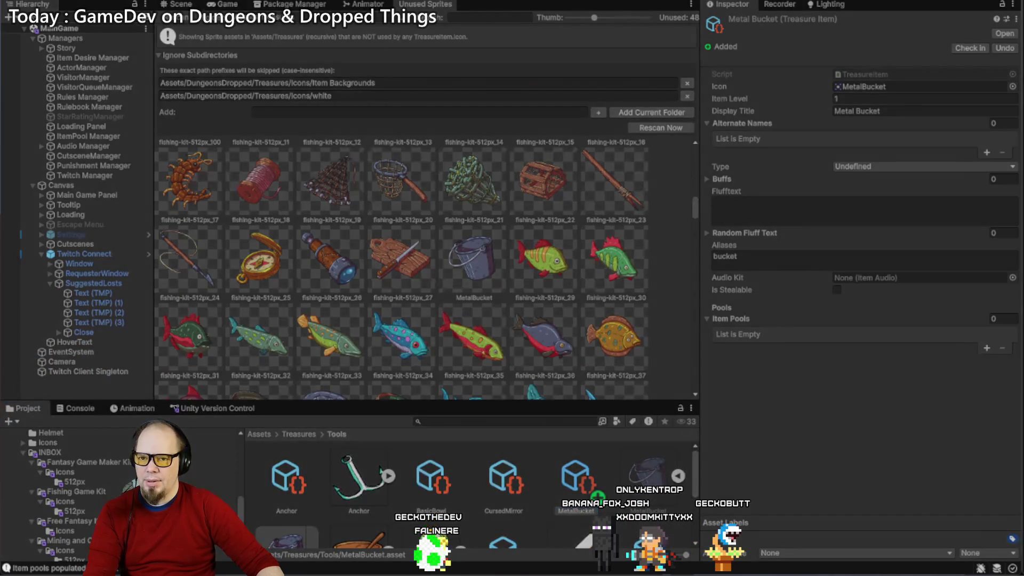
# Step: Stop play mode, run Populate Item Pools and rescan the unused sprites
pyautogui.hotkey('ctrl', 'p')
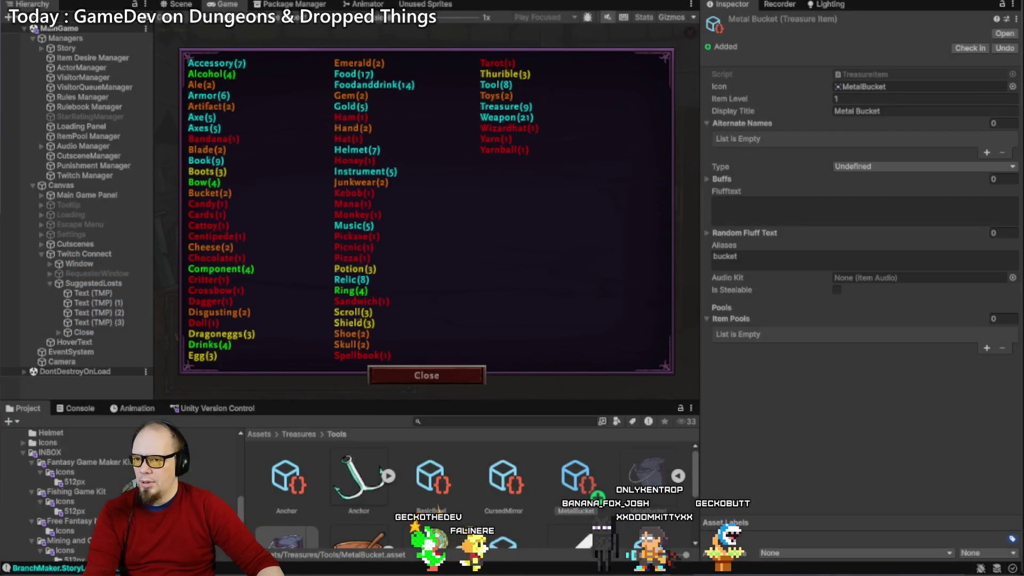
pyautogui.click(256, 1)
pyautogui.click(257, 41)
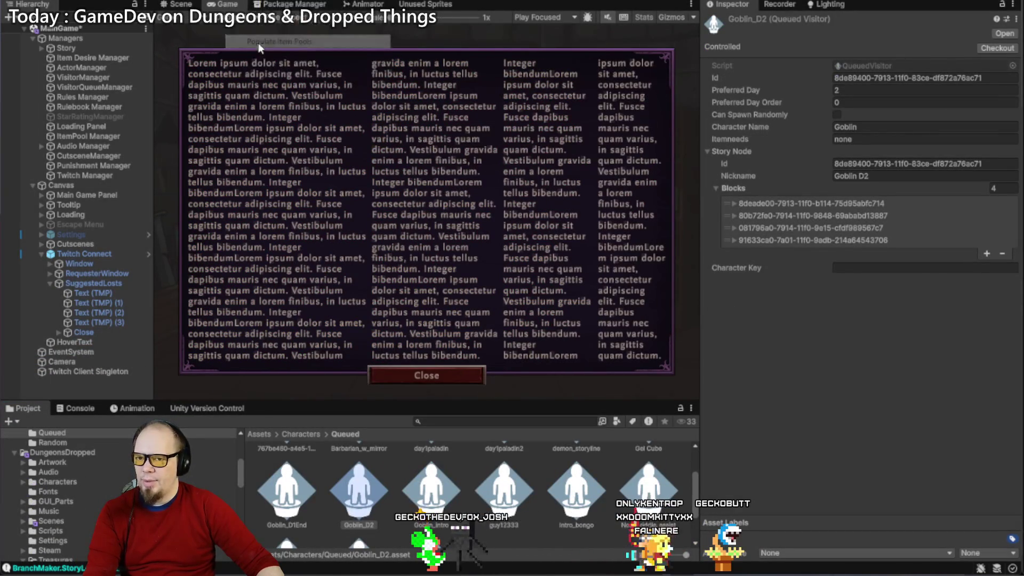
pyautogui.click(425, 4)
pyautogui.click(667, 128)
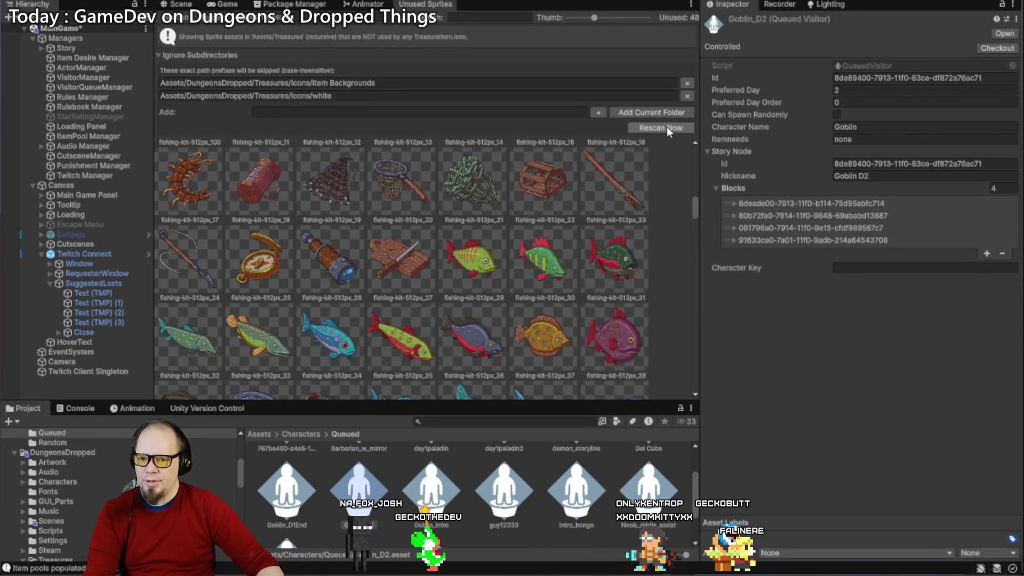
# Step: Playtest the game, closing the item list and Twitch window and clicking through the intro dialogue
pyautogui.click(232, 6)
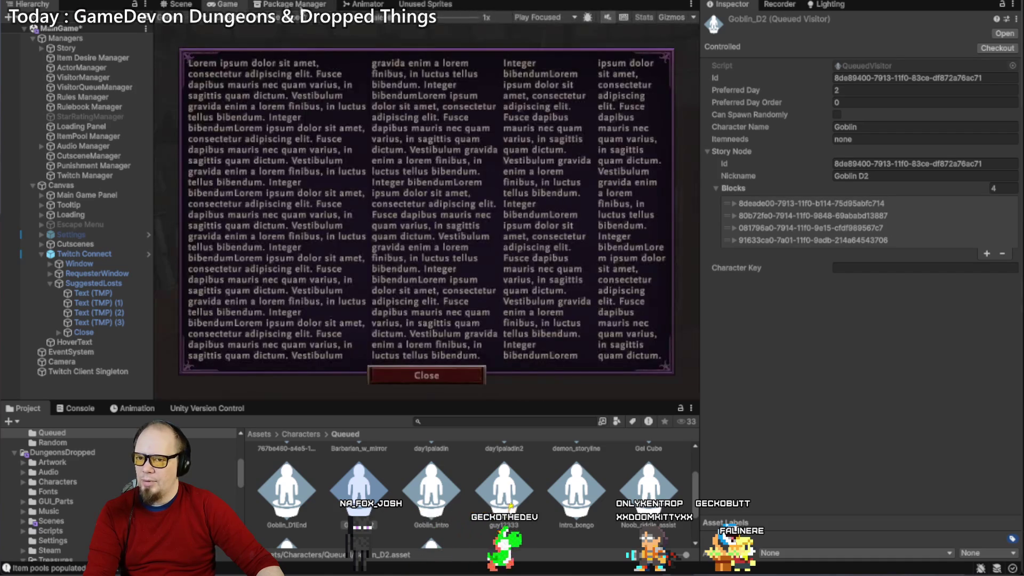
pyautogui.hotkey('ctrl', 'p')
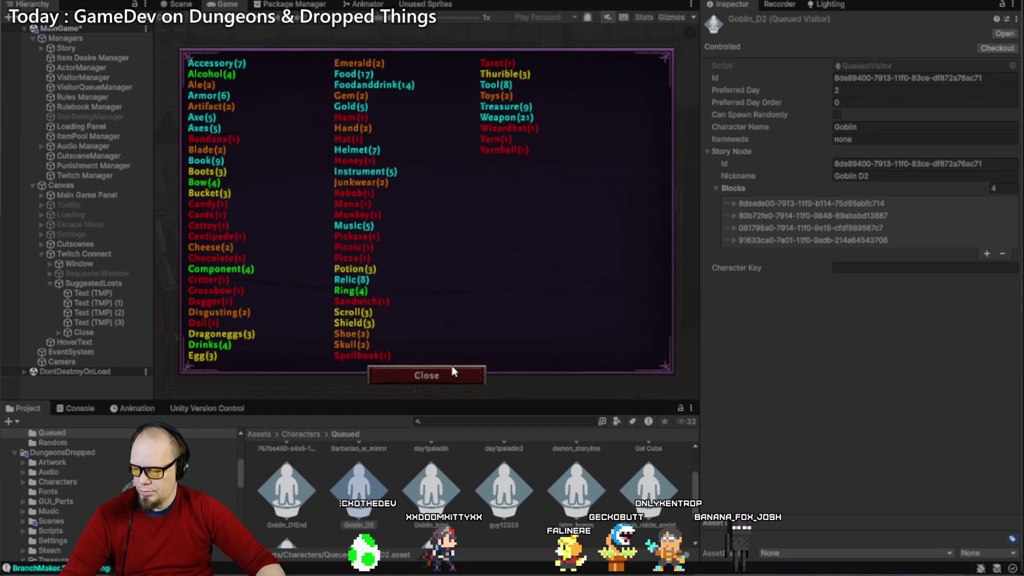
pyautogui.click(452, 369)
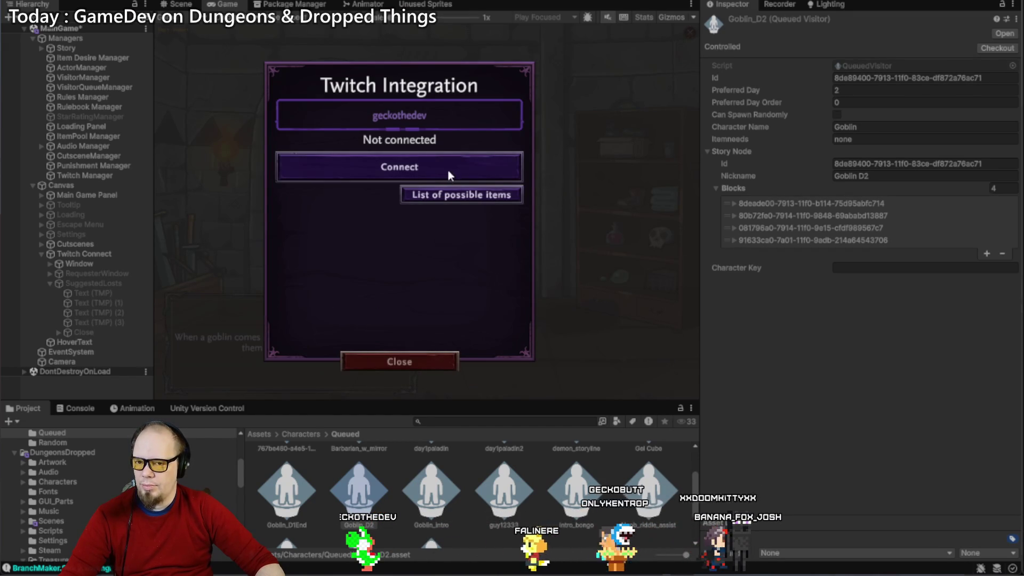
pyautogui.click(422, 362)
pyautogui.click(443, 251)
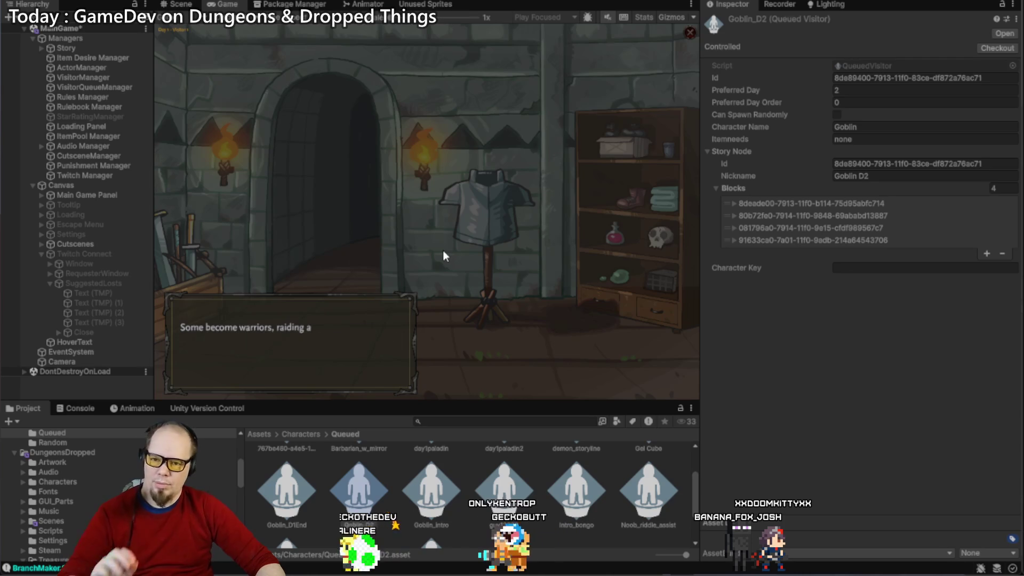
pyautogui.click(443, 251)
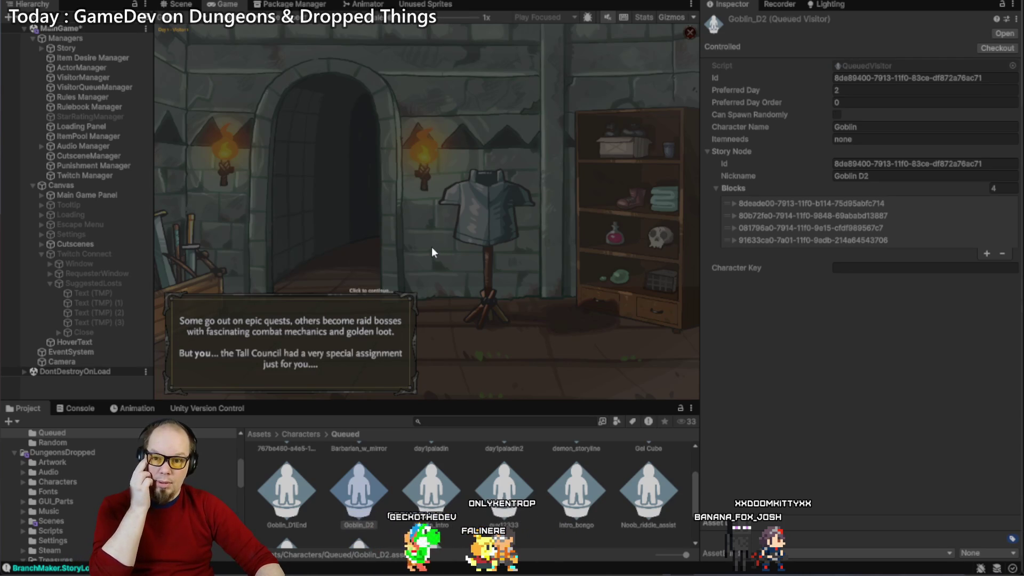
pyautogui.click(429, 250)
pyautogui.click(426, 250)
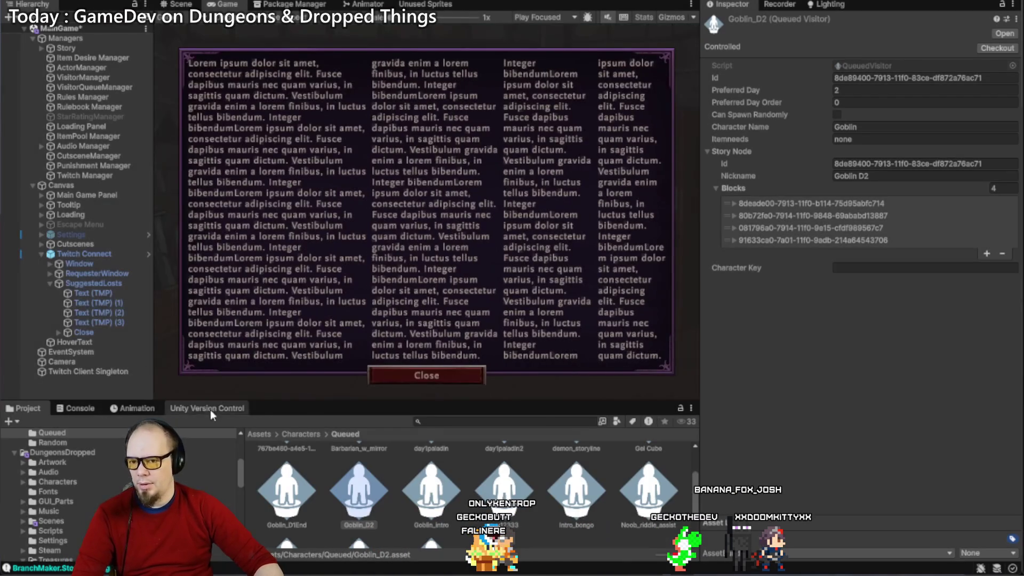
pyautogui.click(211, 409)
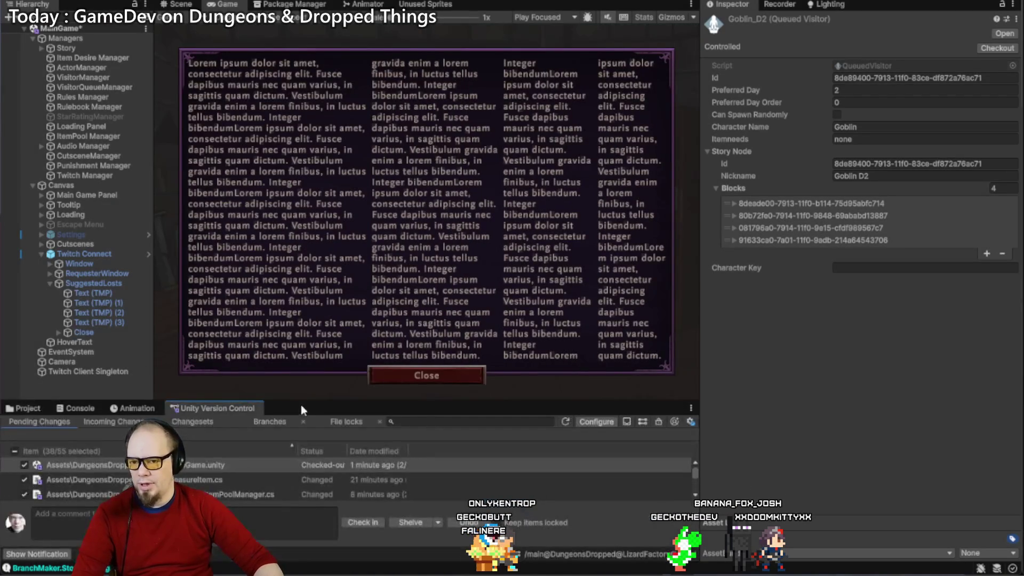
# Step: Check in all pending changes with the comment 'More item definitions', saving the modified scene
pyautogui.write('More items')
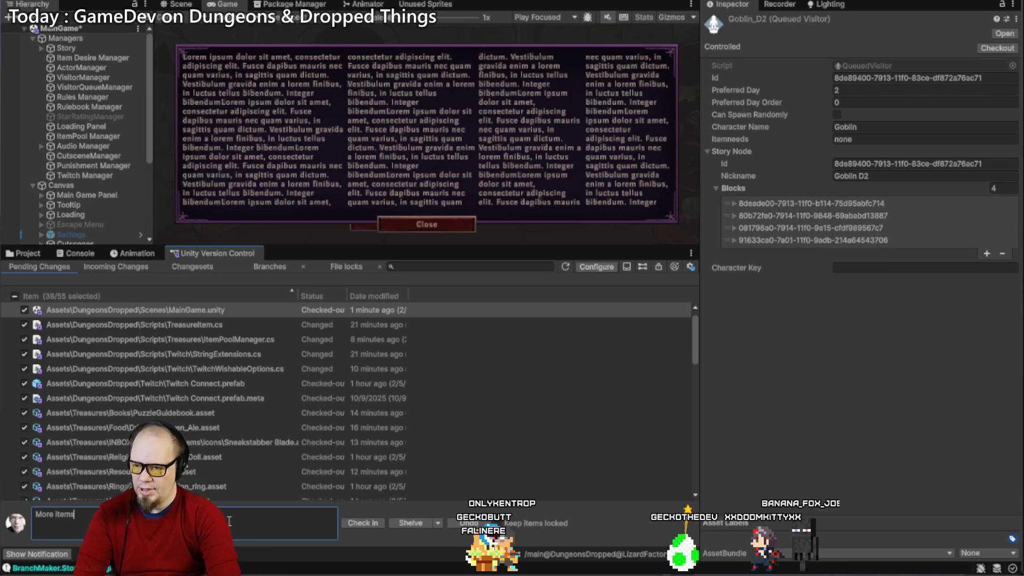
pyautogui.press('BackSpace')
pyautogui.write('defi')
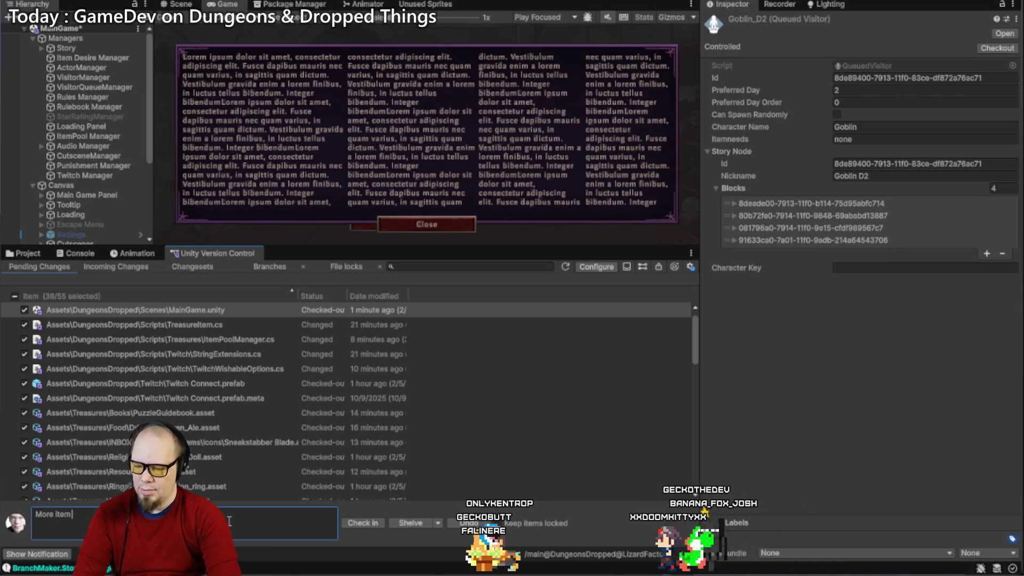
pyautogui.write('niti')
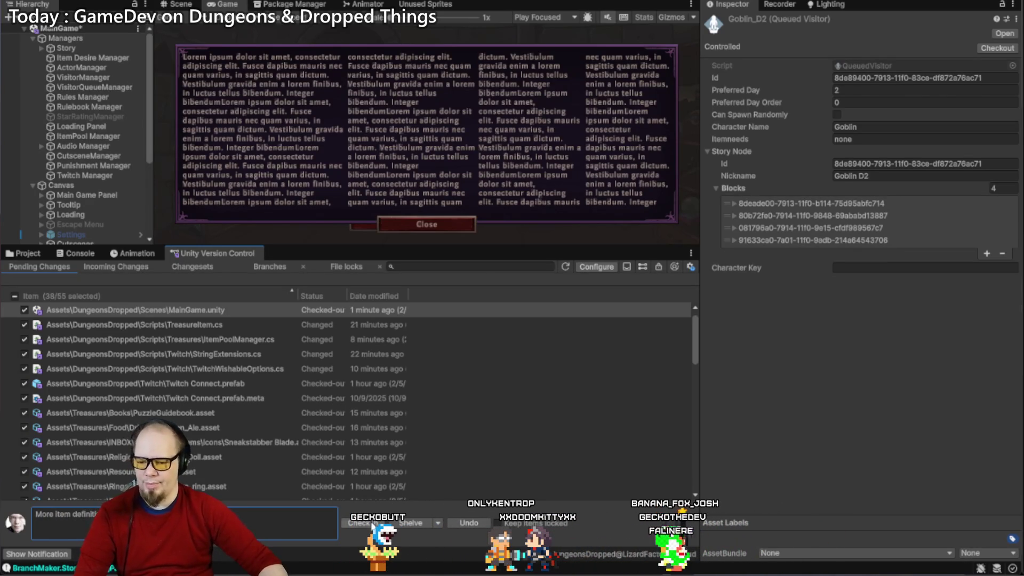
pyautogui.click(372, 524)
pyautogui.click(481, 298)
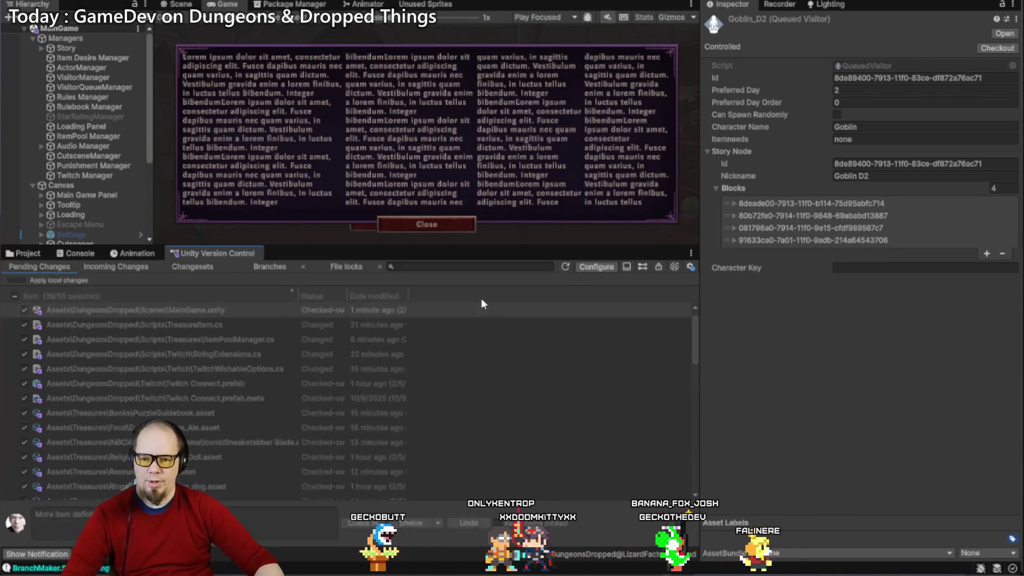
pyautogui.click(34, 253)
pyautogui.moveTo(299, 248); pyautogui.dragTo(300, 452)
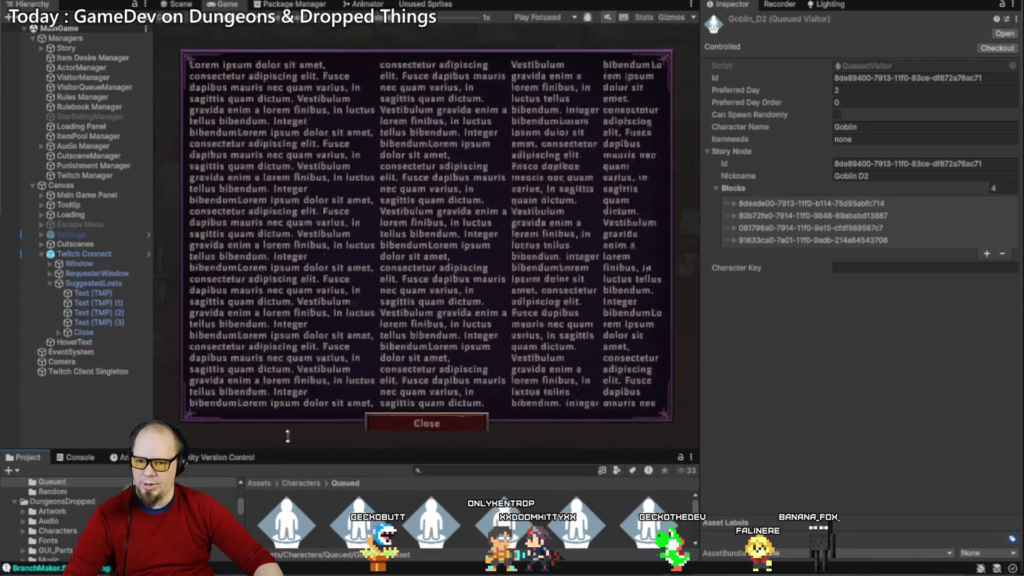
# Step: Play the game to review the item category list, resize the Game view, then stop
pyautogui.hotkey('ctrl', 'p')
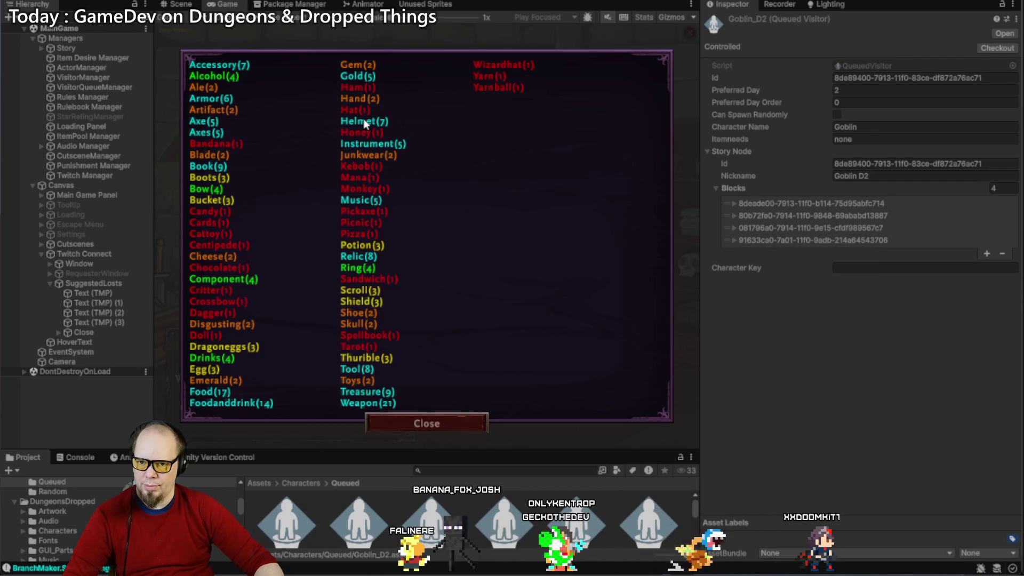
pyautogui.moveTo(512, 451)
pyautogui.mouseDown()
pyautogui.moveTo(507, 358)
pyautogui.moveTo(503, 465)
pyautogui.moveTo(513, 255)
pyautogui.mouseUp()
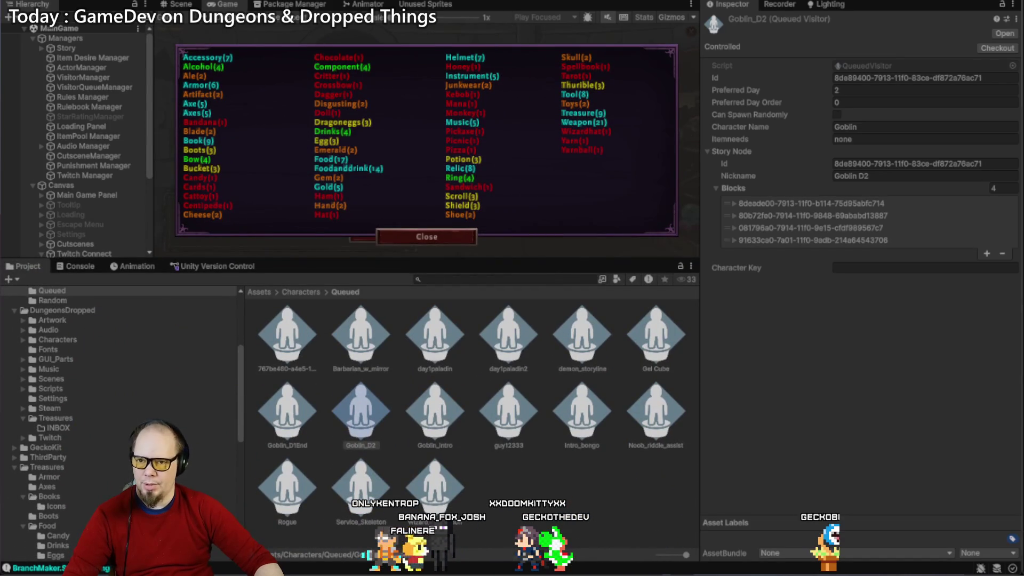
pyautogui.hotkey('ctrl', 'p')
pyautogui.scroll(2, 71, 380)
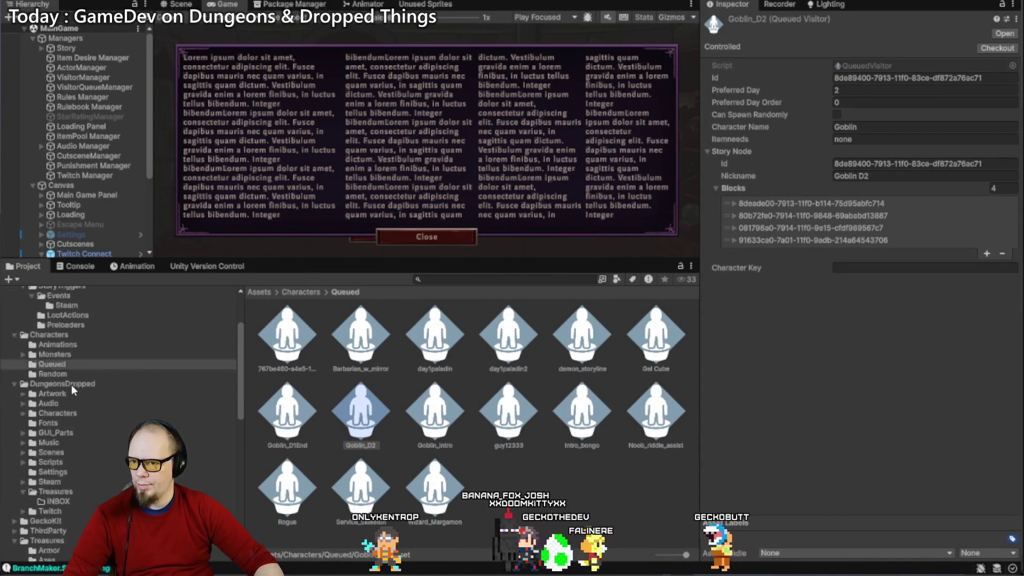
# Step: Collapse DungeonsDropped, Books and INBOX in the Project tree and open Treasures/Tools
pyautogui.scroll(3, 71, 380)
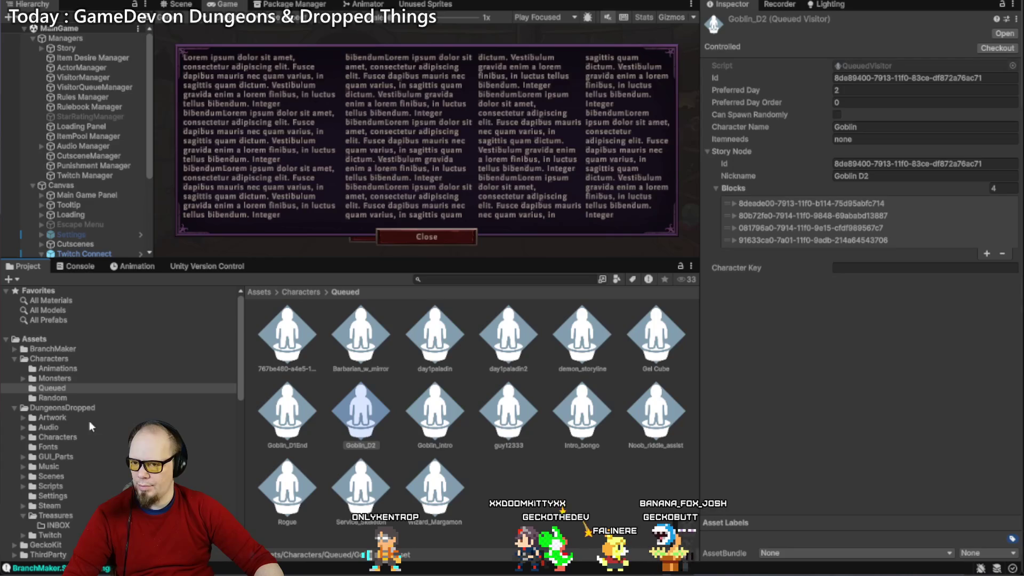
pyautogui.click(37, 438)
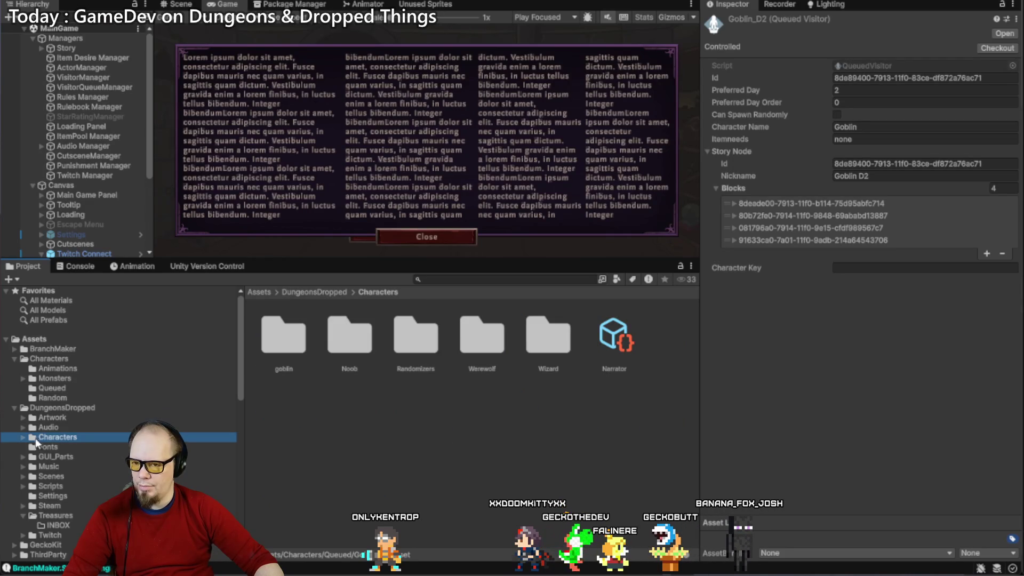
pyautogui.click(24, 437)
pyautogui.click(13, 407)
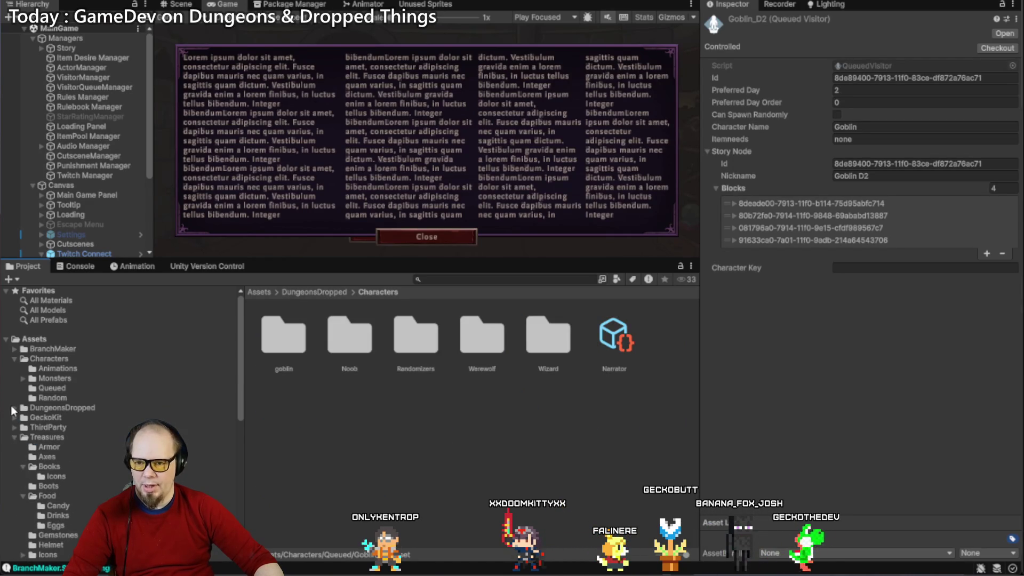
pyautogui.scroll(-5, 52, 449)
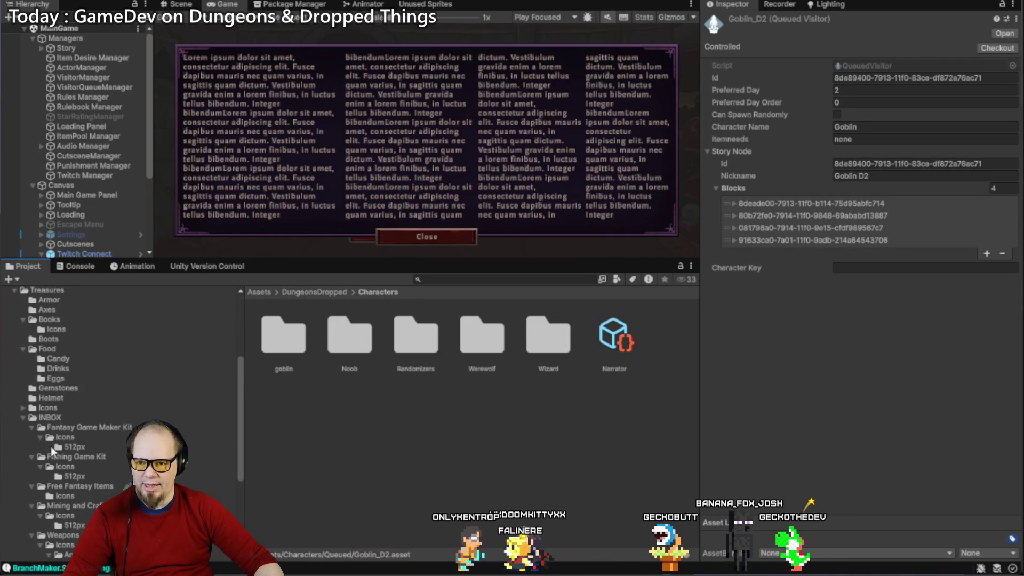
pyautogui.click(23, 356)
pyautogui.click(23, 376)
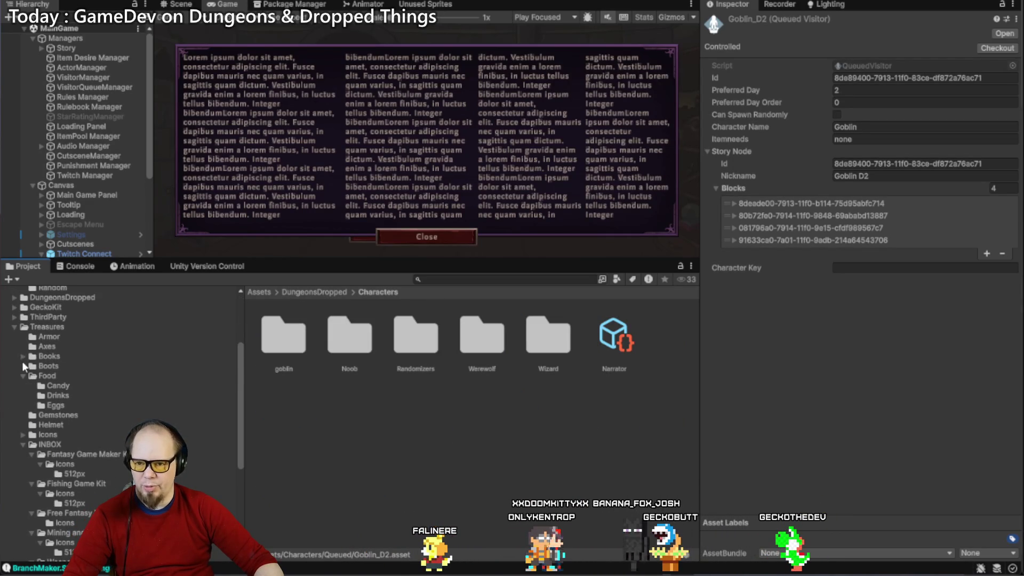
pyautogui.click(23, 376)
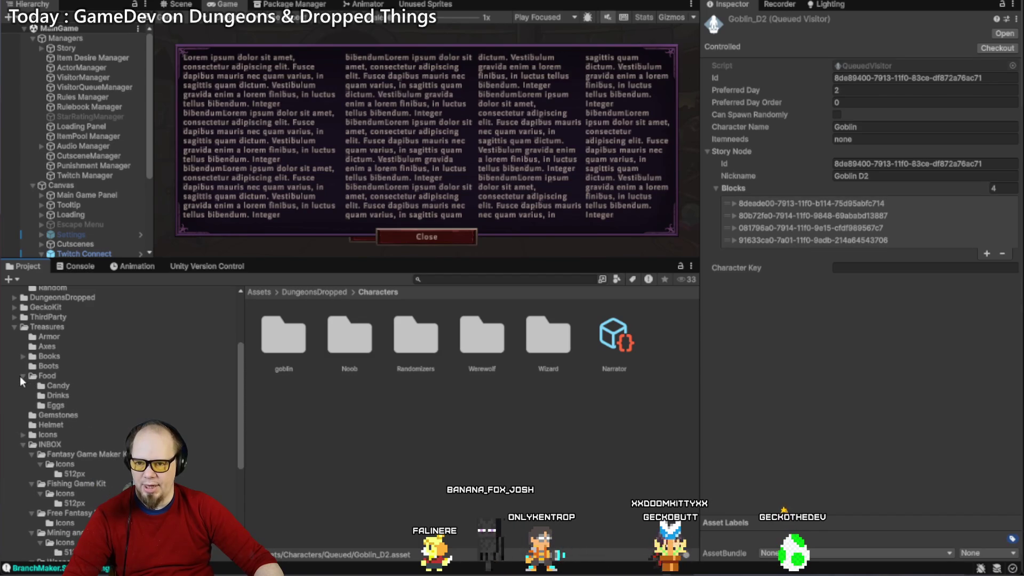
pyautogui.click(71, 394)
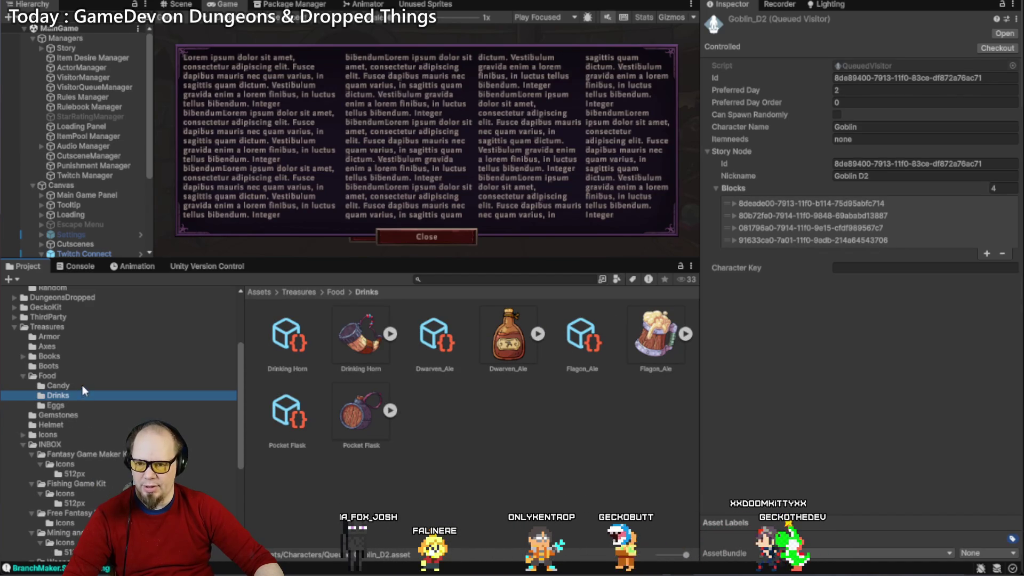
pyautogui.scroll(-5, 53, 368)
pyautogui.click(19, 333)
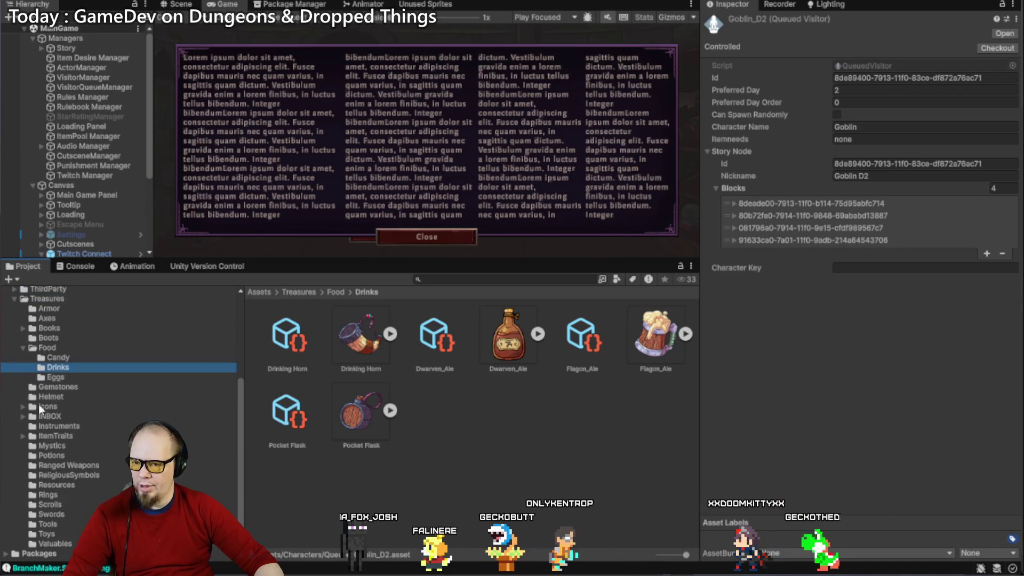
pyautogui.click(48, 524)
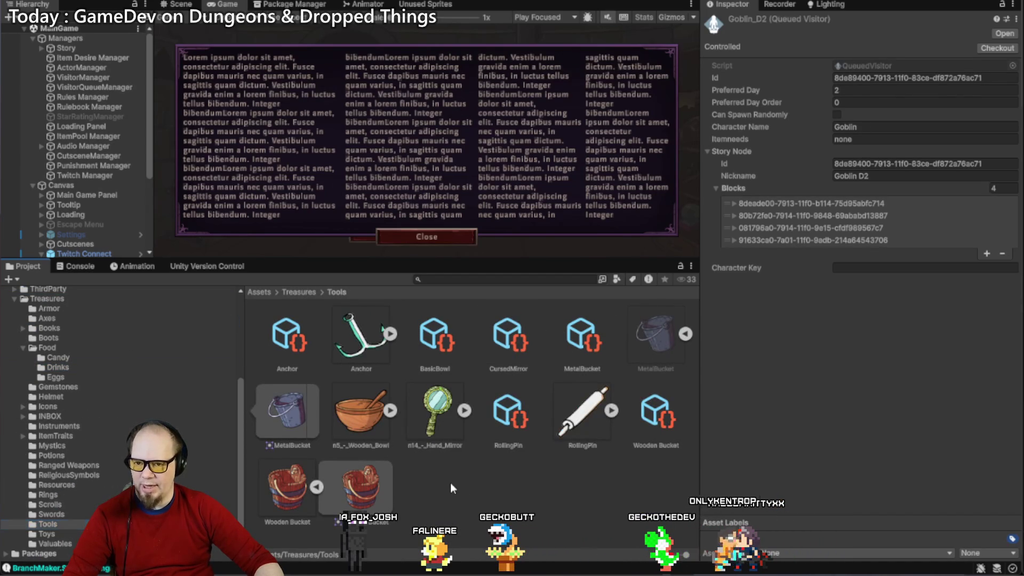
# Step: Create a new folder named Buckets inside Treasures/Tools
pyautogui.rightClick(450, 482)
pyautogui.moveTo(596, 118)
pyautogui.click(685, 117)
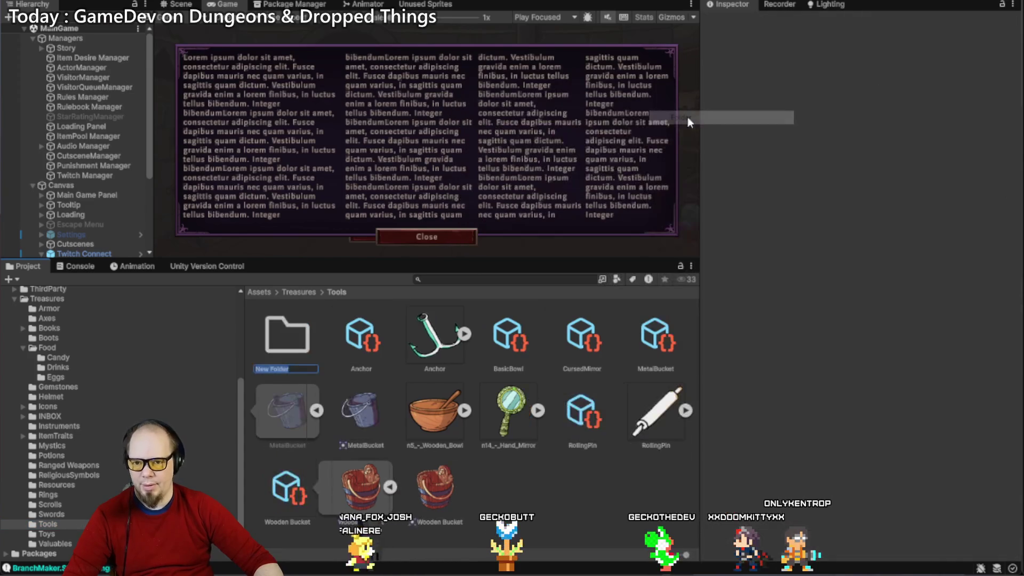
pyautogui.write('Buckets')
pyautogui.press('Return')
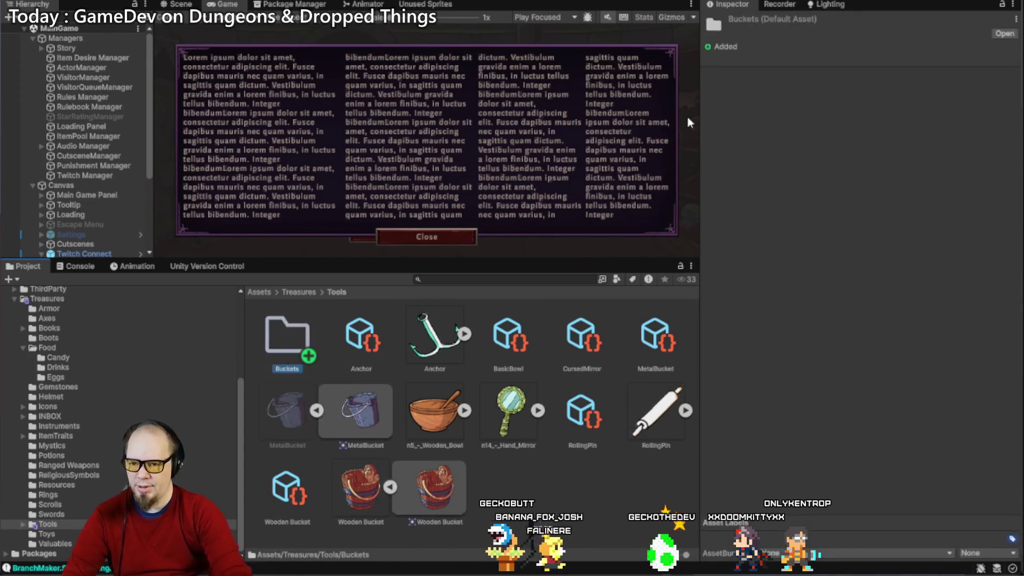
# Step: Move the MetalBucket and Wooden Bucket sprites and item assets into Buckets
pyautogui.click(321, 409)
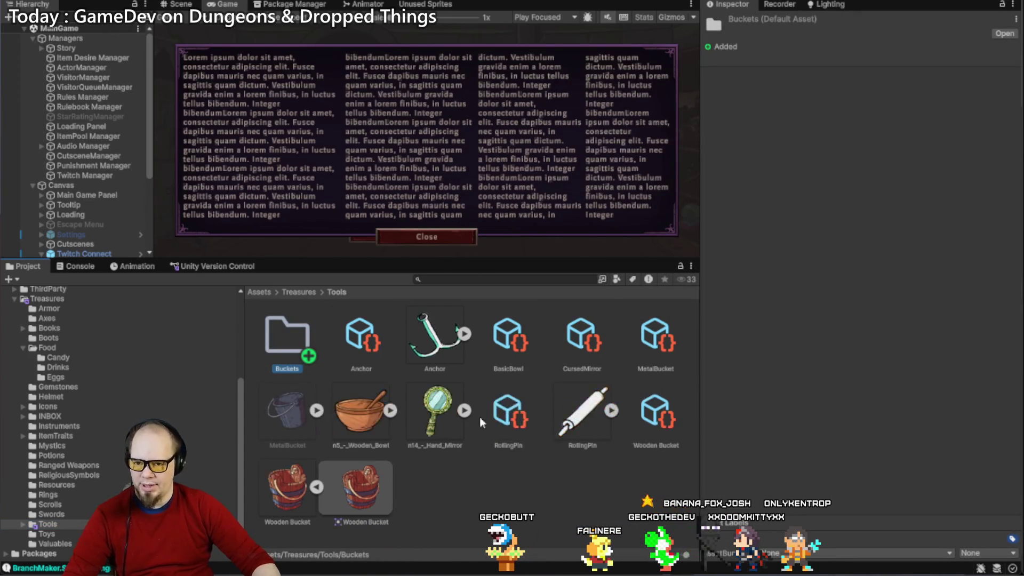
pyautogui.click(318, 485)
pyautogui.click(290, 489)
pyautogui.keyDown('ctrl'); pyautogui.click(284, 419); pyautogui.keyUp('ctrl')
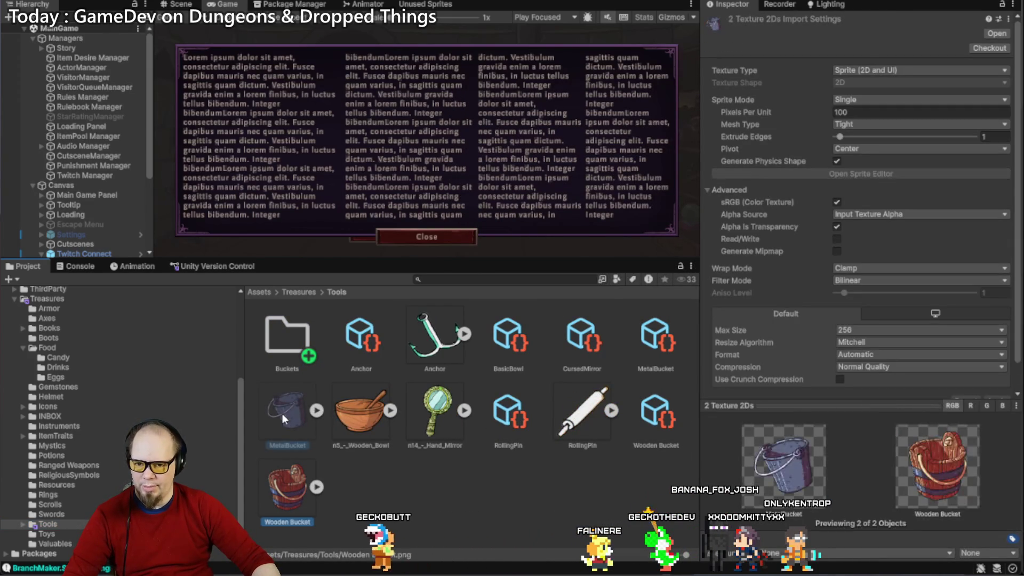
pyautogui.keyDown('ctrl'); pyautogui.click(657, 401); pyautogui.keyUp('ctrl')
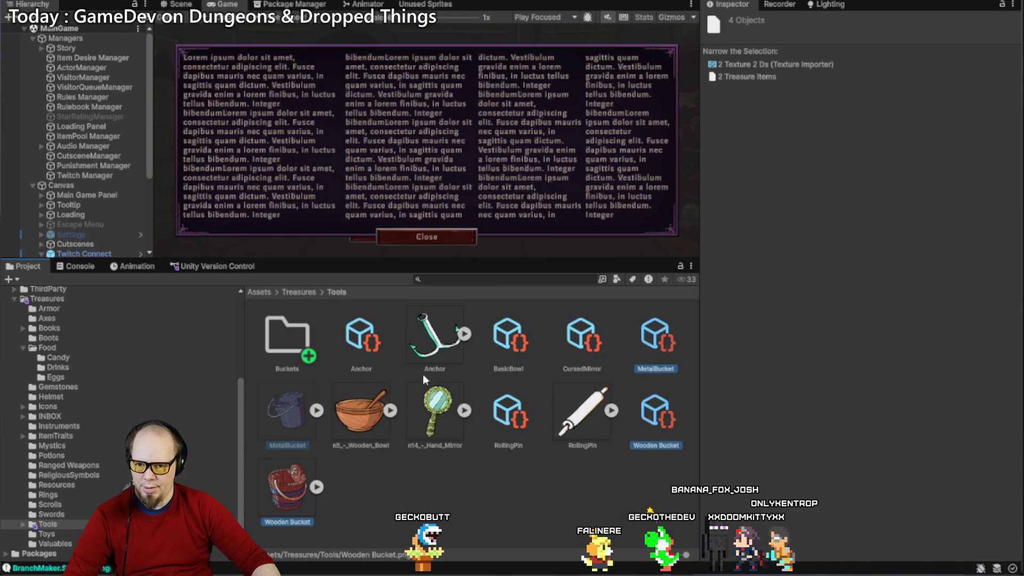
pyautogui.moveTo(286, 360); pyautogui.dragTo(284, 353)
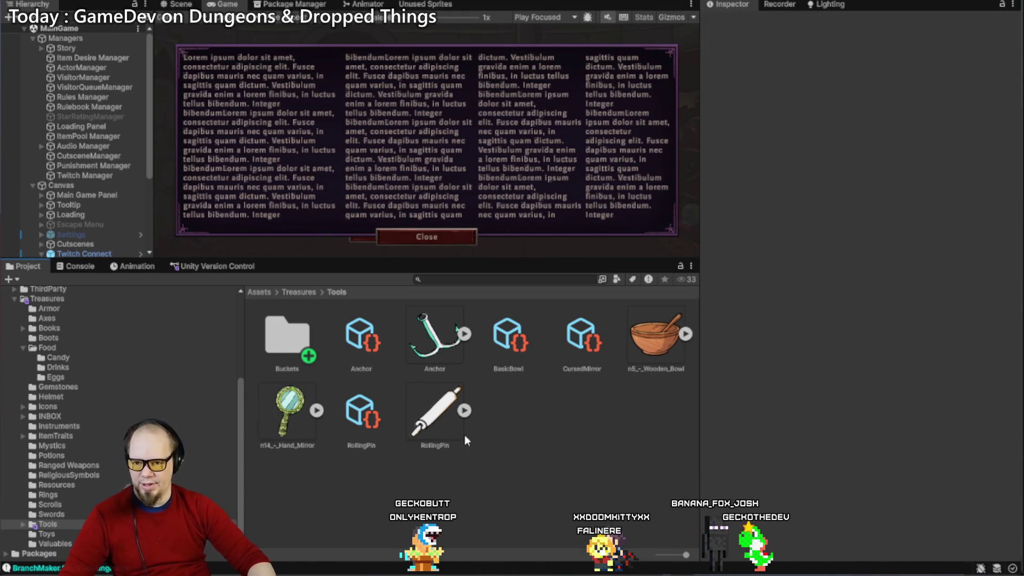
# Step: Select the RollingPin item and sprite, then bring up the Unused Sprites list
pyautogui.click(358, 422)
pyautogui.click(434, 418)
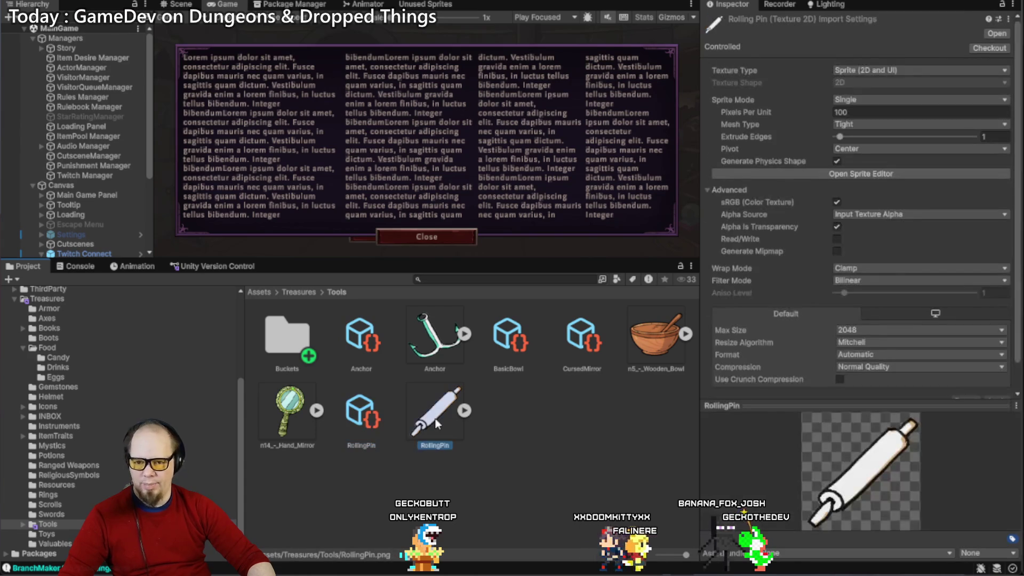
pyautogui.click(421, 5)
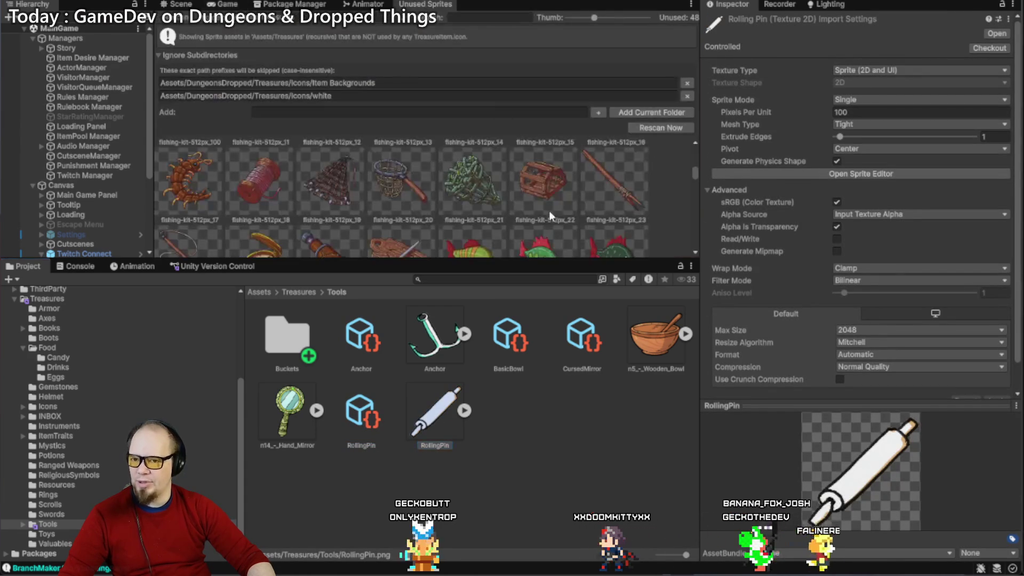
# Step: Enlarge the Unused Sprites grid and ping the drumstick sprite in the project
pyautogui.moveTo(528, 261); pyautogui.dragTo(522, 388)
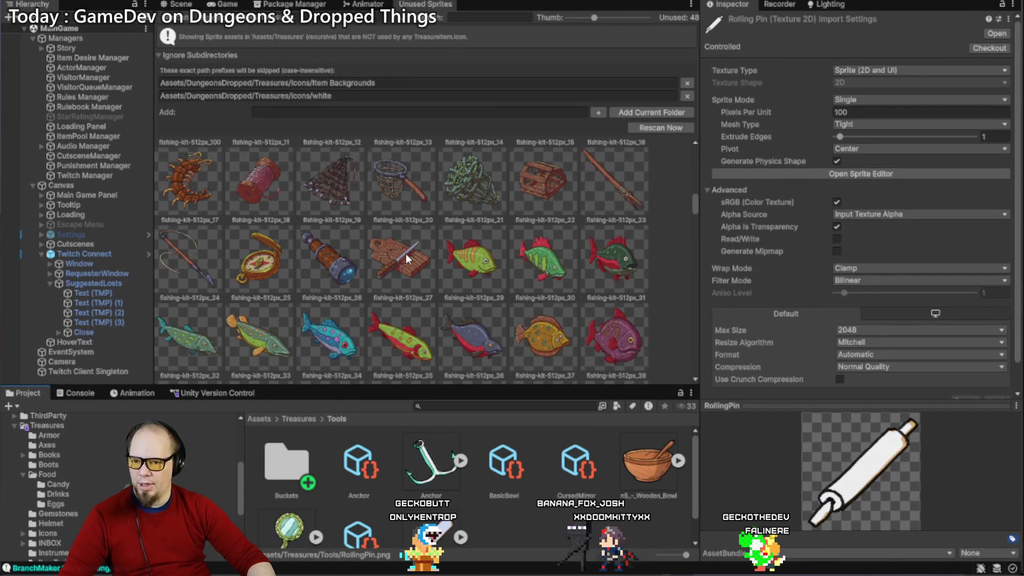
pyautogui.scroll(5, 401, 261)
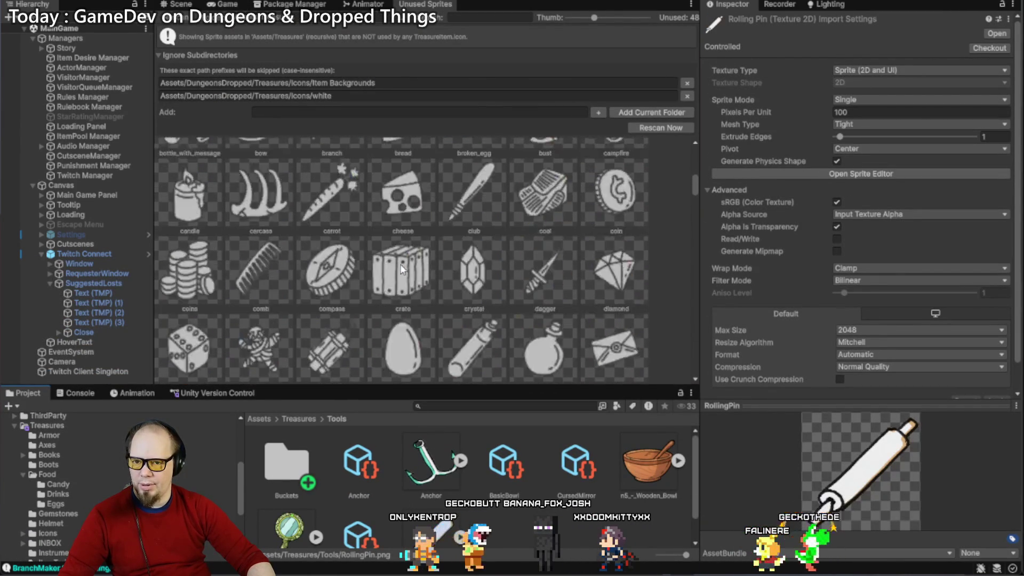
pyautogui.scroll(-15, 401, 270)
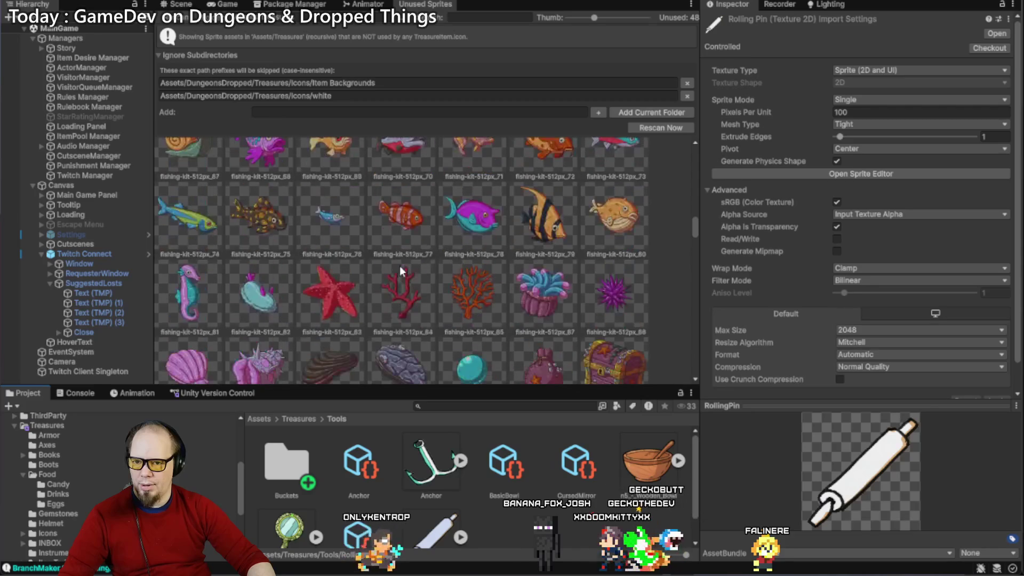
pyautogui.scroll(-15, 399, 266)
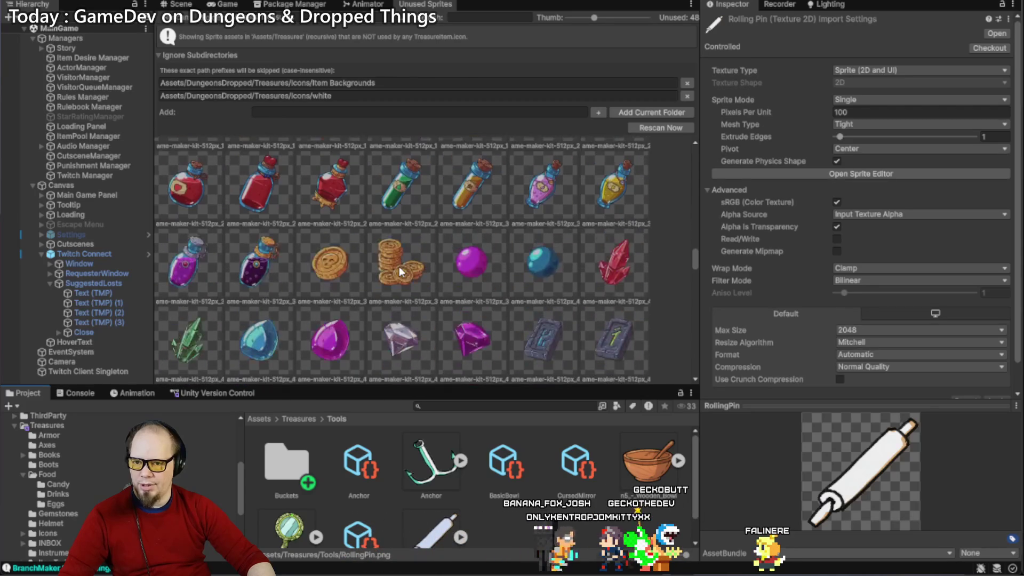
pyautogui.scroll(2, 399, 266)
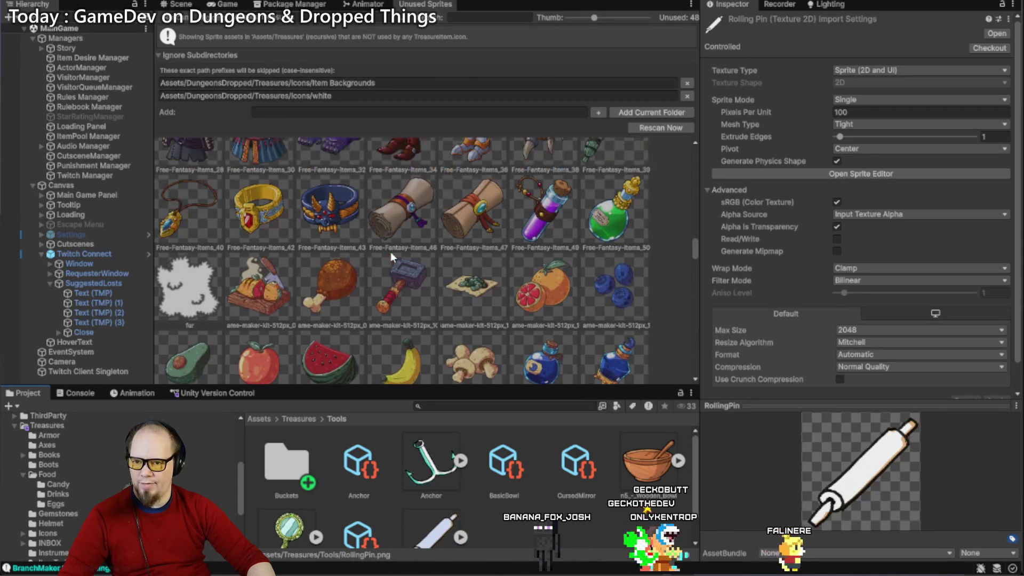
pyautogui.click(318, 258)
# Step: Scroll the unused sprites and ping the Evil Book and Old Tome sprites in Books/Icons
pyautogui.scroll(-5, 556, 511)
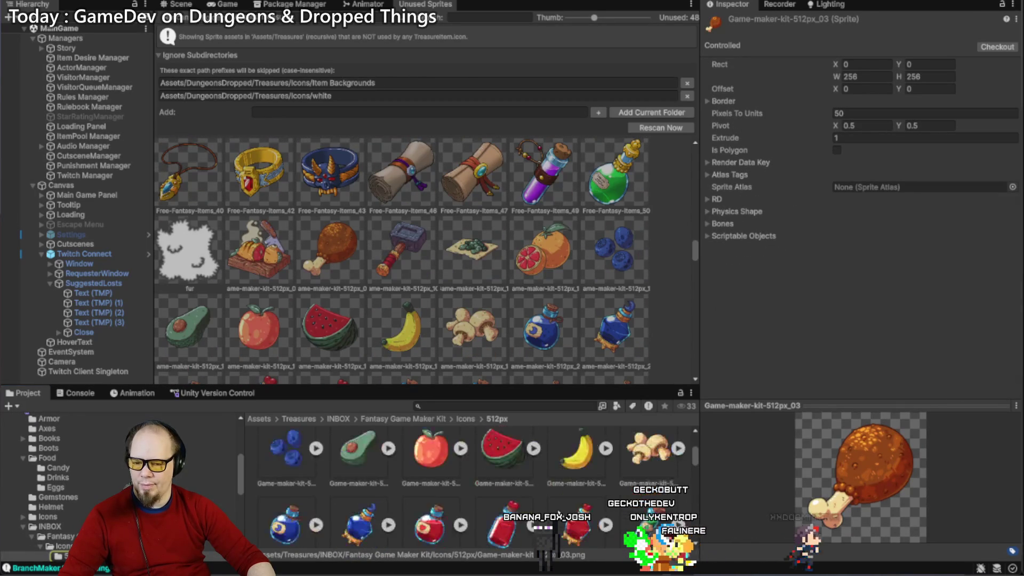
pyautogui.scroll(6, 556, 511)
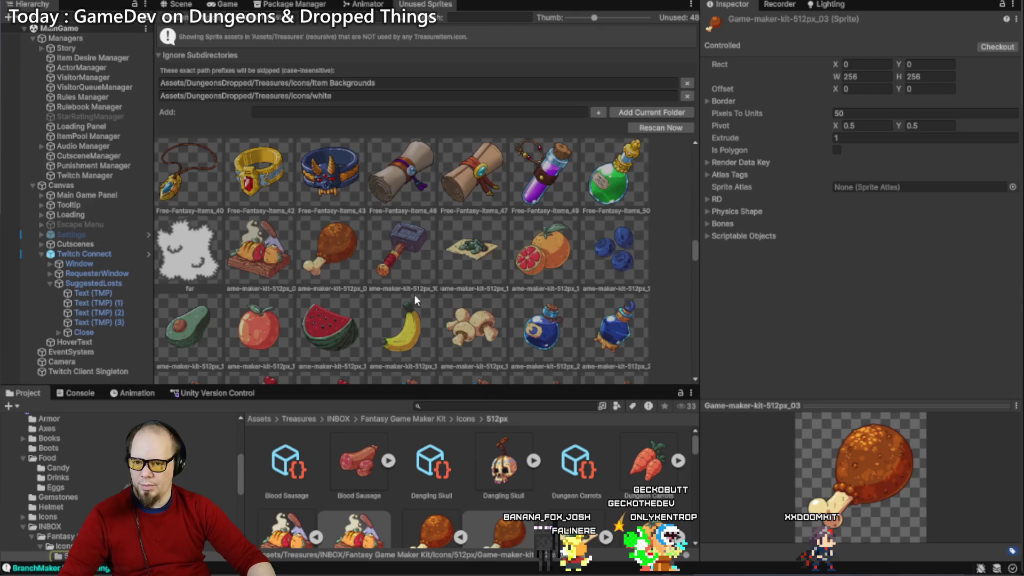
pyautogui.scroll(-10, 416, 298)
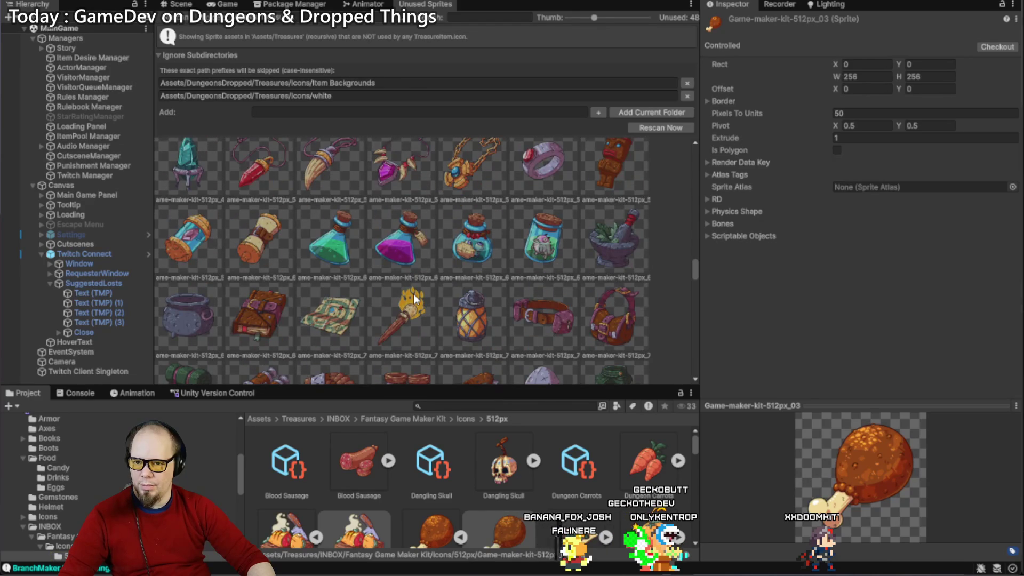
pyautogui.scroll(-5, 414, 293)
pyautogui.scroll(-5, 412, 294)
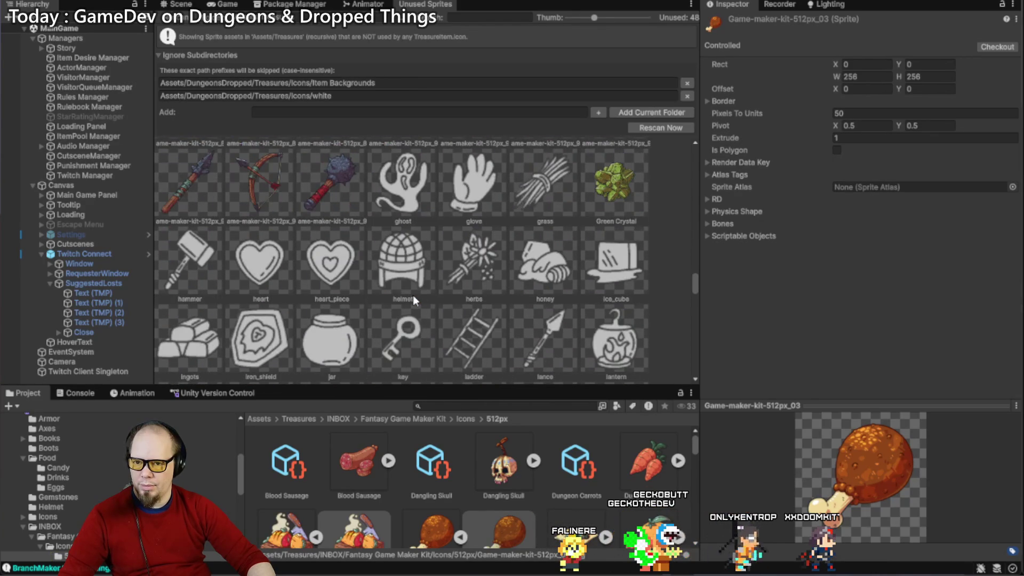
pyautogui.scroll(-10, 413, 296)
pyautogui.scroll(-6, 414, 302)
pyautogui.scroll(-2, 413, 301)
pyautogui.scroll(4, 414, 301)
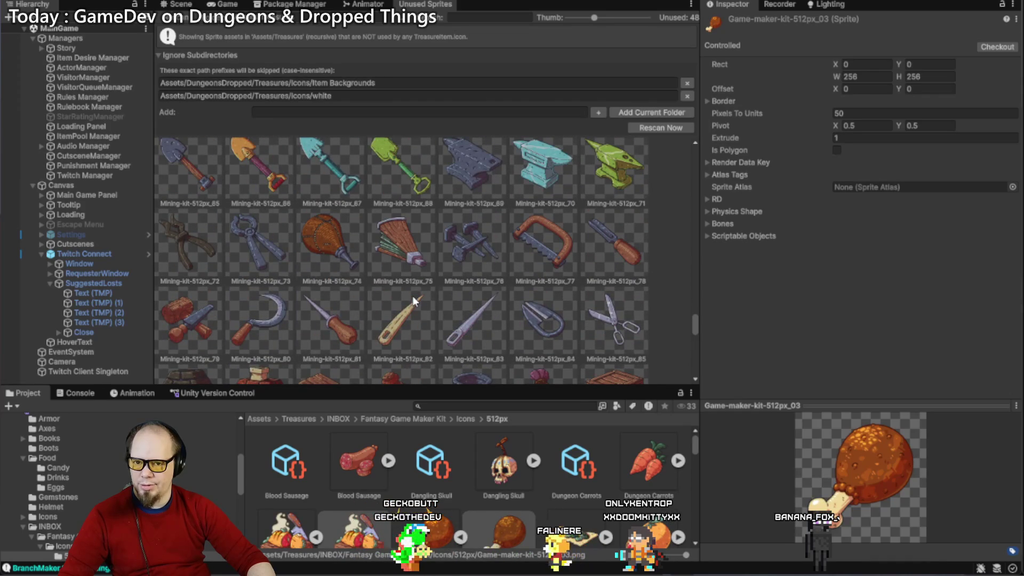
pyautogui.scroll(-5, 414, 301)
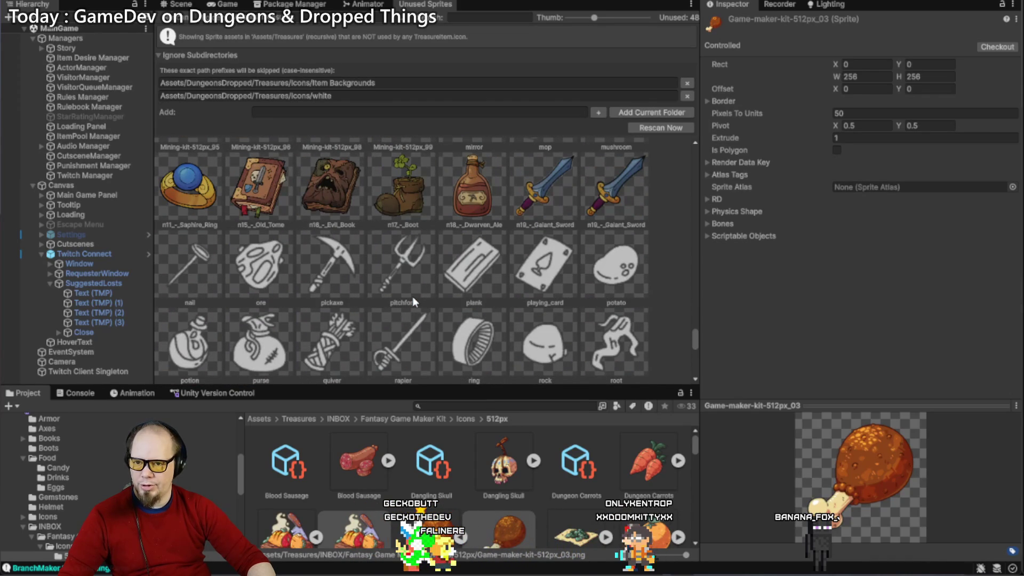
pyautogui.click(336, 204)
pyautogui.click(248, 200)
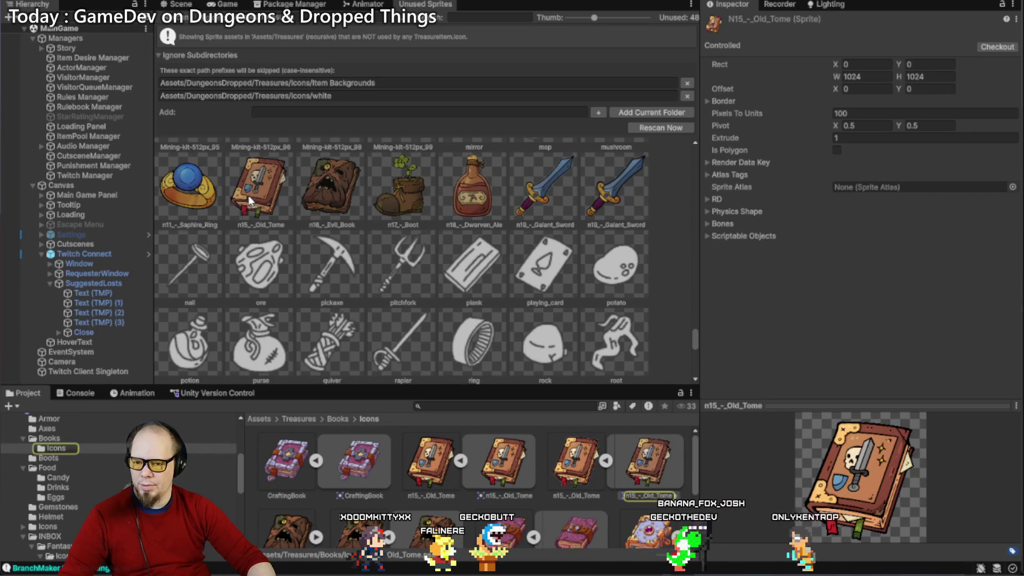
# Step: Ping the Evil Book sprite, then browse the unused fishing-kit, Armor-512px and Free-Fantasy-Items sprites
pyautogui.click(308, 197)
pyautogui.scroll(-3, 357, 259)
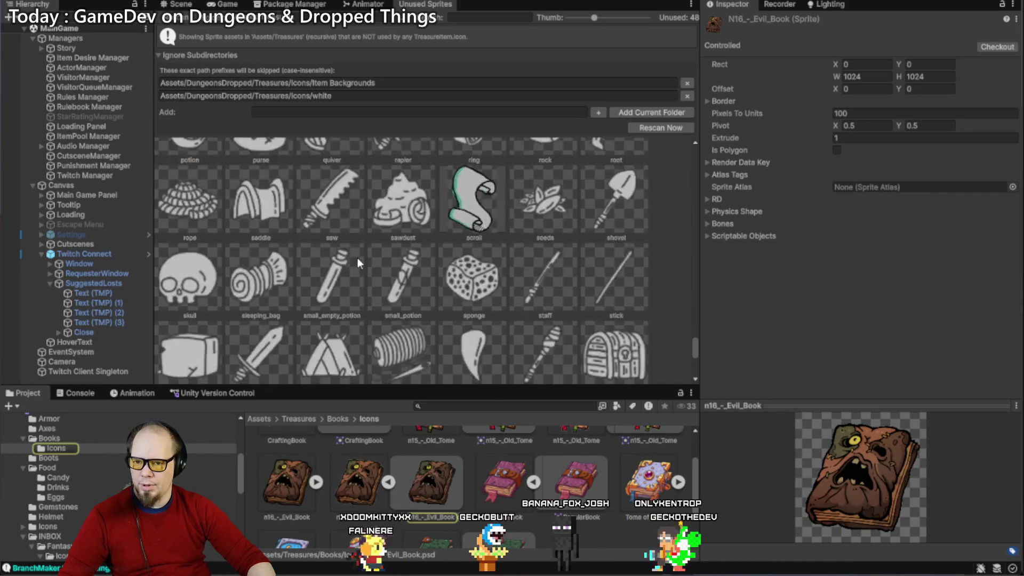
pyautogui.scroll(-6, 358, 257)
pyautogui.scroll(4, 358, 258)
pyautogui.scroll(10, 356, 261)
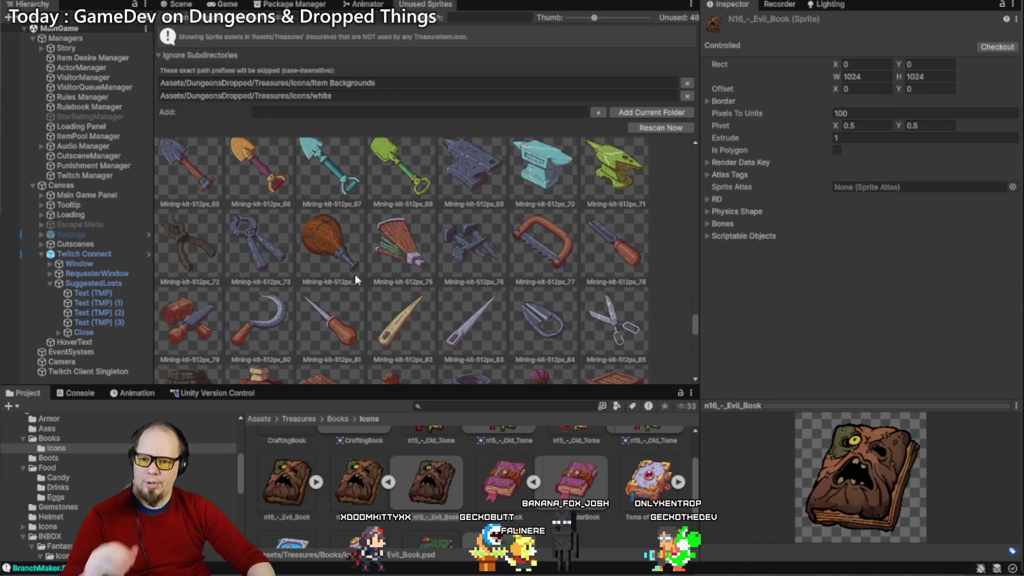
pyautogui.scroll(8, 355, 276)
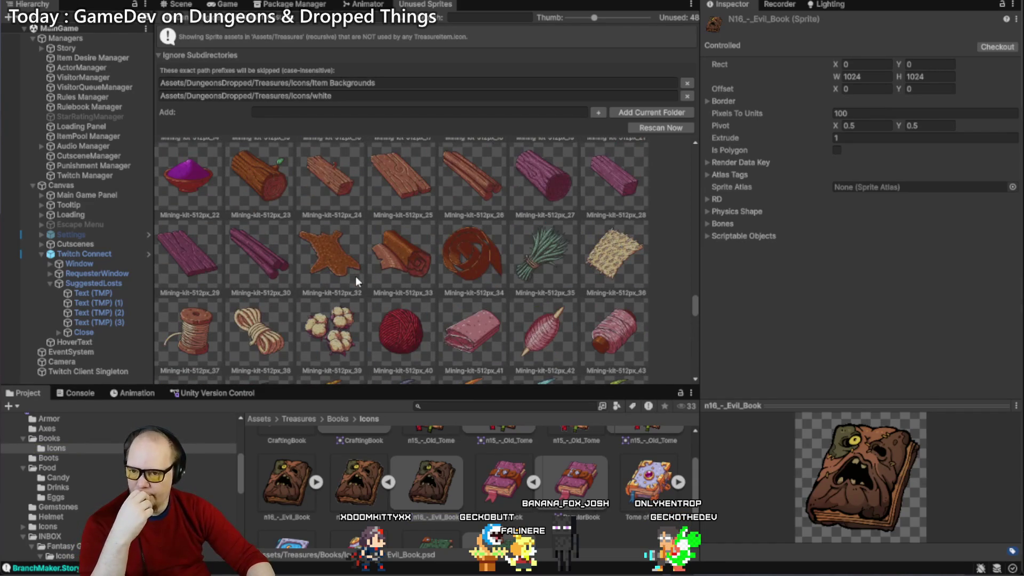
pyautogui.scroll(2, 356, 276)
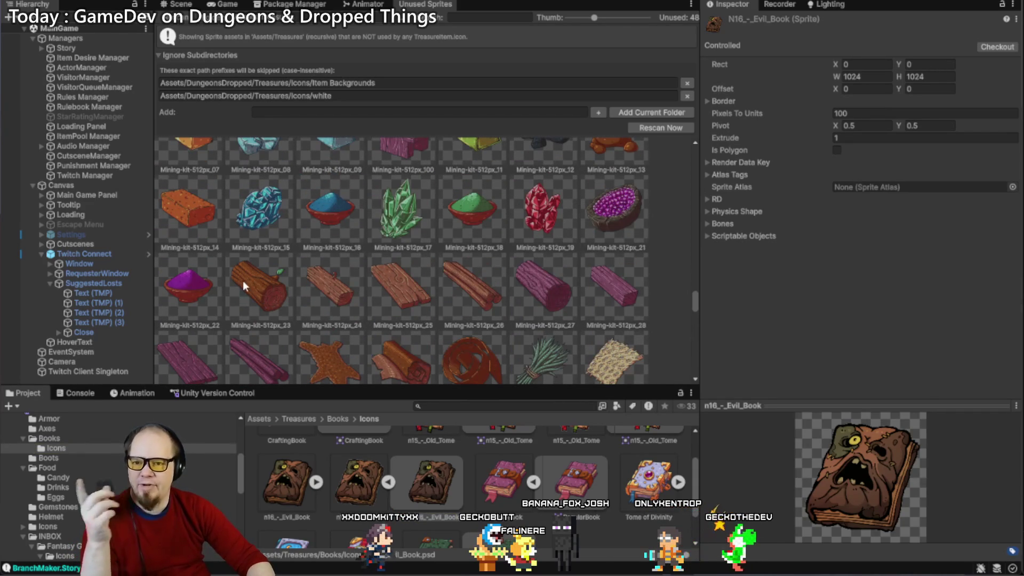
pyautogui.scroll(3, 318, 293)
pyautogui.scroll(6, 319, 293)
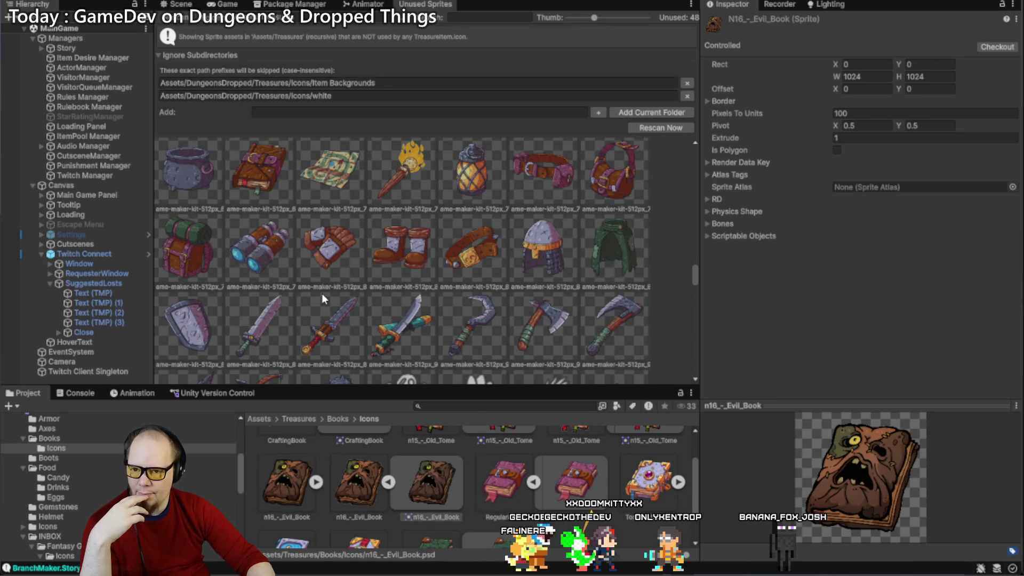
pyautogui.scroll(3, 322, 293)
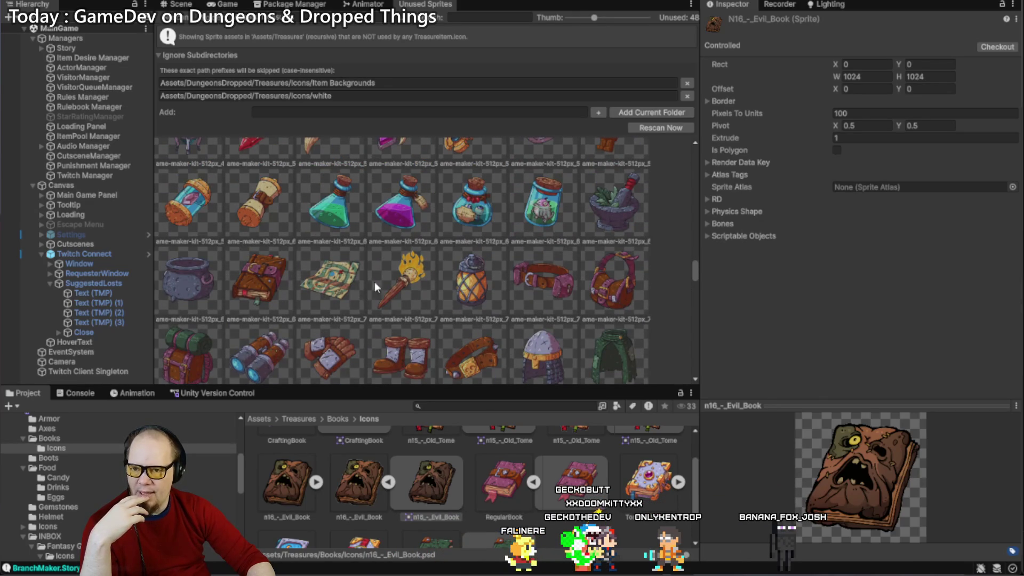
pyautogui.scroll(3, 457, 284)
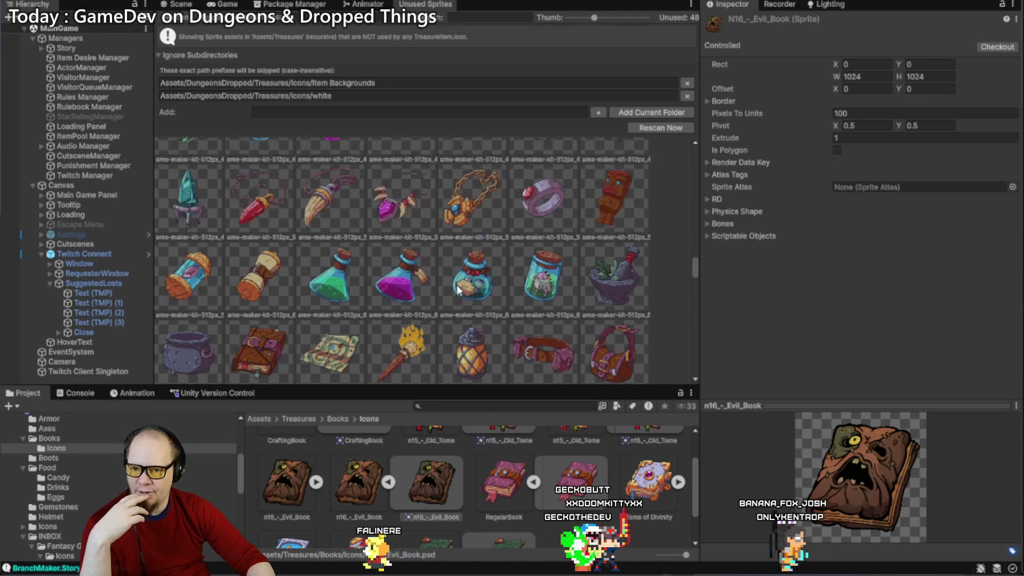
pyautogui.scroll(2, 456, 288)
pyautogui.scroll(4, 455, 288)
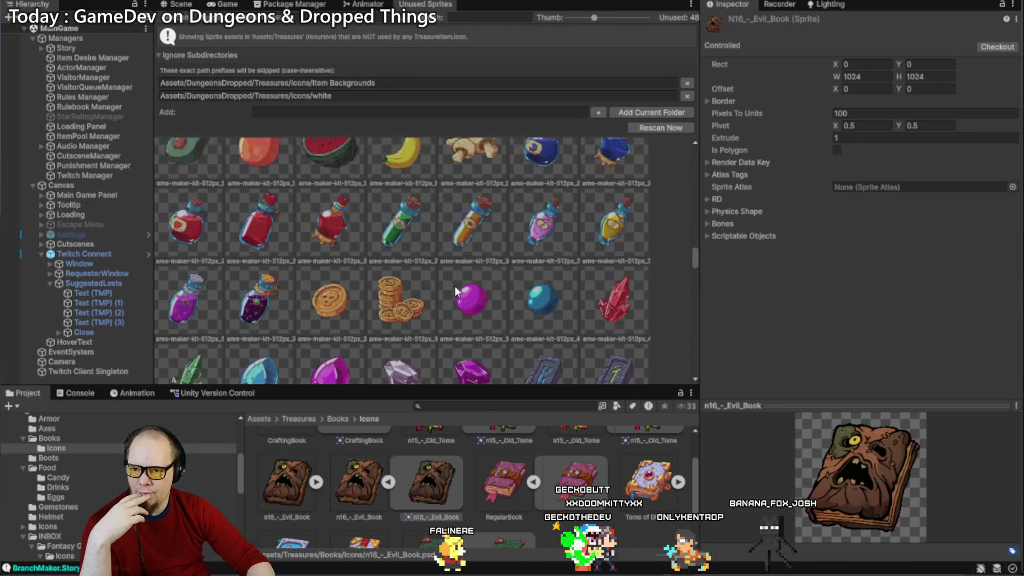
pyautogui.scroll(1, 453, 290)
pyautogui.scroll(3, 453, 286)
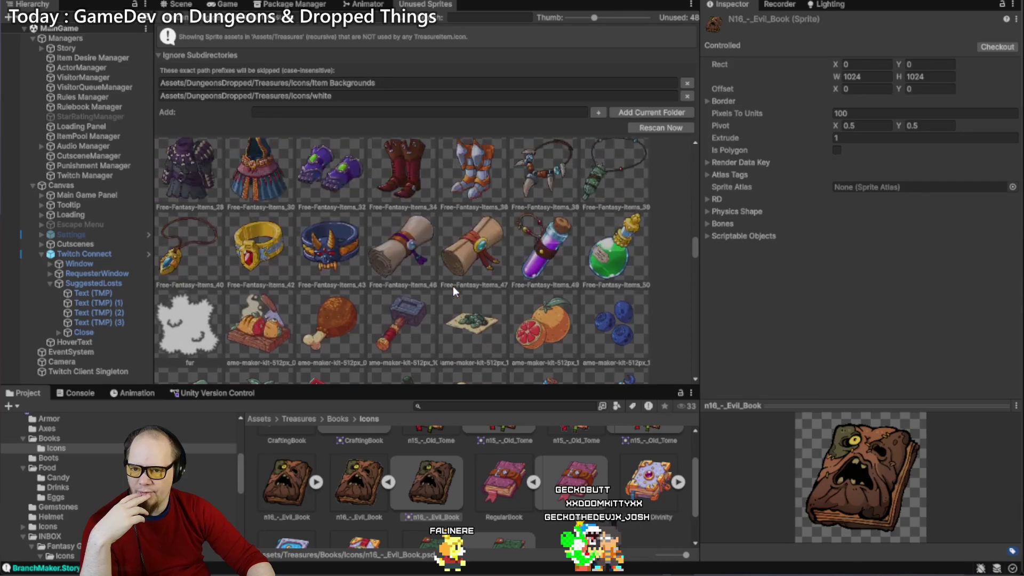
pyautogui.scroll(10, 414, 300)
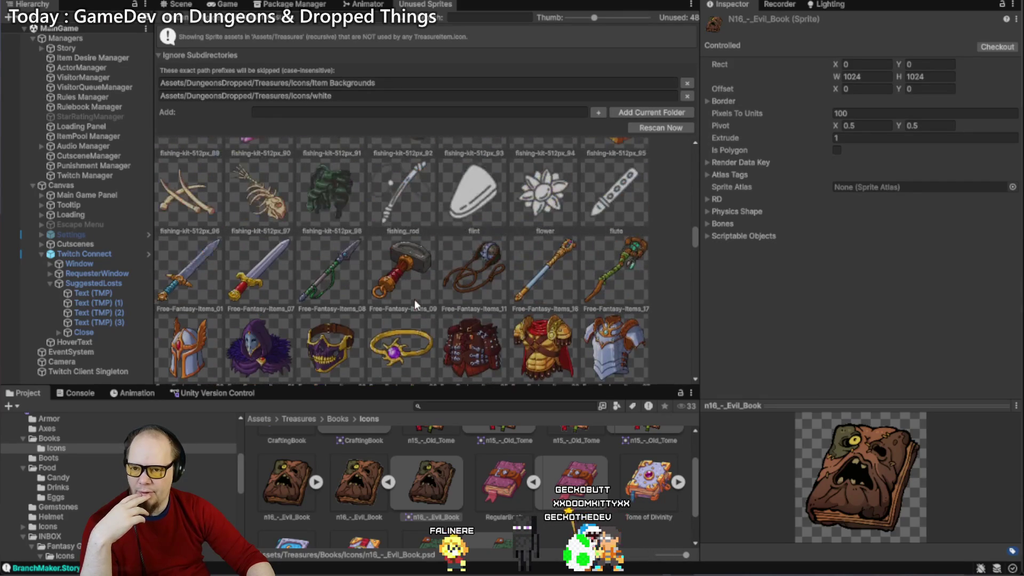
pyautogui.scroll(10, 415, 299)
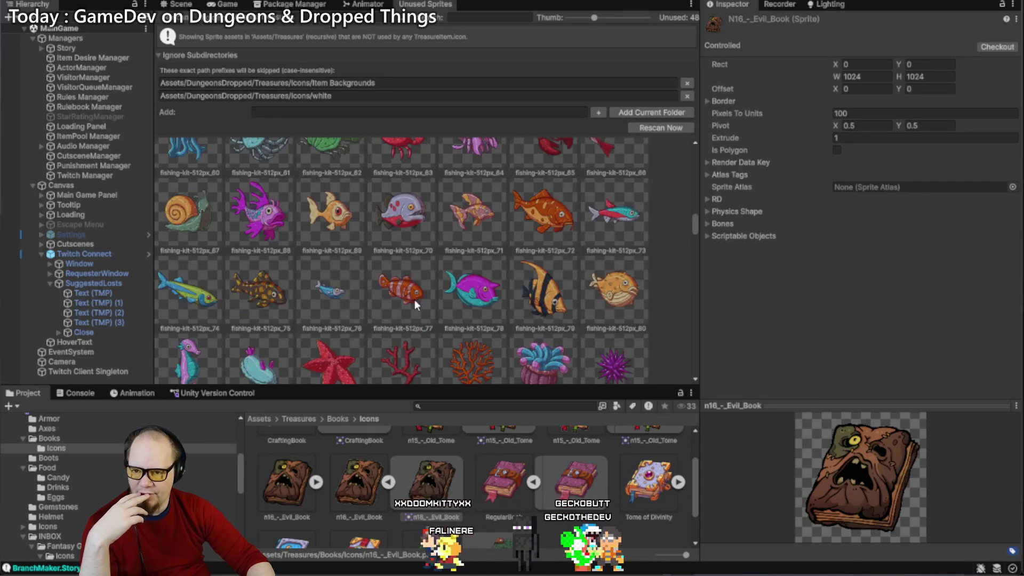
pyautogui.scroll(2, 414, 299)
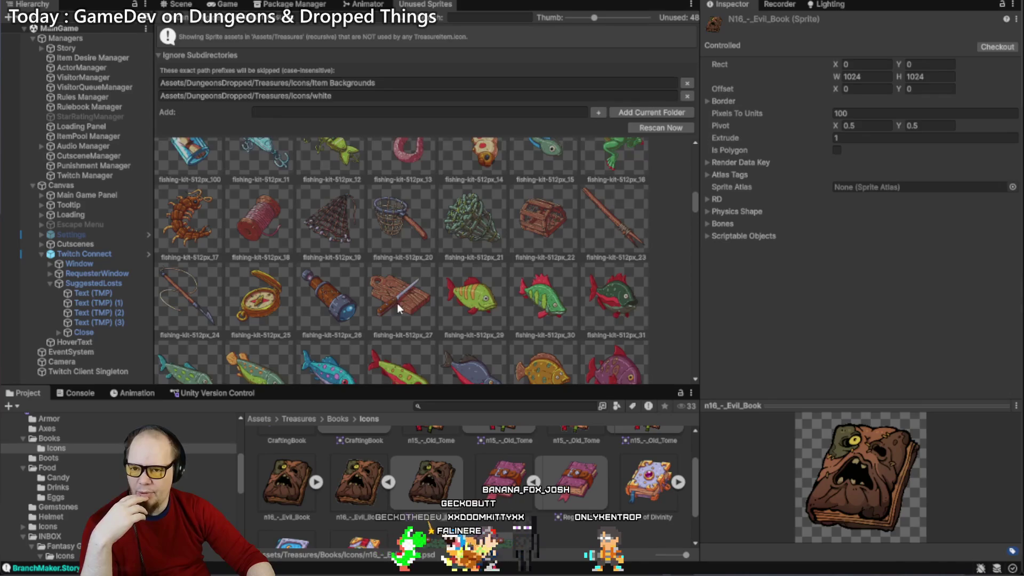
pyautogui.scroll(2, 397, 306)
pyautogui.scroll(1, 397, 303)
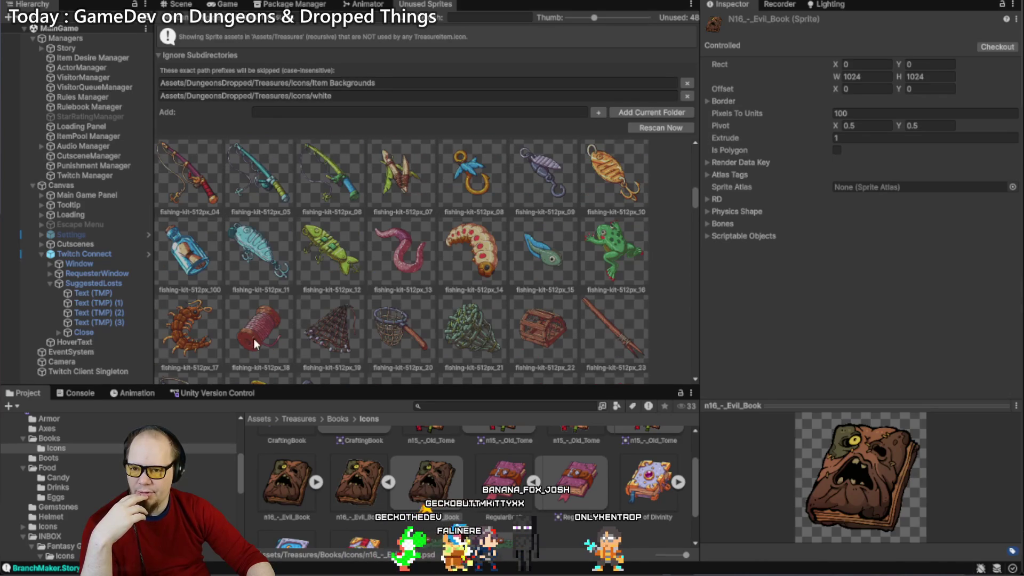
pyautogui.scroll(3, 364, 303)
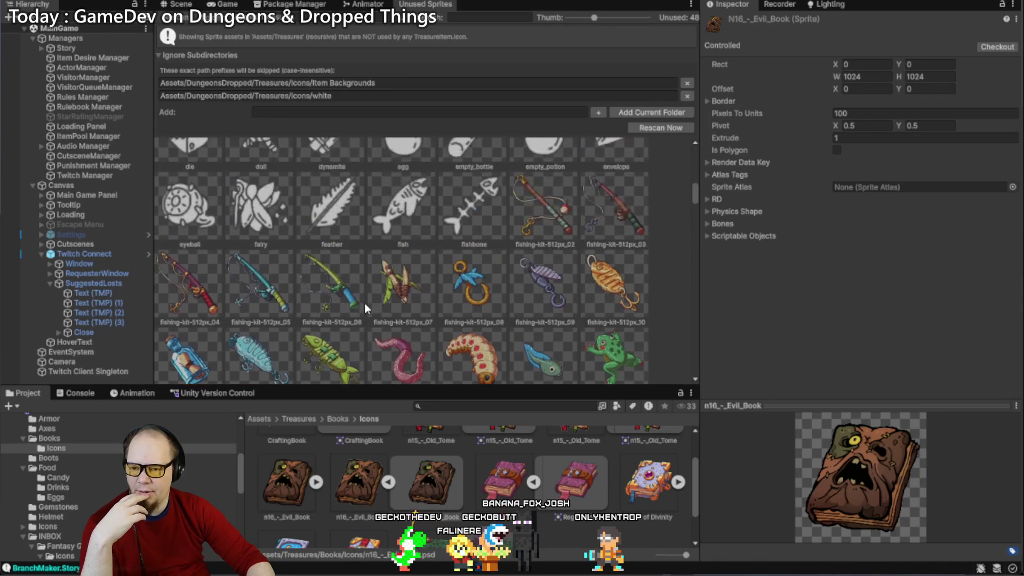
pyautogui.scroll(15, 364, 303)
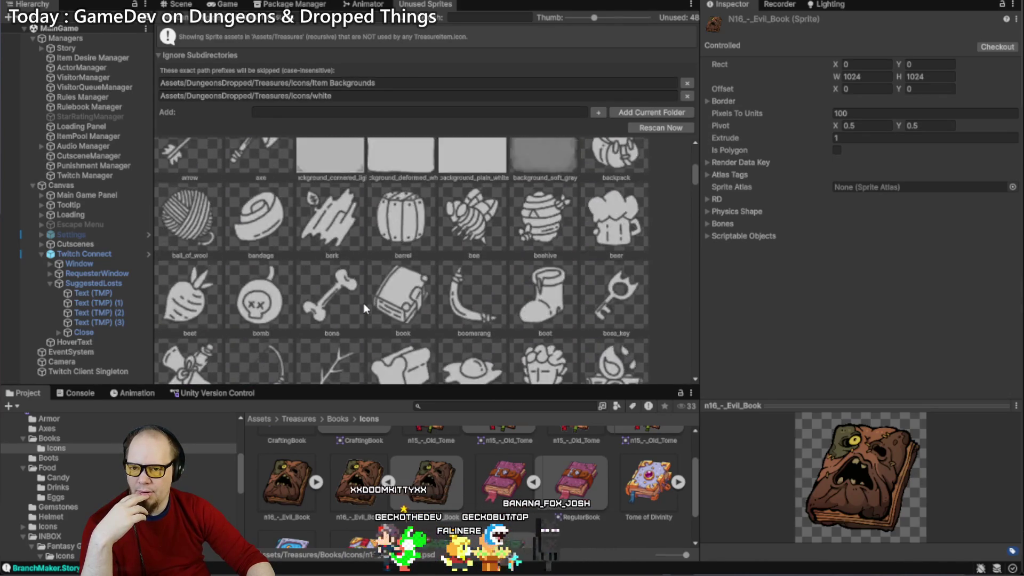
pyautogui.scroll(10, 364, 308)
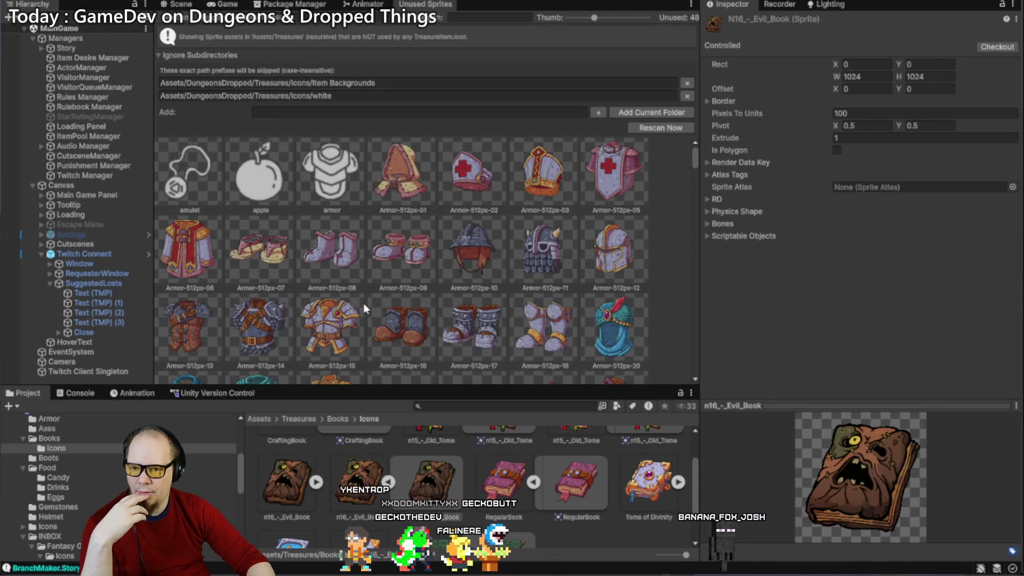
pyautogui.scroll(-20, 363, 303)
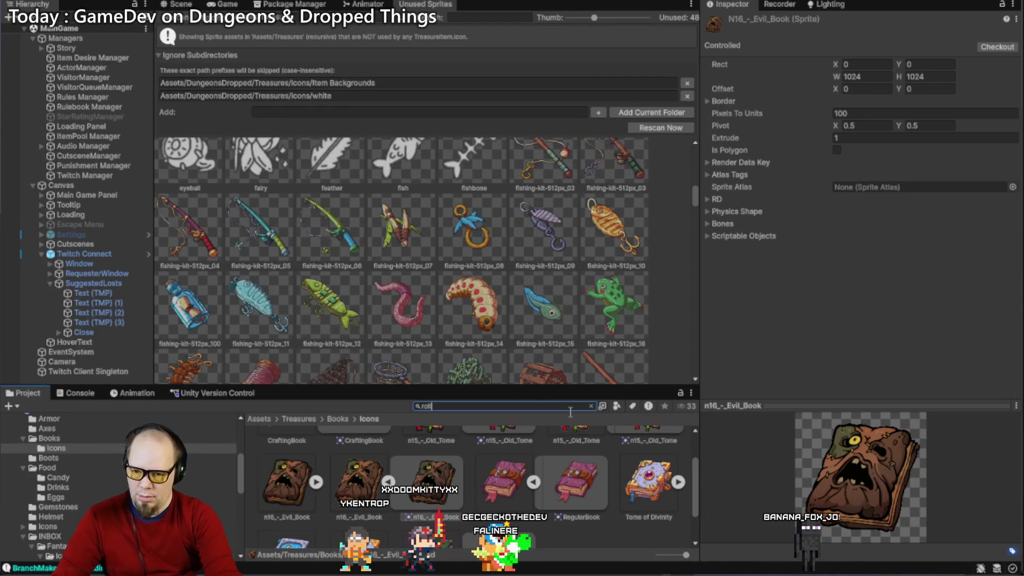
# Step: Finish the project search and locate the unused leather book sprite Game-maker-kit-512px_69
pyautogui.write('ing')
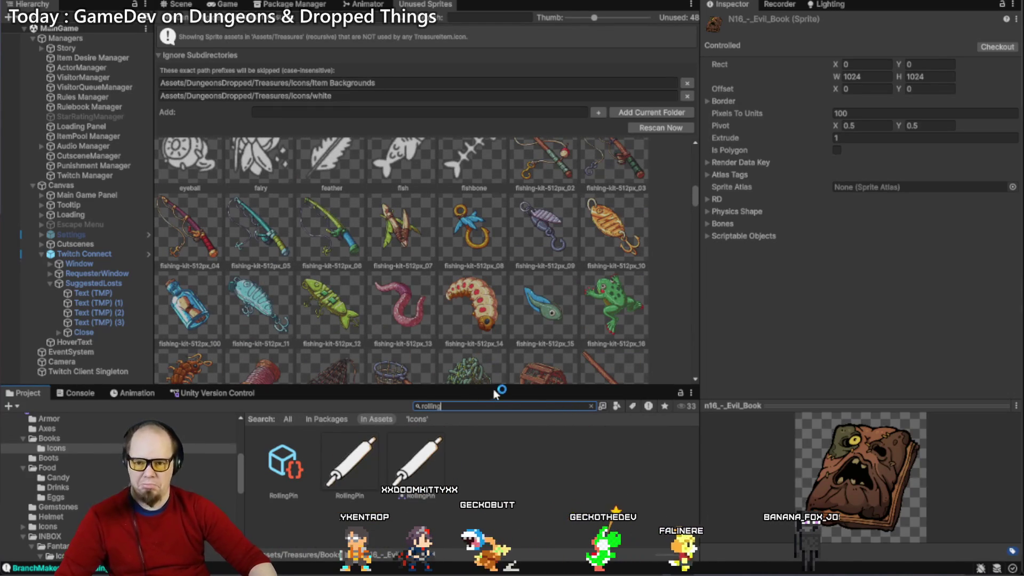
pyautogui.scroll(-5, 539, 293)
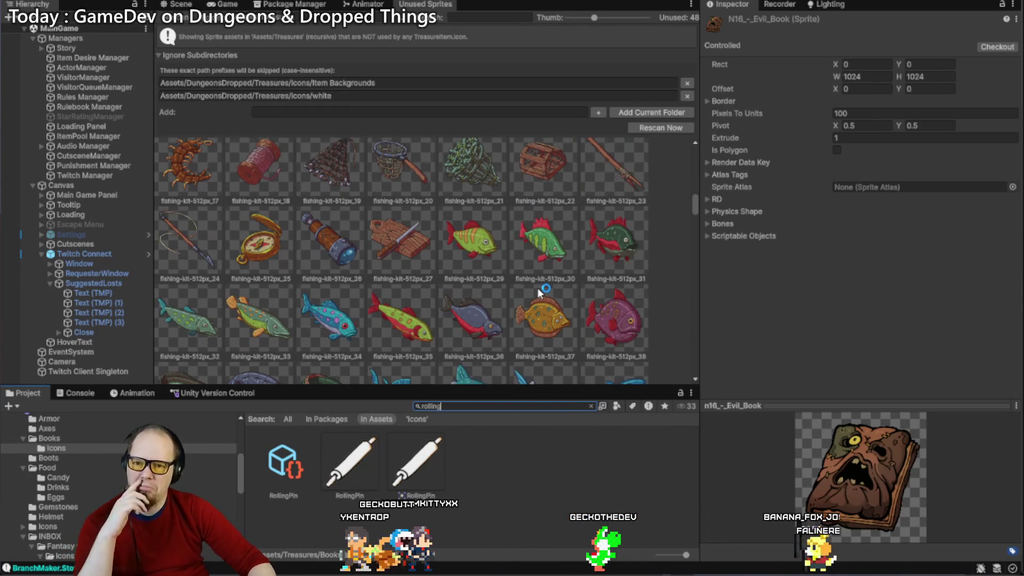
pyautogui.scroll(-15, 537, 292)
pyautogui.scroll(-3, 536, 293)
pyautogui.scroll(2, 536, 294)
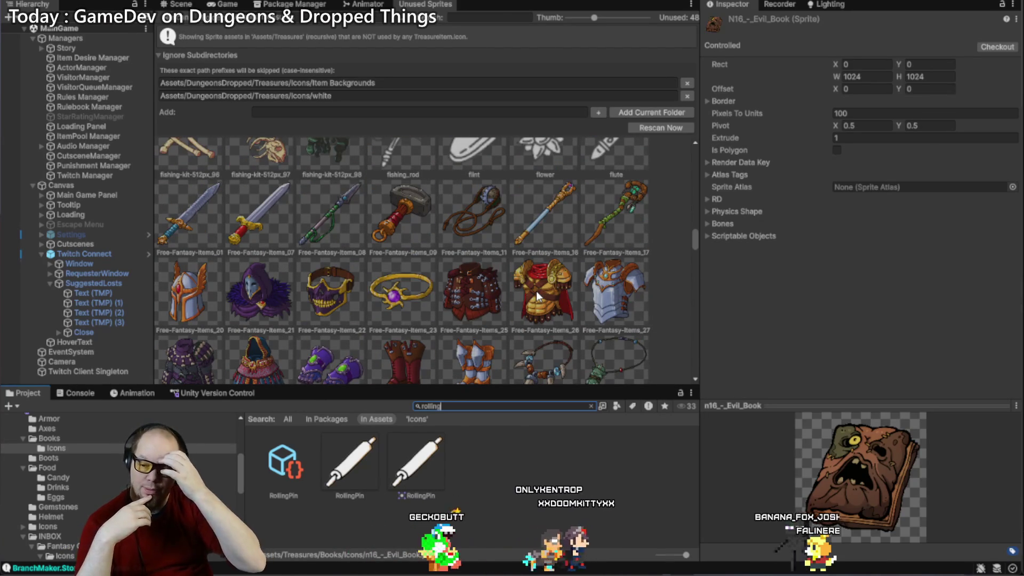
pyautogui.scroll(-10, 546, 297)
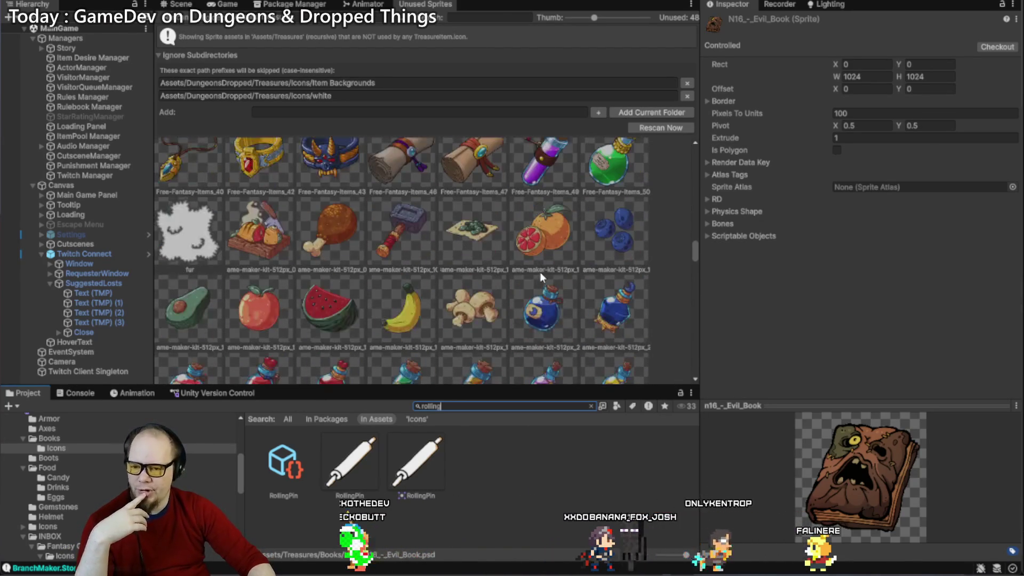
pyautogui.scroll(-3, 540, 274)
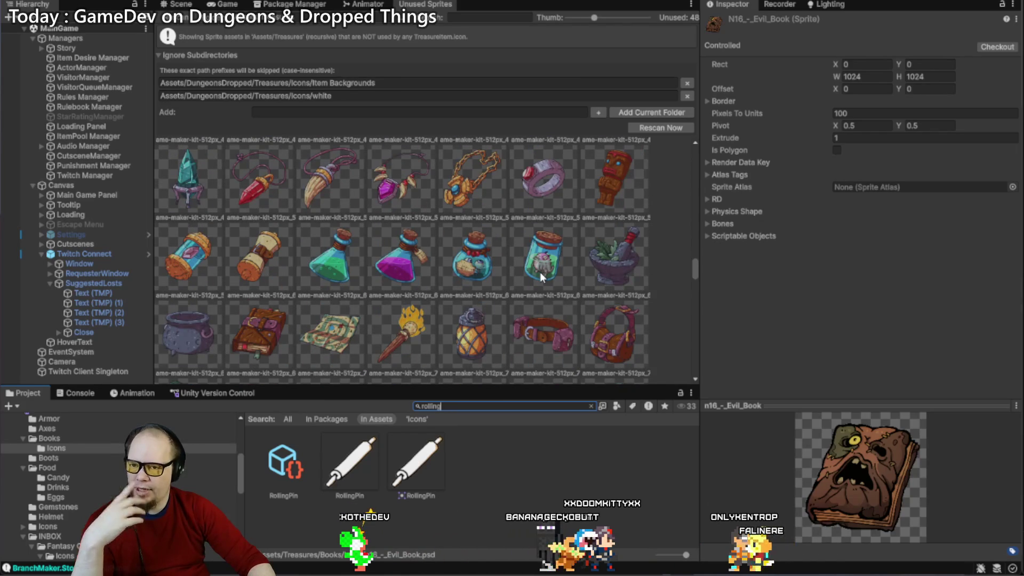
pyautogui.scroll(-1, 540, 272)
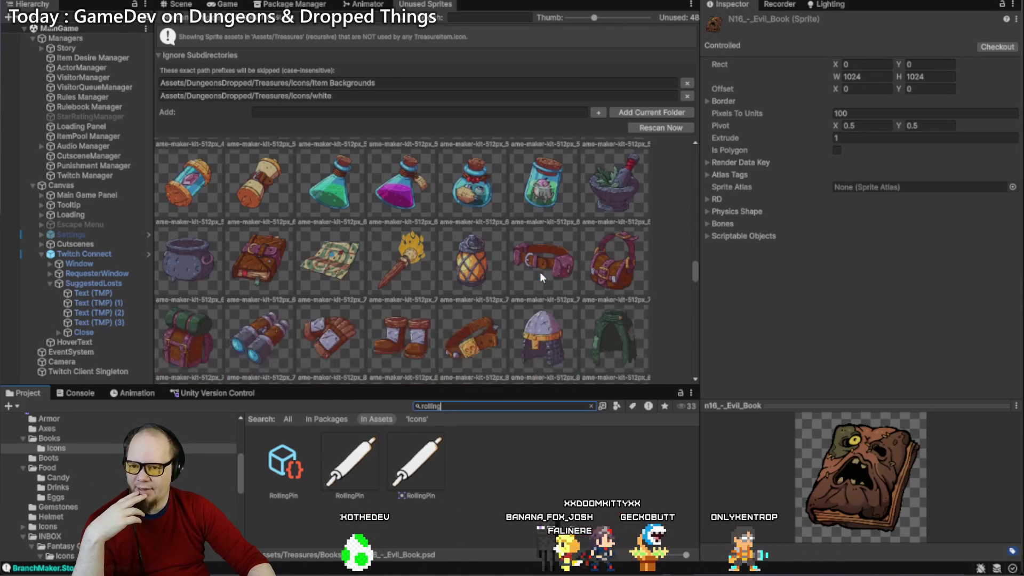
pyautogui.click(241, 260)
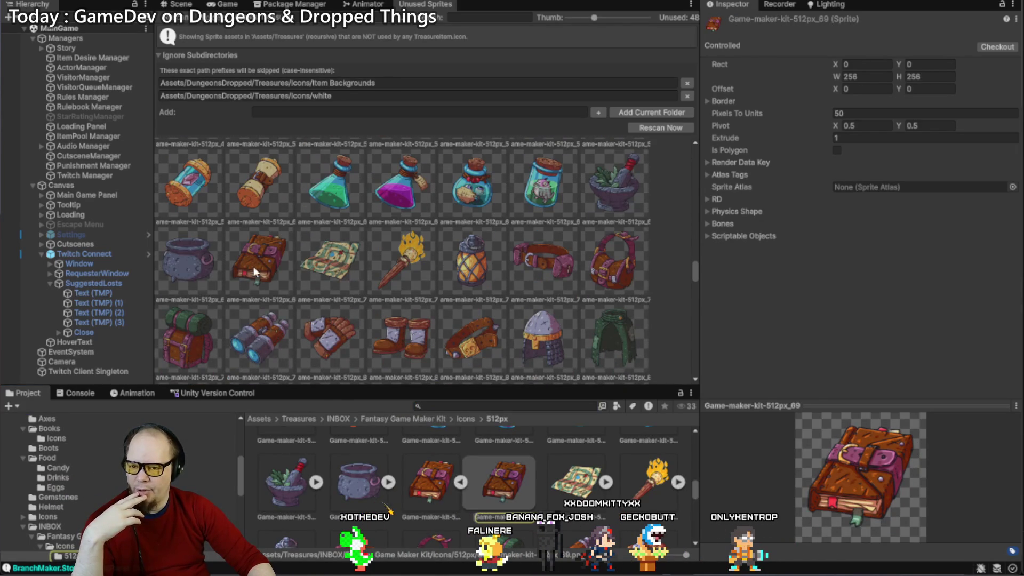
# Step: Move the book sprite into Treasures/Books/Icons and inspect the n16_-_Evil_Book PSD there
pyautogui.scroll(3, 53, 480)
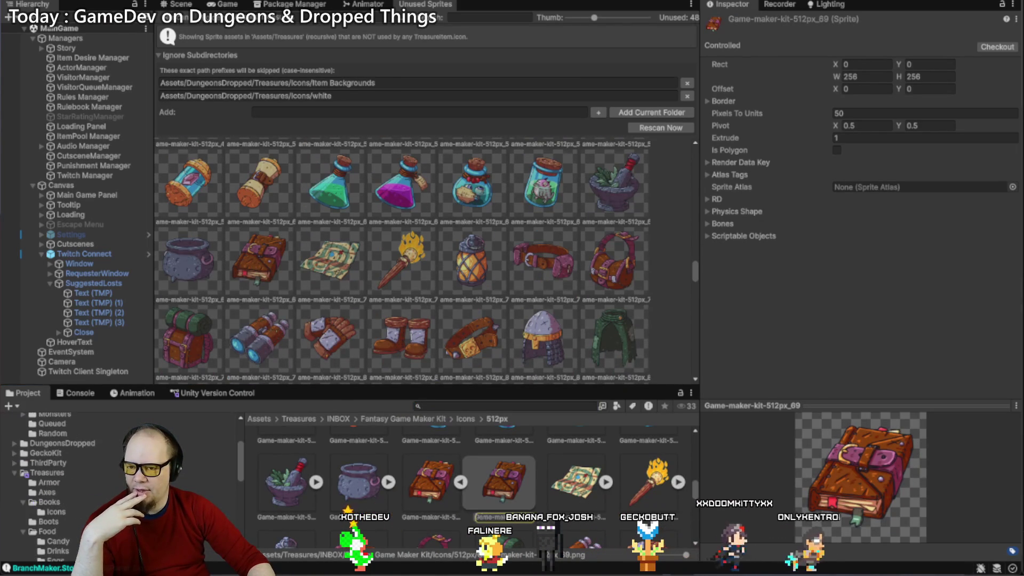
pyautogui.moveTo(434, 485); pyautogui.dragTo(65, 511)
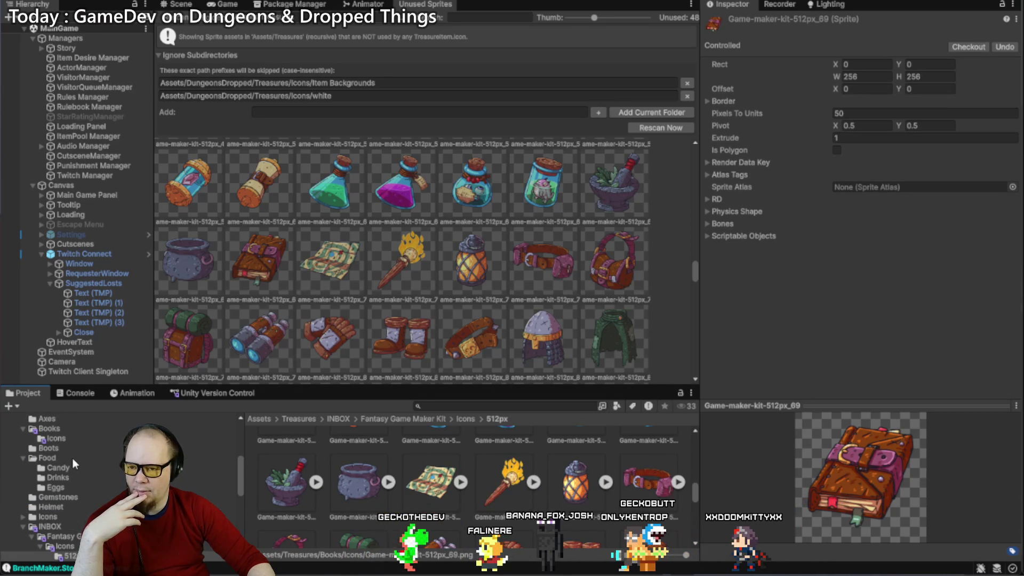
pyautogui.scroll(2, 71, 463)
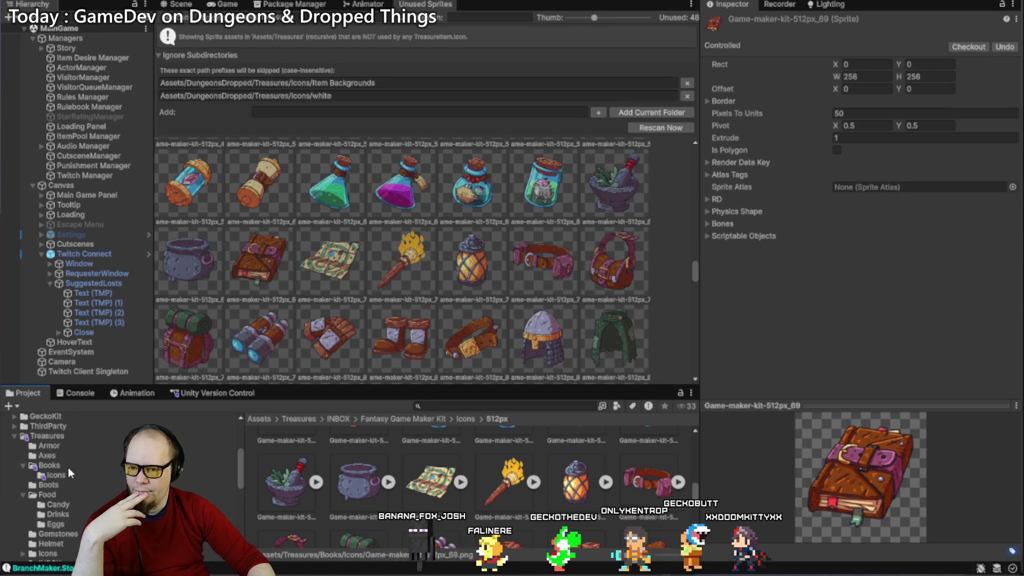
pyautogui.click(66, 474)
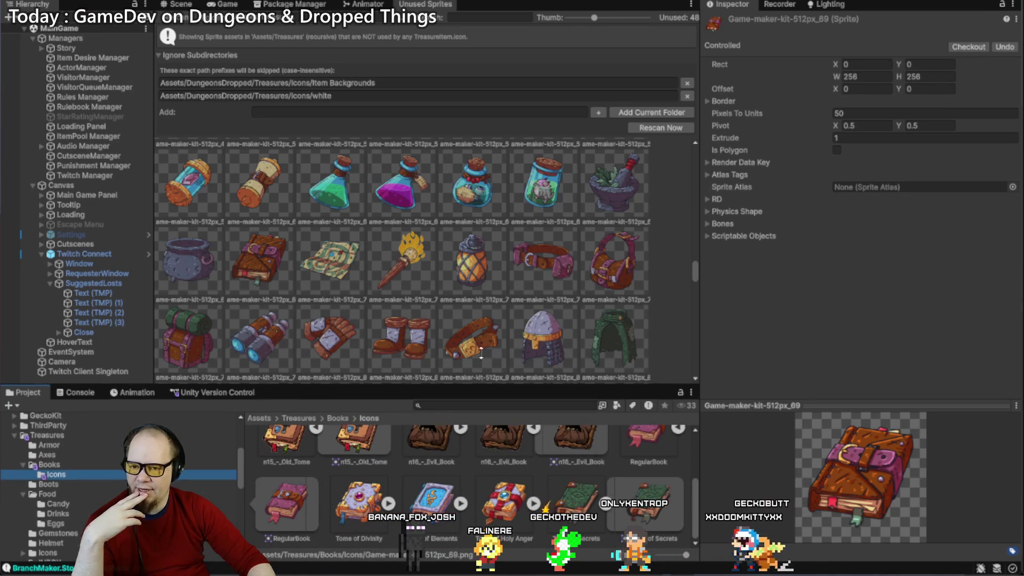
pyautogui.moveTo(469, 385); pyautogui.dragTo(469, 247)
pyautogui.click(538, 400)
pyautogui.click(420, 410)
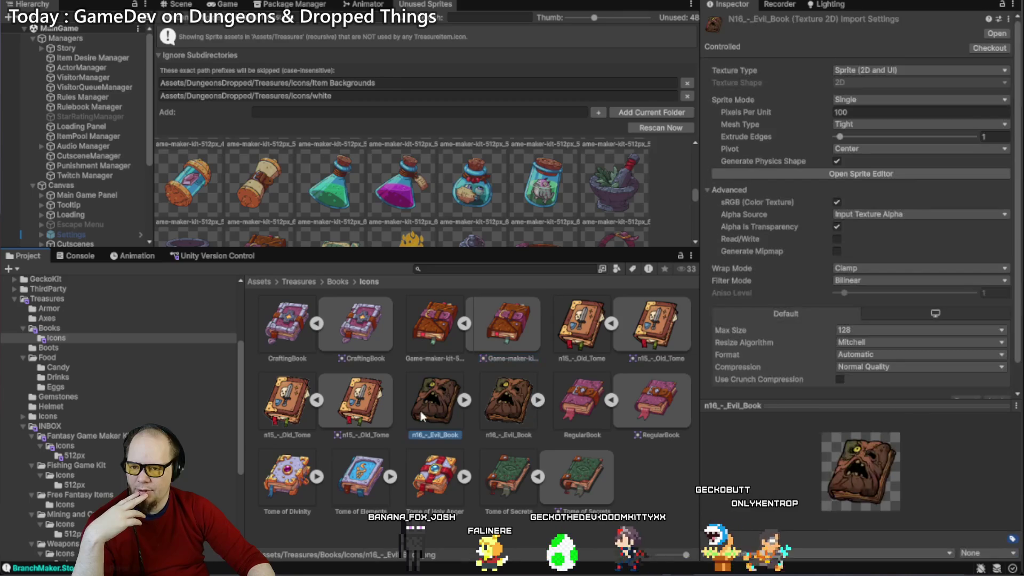
# Step: Compare the import settings of the duplicate n16_-_Evil_Book and n15_-_Old_Tome copies
pyautogui.click(499, 399)
pyautogui.click(428, 401)
pyautogui.click(518, 400)
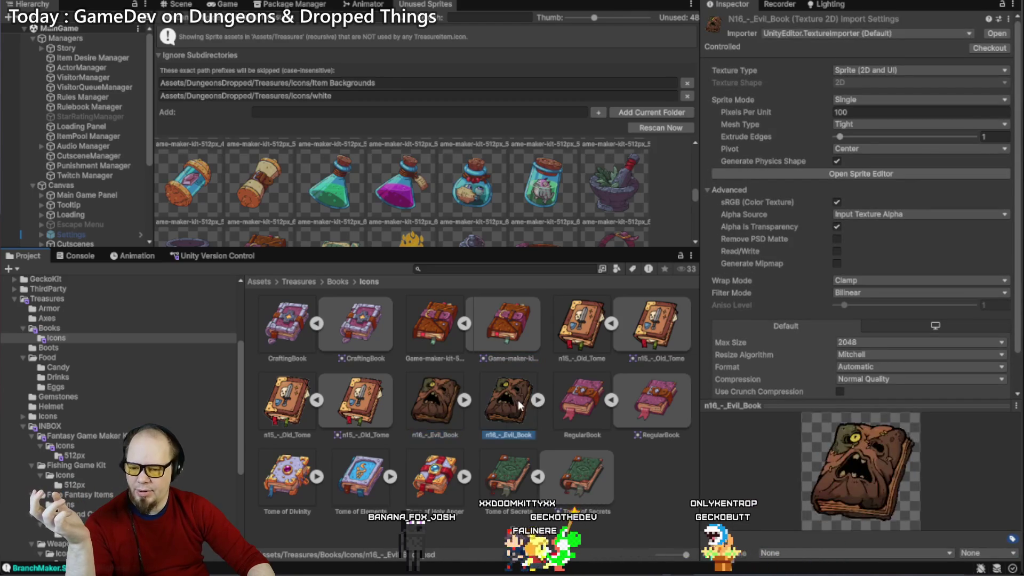
pyautogui.click(437, 401)
pyautogui.click(506, 397)
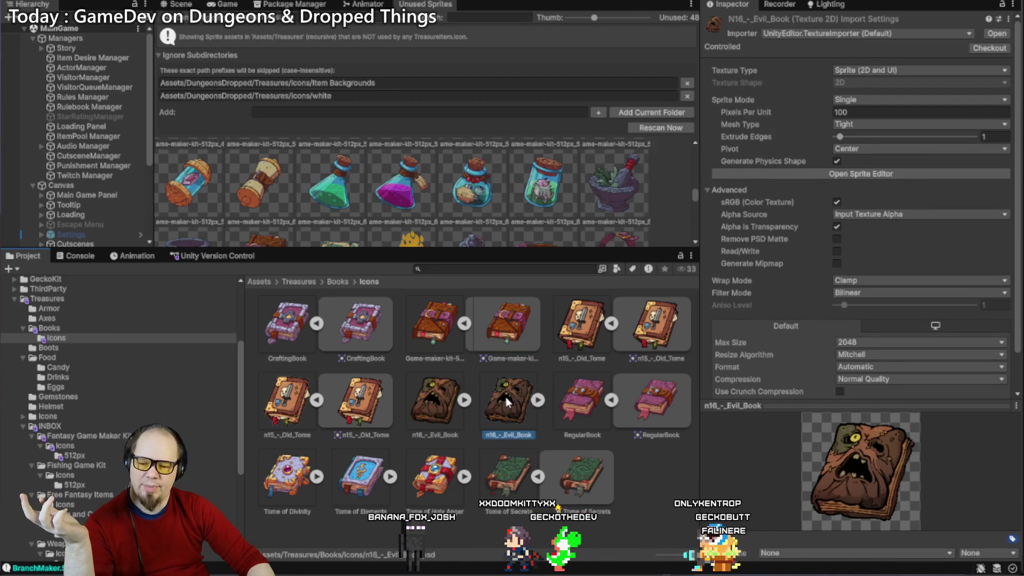
pyautogui.click(434, 398)
pyautogui.click(504, 394)
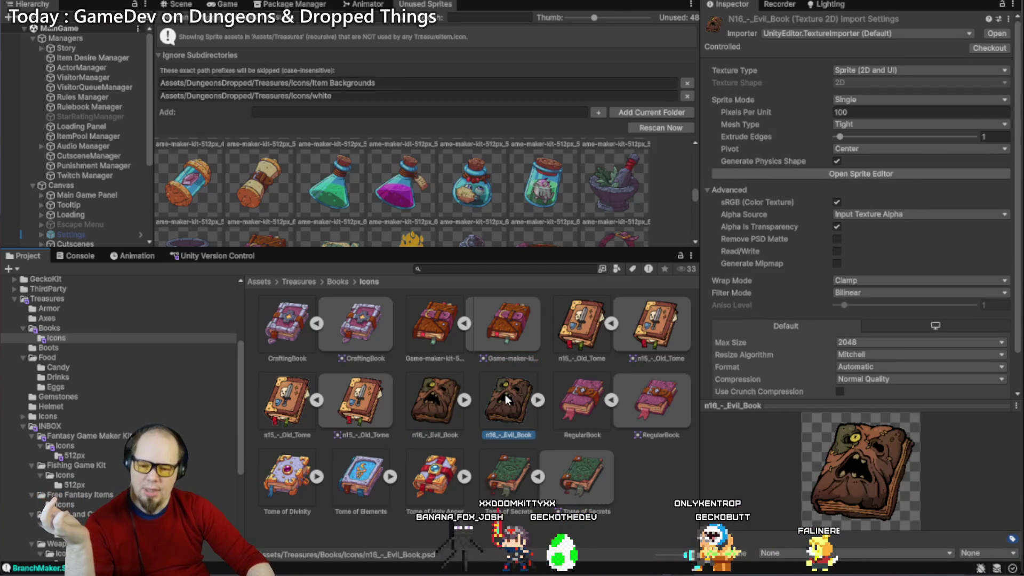
pyautogui.click(425, 392)
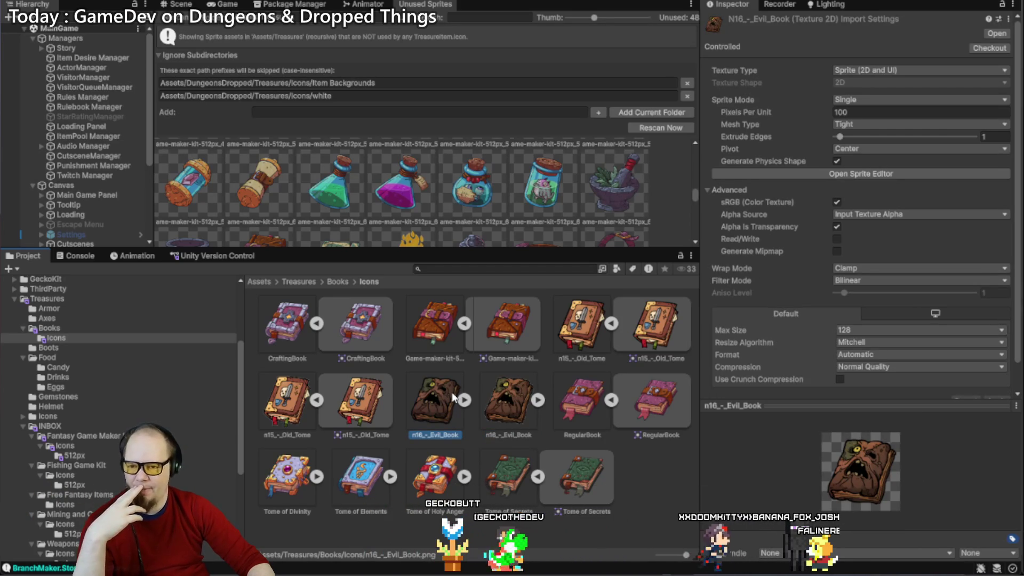
pyautogui.click(583, 328)
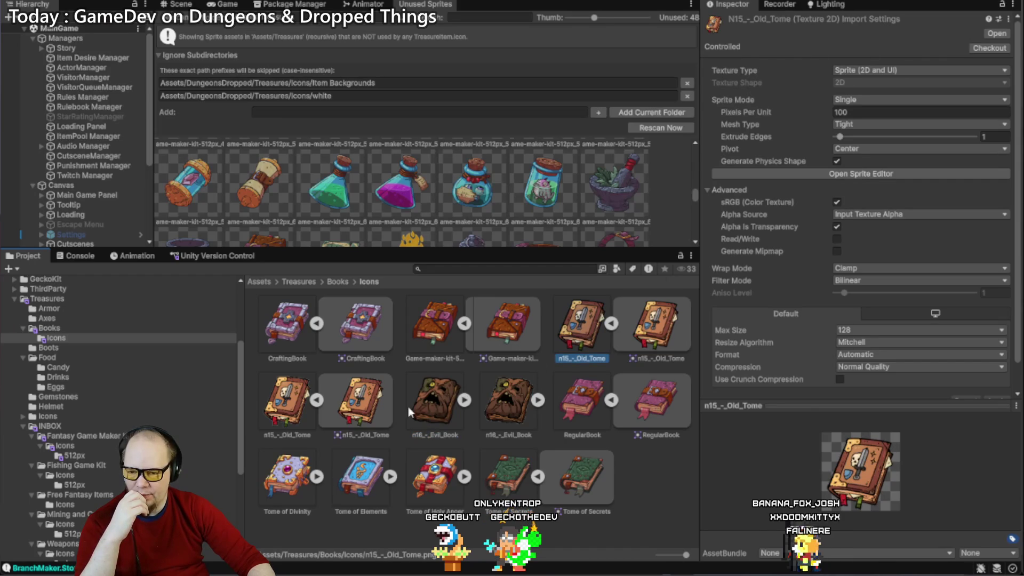
pyautogui.click(287, 406)
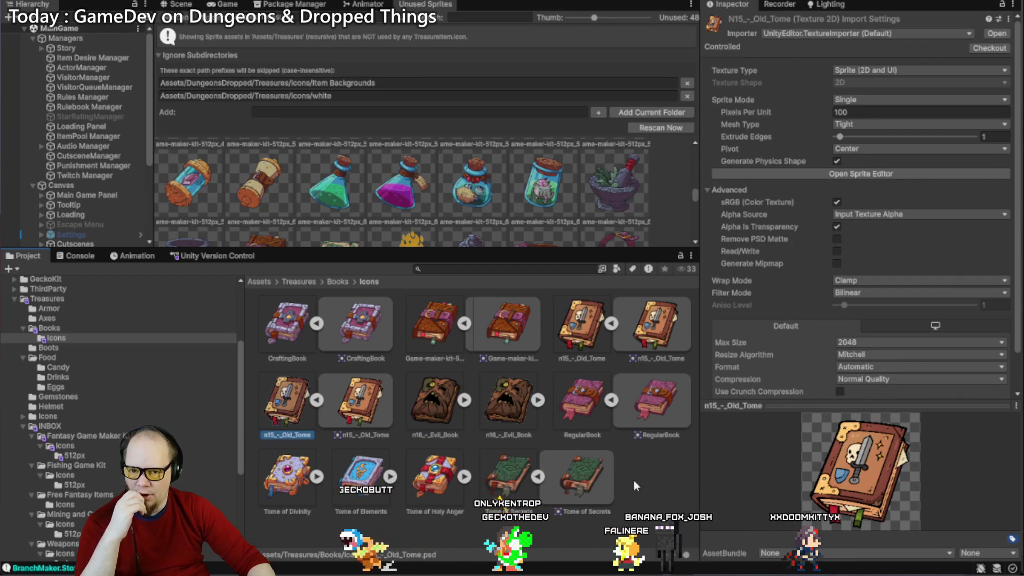
pyautogui.click(470, 401)
pyautogui.moveTo(538, 251); pyautogui.dragTo(538, 305)
# Step: Set both book PSDs' Texture Type to Default, apply, and return to the Books folder
pyautogui.click(497, 429)
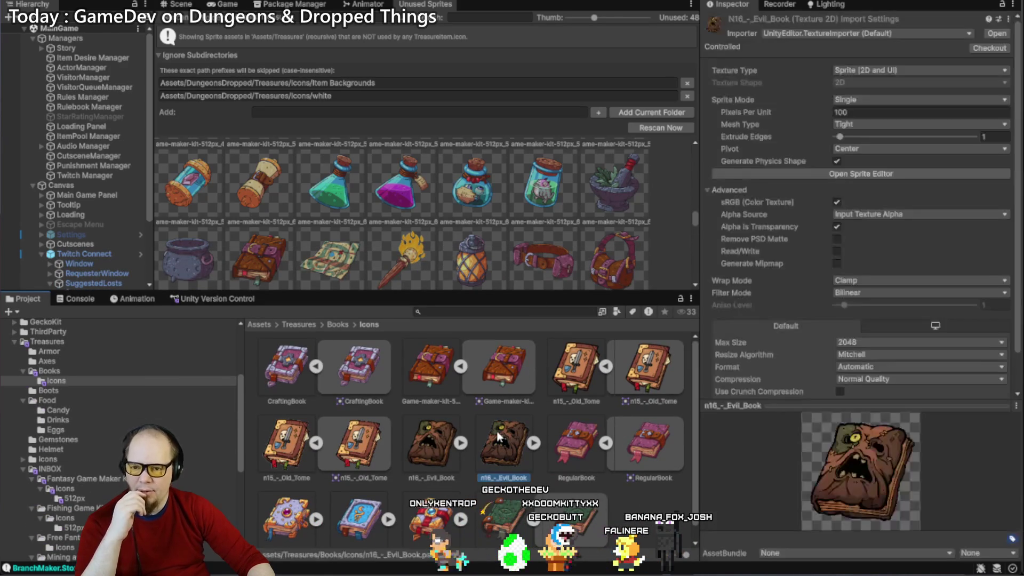
pyautogui.keyDown('ctrl'); pyautogui.click(291, 437); pyautogui.keyUp('ctrl')
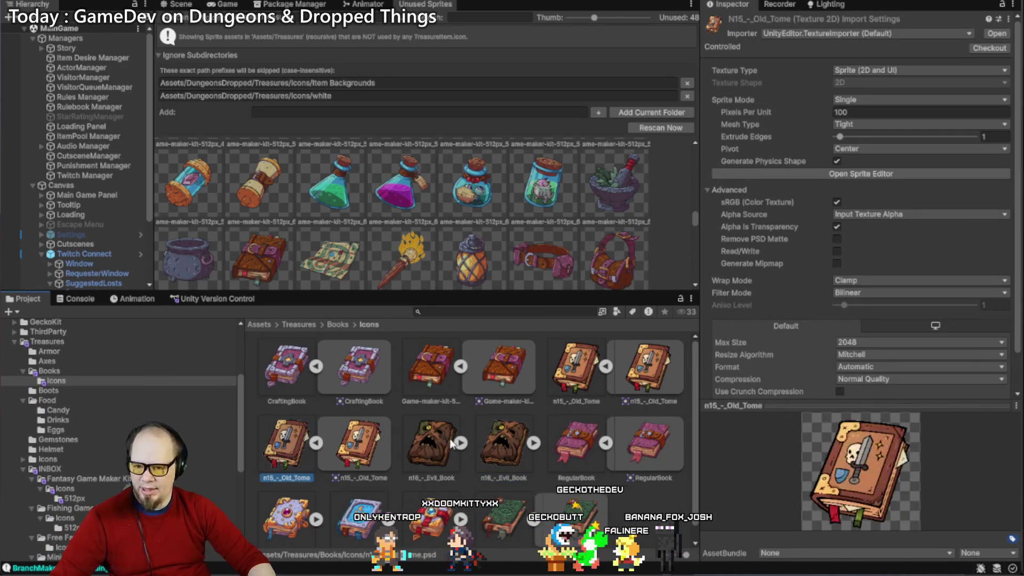
pyautogui.click(879, 70)
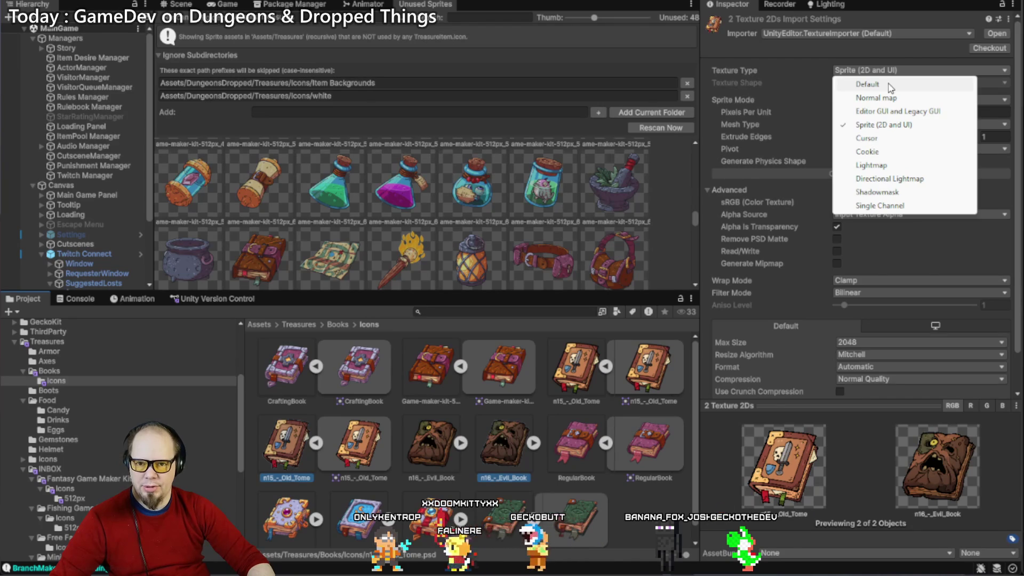
pyautogui.click(868, 84)
pyautogui.scroll(-3, 984, 305)
pyautogui.click(995, 372)
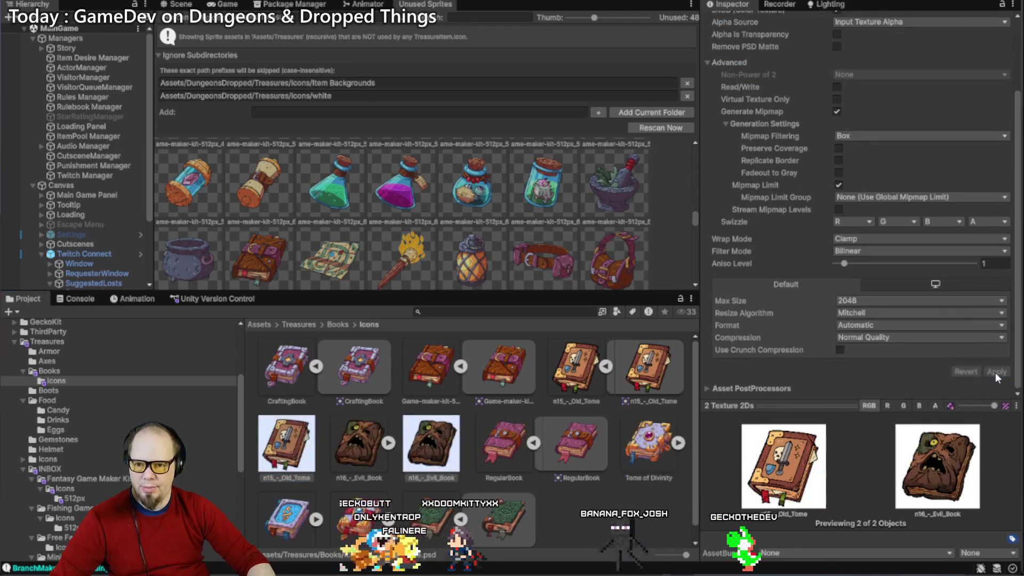
pyautogui.click(455, 402)
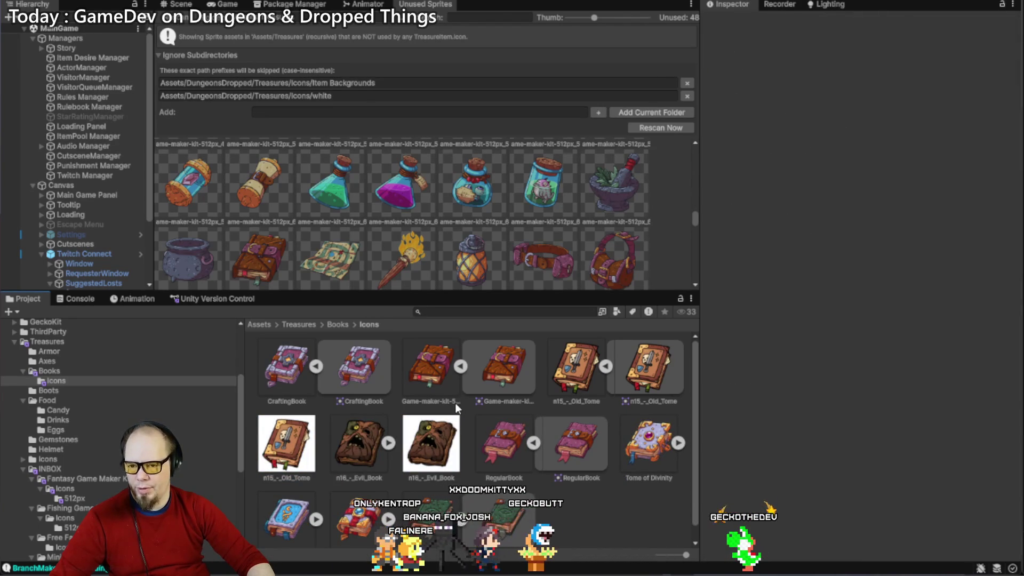
pyautogui.click(110, 371)
pyautogui.rightClick(443, 506)
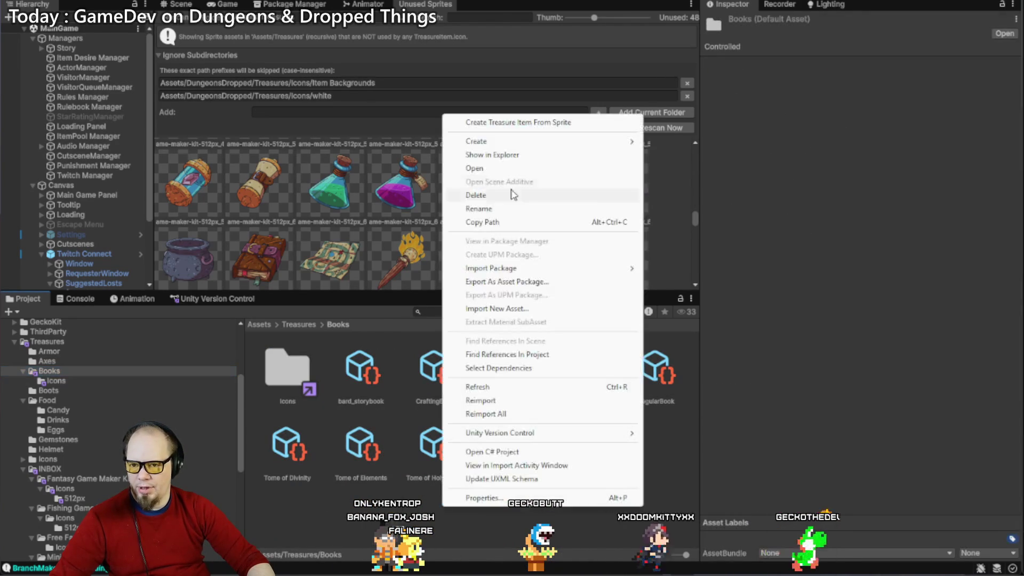
# Step: Create a folder named PSD inside Books
pyautogui.moveTo(602, 142)
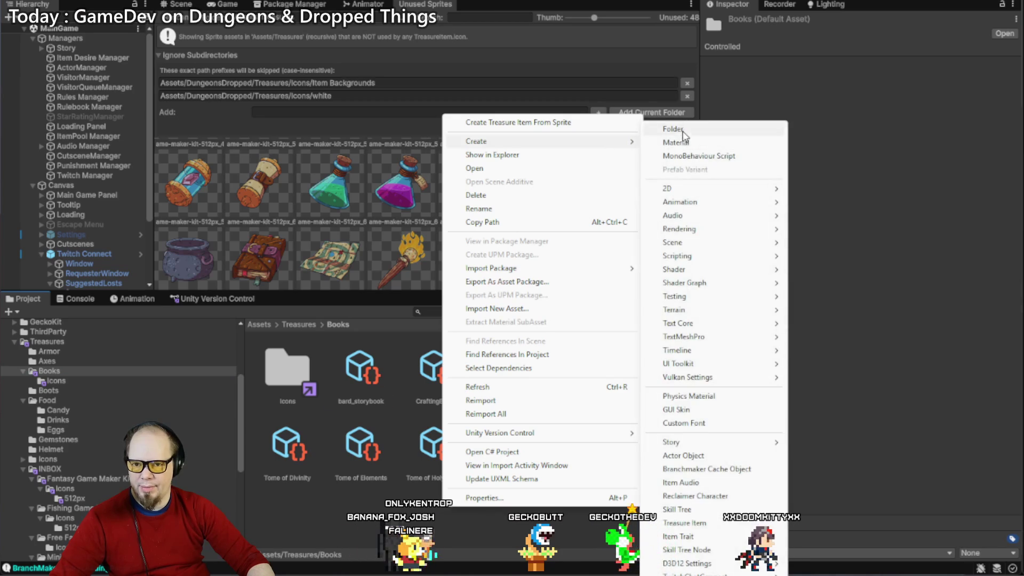
pyautogui.click(683, 130)
pyautogui.write('PSD')
pyautogui.press('Return')
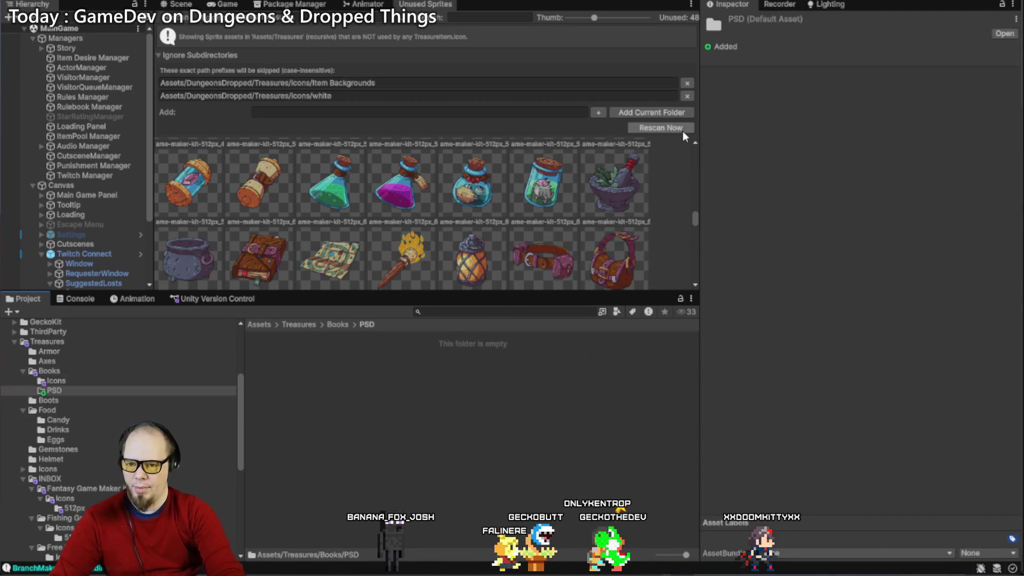
# Step: Move the n16_-_Evil_Book and n15_-_Old_Tome PSDs from Icons into PSD
pyautogui.click(68, 381)
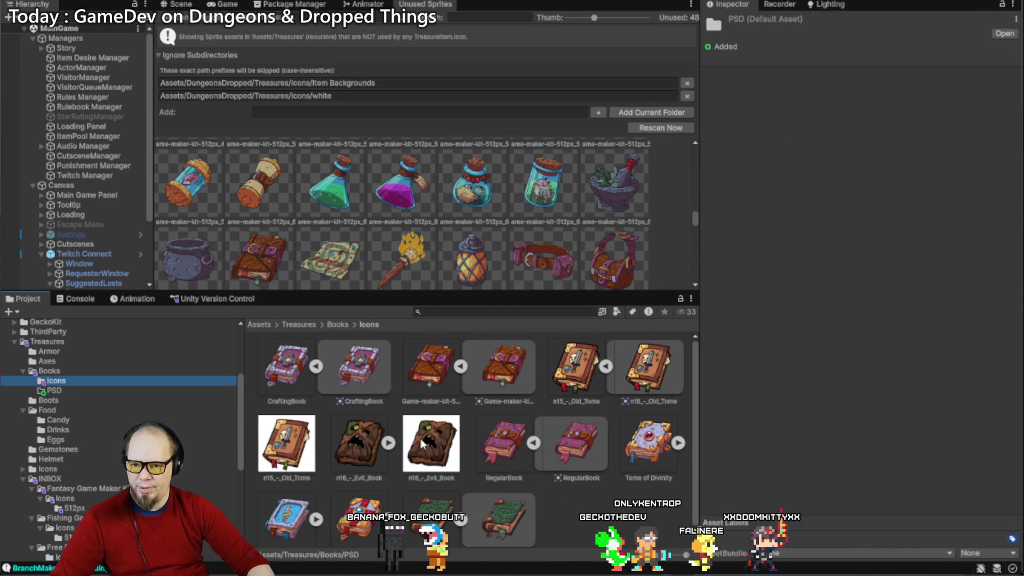
pyautogui.click(419, 439)
pyautogui.keyDown('ctrl'); pyautogui.click(286, 444); pyautogui.keyUp('ctrl')
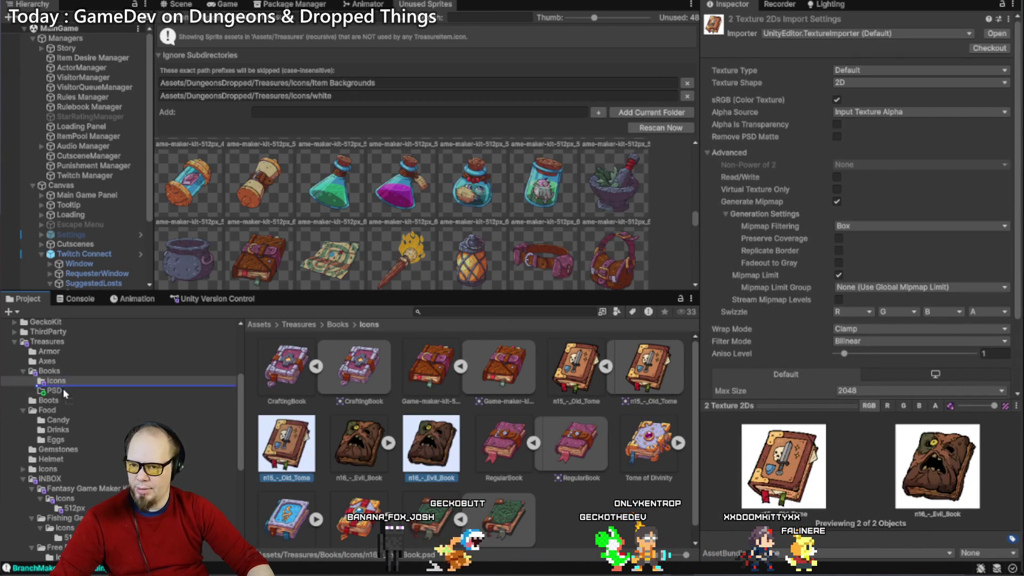
pyautogui.moveTo(64, 393); pyautogui.dragTo(66, 395)
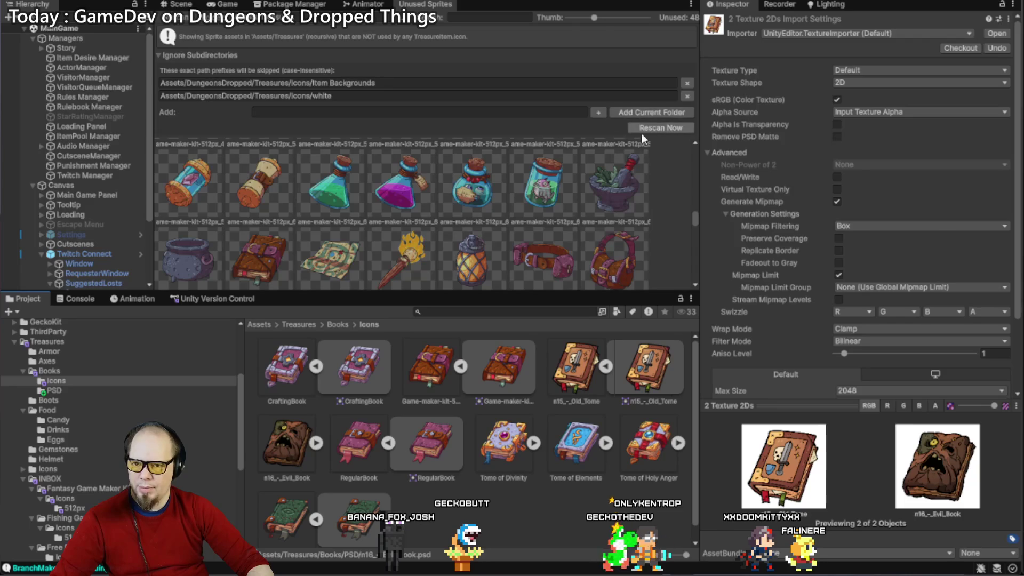
# Step: Resize the Unused Sprites and project panels and bring up the Treasures/Icons/white folder
pyautogui.scroll(5, 555, 197)
pyautogui.scroll(-10, 552, 203)
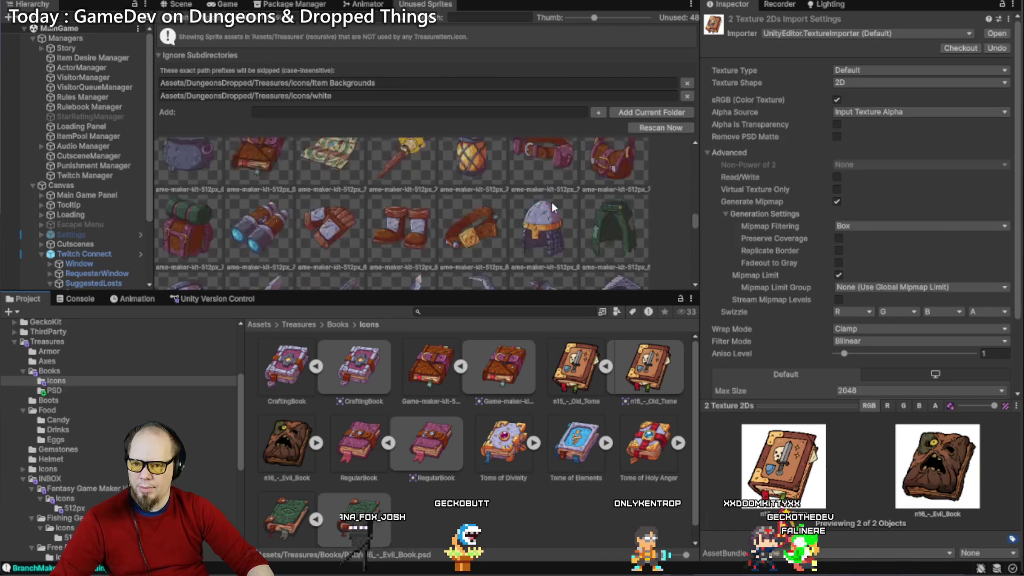
pyautogui.scroll(-15, 552, 205)
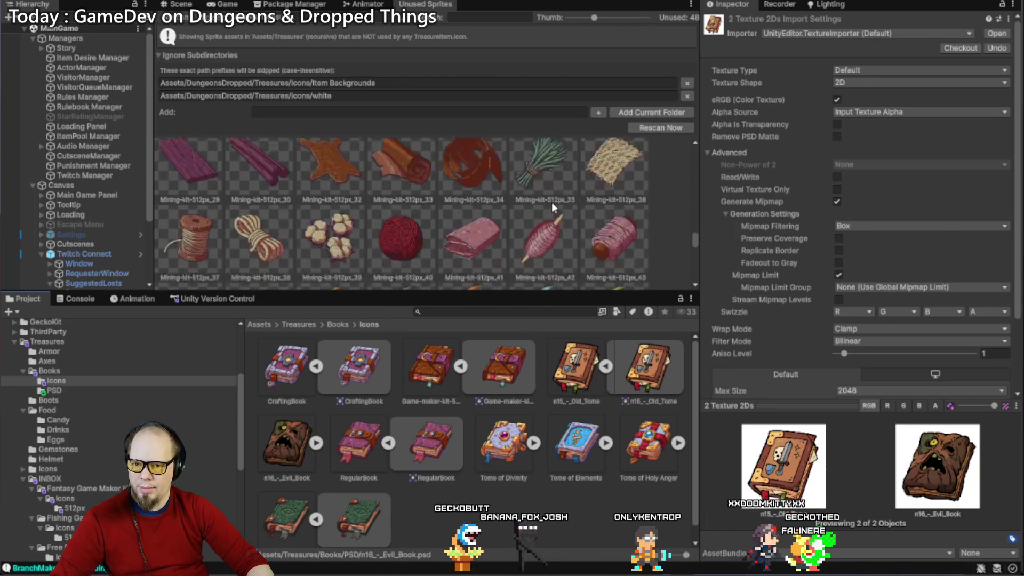
pyautogui.scroll(-15, 552, 203)
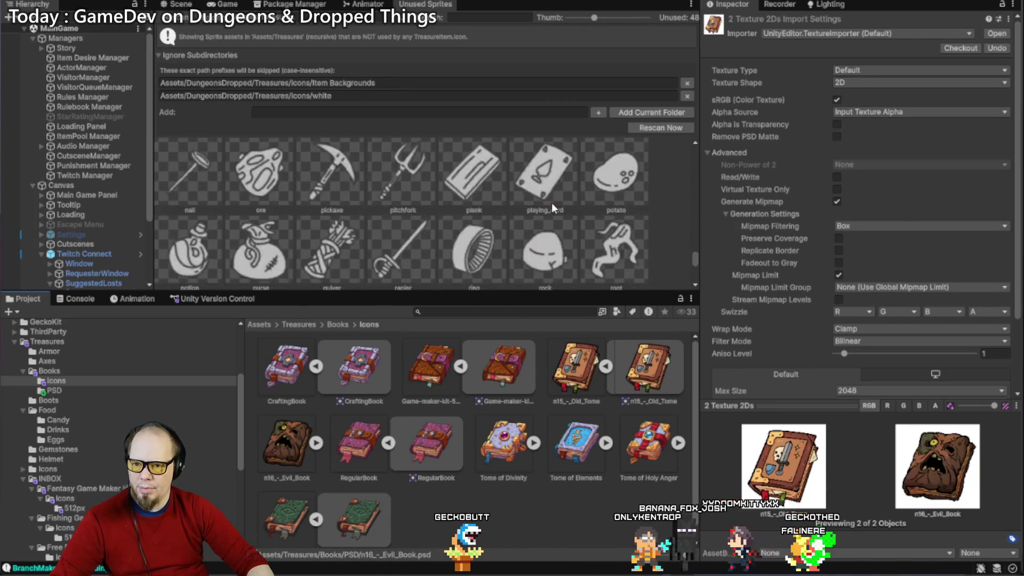
pyautogui.scroll(-15, 551, 203)
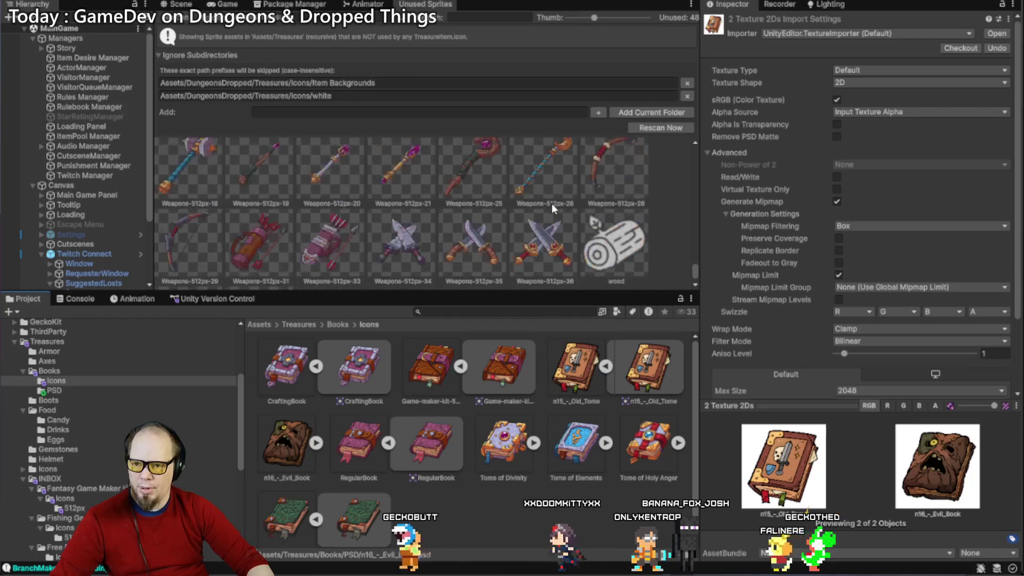
pyautogui.moveTo(693, 293); pyautogui.dragTo(694, 417)
pyautogui.moveTo(694, 354)
pyautogui.mouseDown()
pyautogui.moveTo(682, 255)
pyautogui.moveTo(683, 265)
pyautogui.mouseUp()
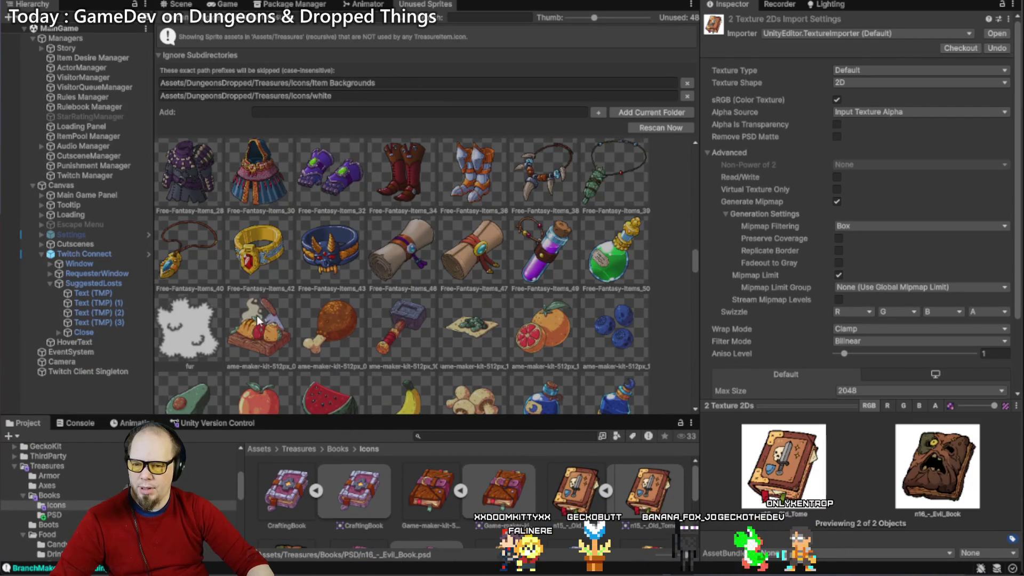
pyautogui.moveTo(435, 414); pyautogui.dragTo(463, 179)
pyautogui.moveTo(696, 388)
pyautogui.mouseDown()
pyautogui.moveTo(684, 513)
pyautogui.moveTo(696, 265)
pyautogui.mouseUp()
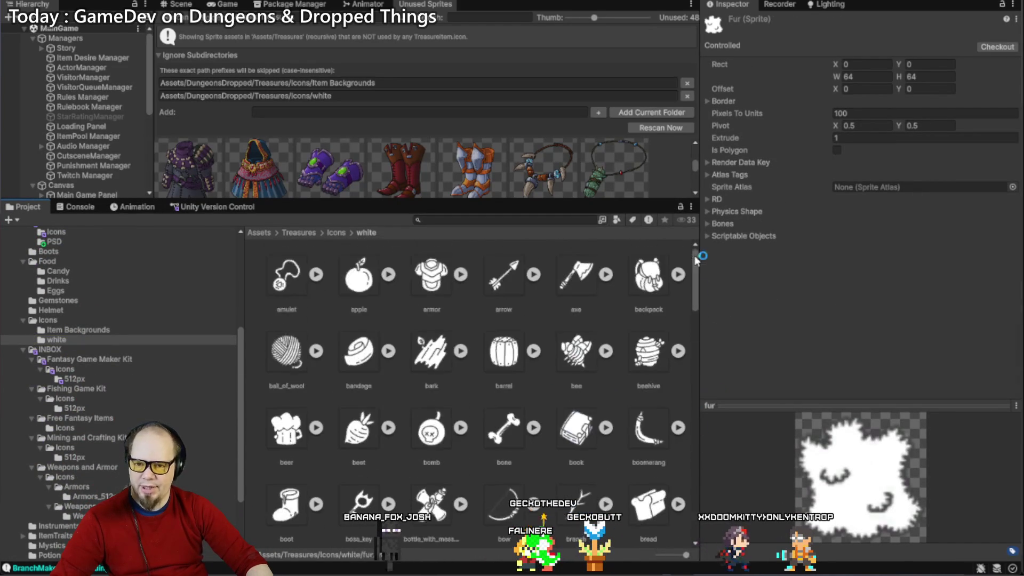
# Step: Select all 126 icons in the Icons/white folder
pyautogui.click(552, 347)
pyautogui.hotkey('ctrl', 'a')
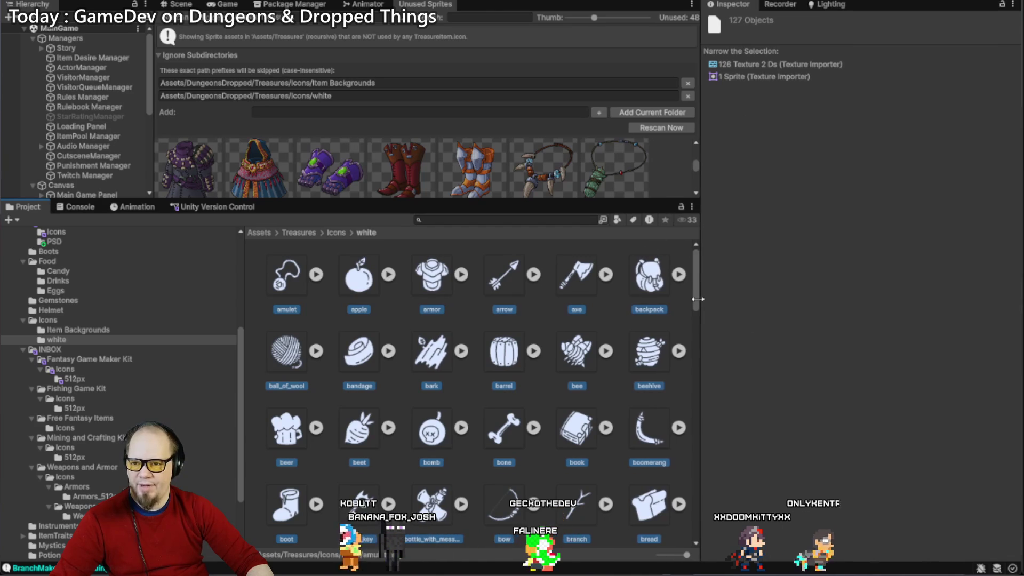
pyautogui.moveTo(696, 296)
pyautogui.mouseDown()
pyautogui.moveTo(703, 453)
pyautogui.moveTo(711, 407)
pyautogui.mouseUp()
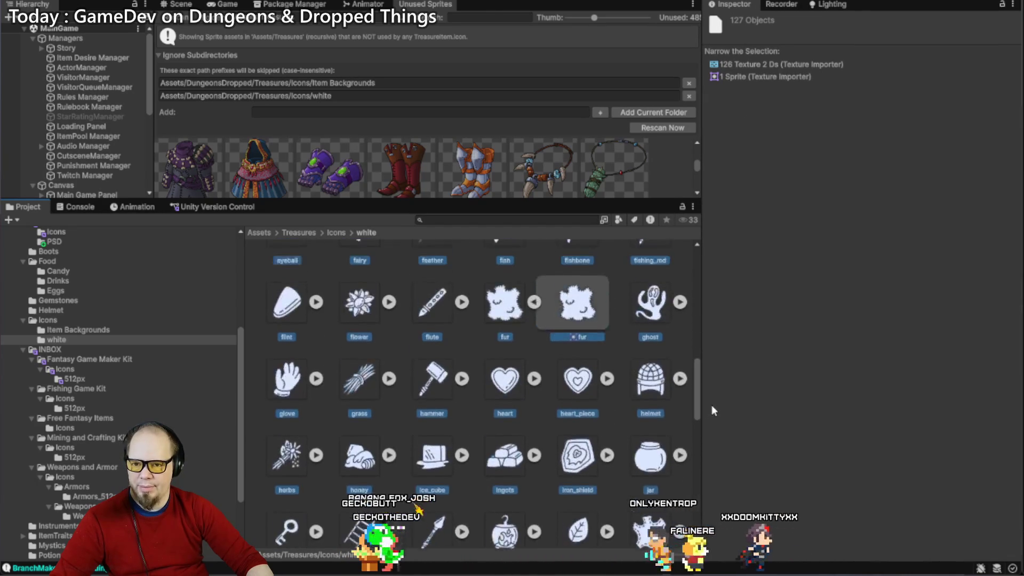
pyautogui.scroll(1, 537, 362)
pyautogui.click(538, 362)
pyautogui.scroll(-10, 539, 323)
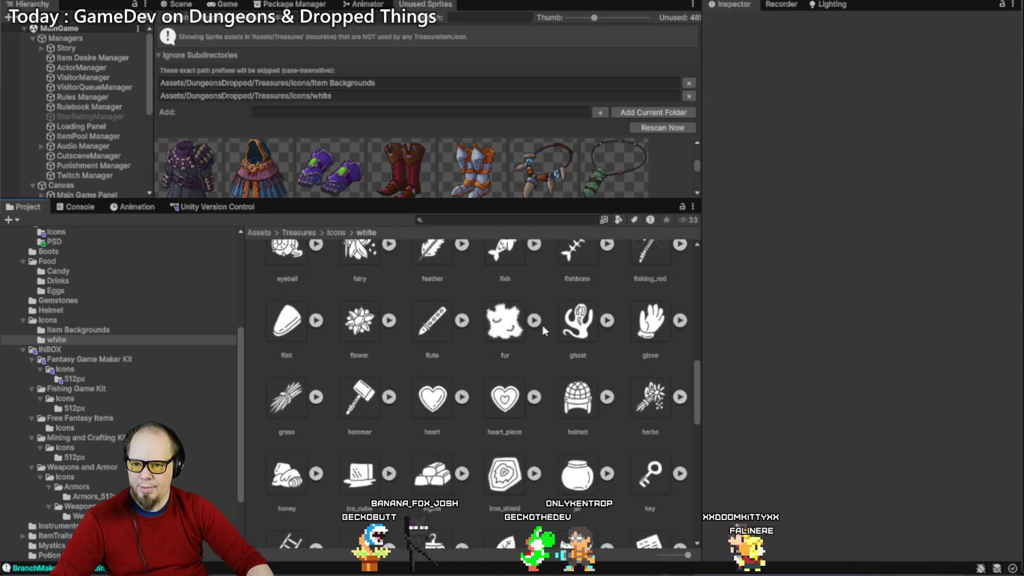
pyautogui.scroll(-1, 540, 323)
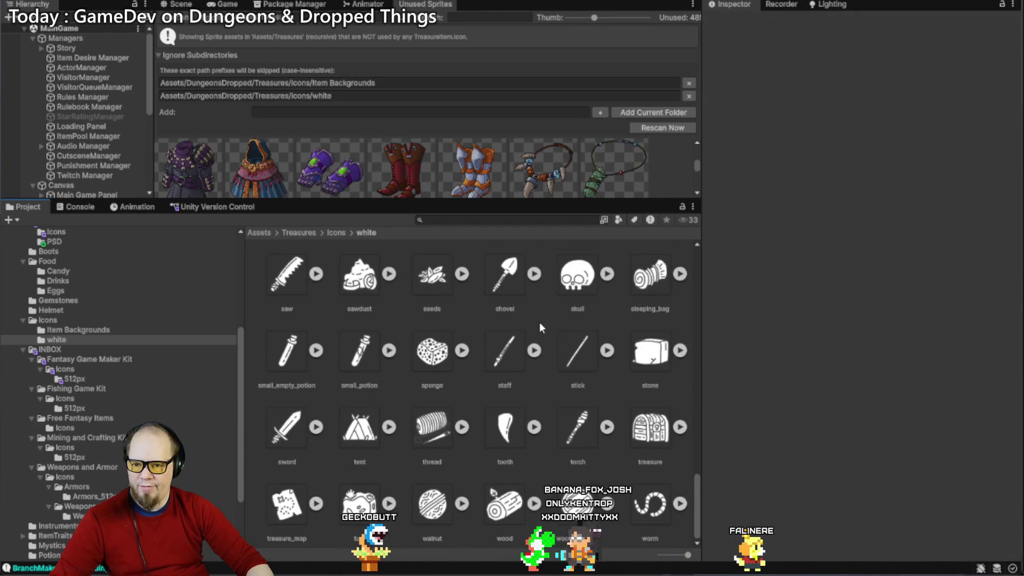
pyautogui.hotkey('ctrl', 'a')
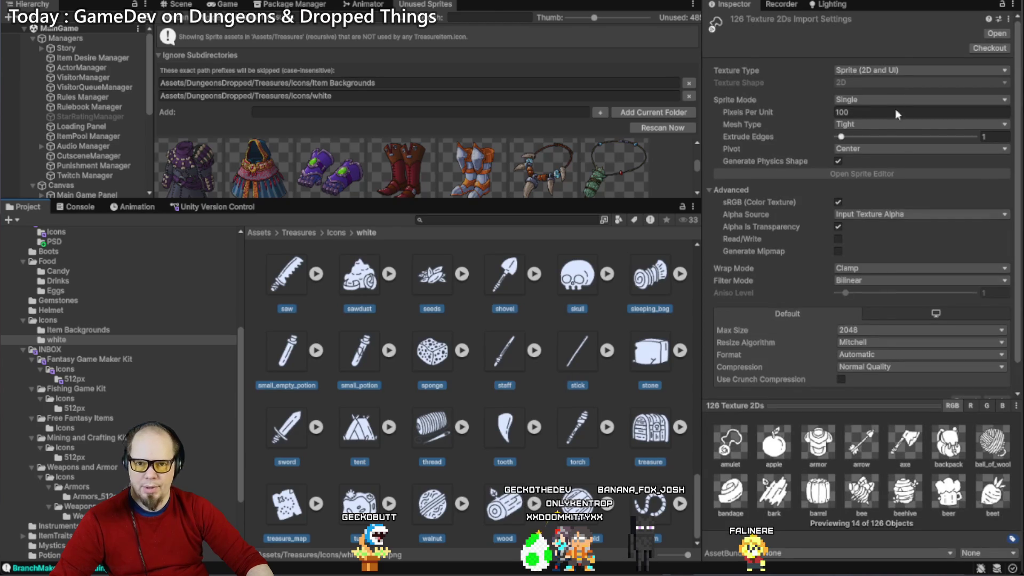
# Step: Set the white icons' Texture Type to Default, apply, and rescan to 35 unused sprites
pyautogui.click(886, 71)
pyautogui.click(868, 84)
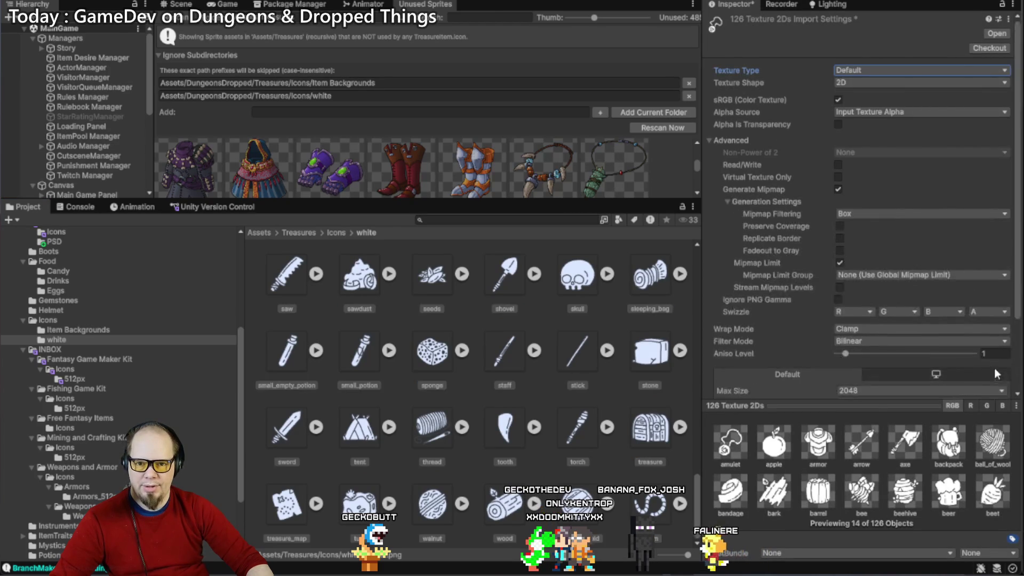
pyautogui.scroll(-4, 995, 375)
pyautogui.click(995, 373)
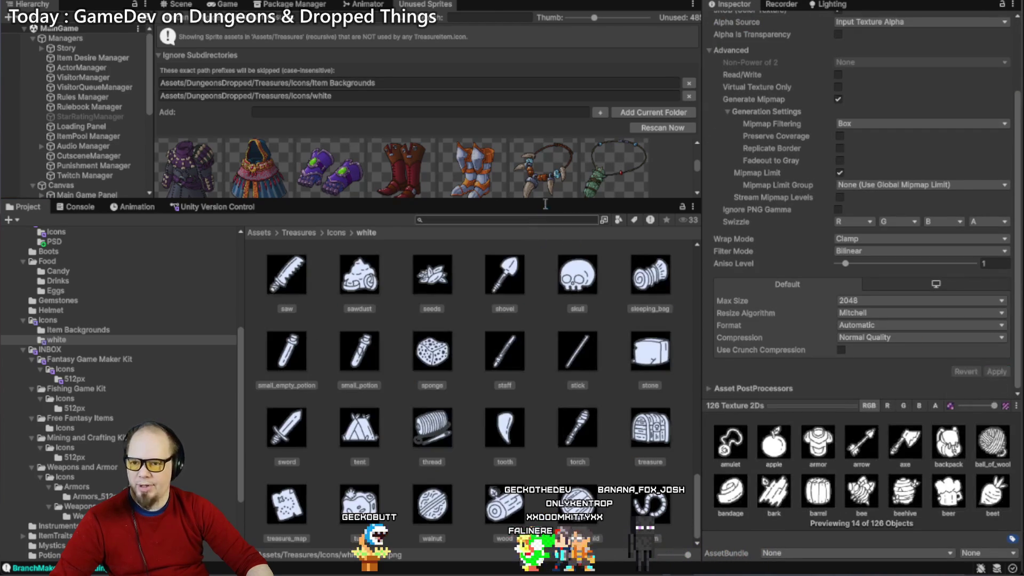
pyautogui.moveTo(544, 201); pyautogui.dragTo(544, 438)
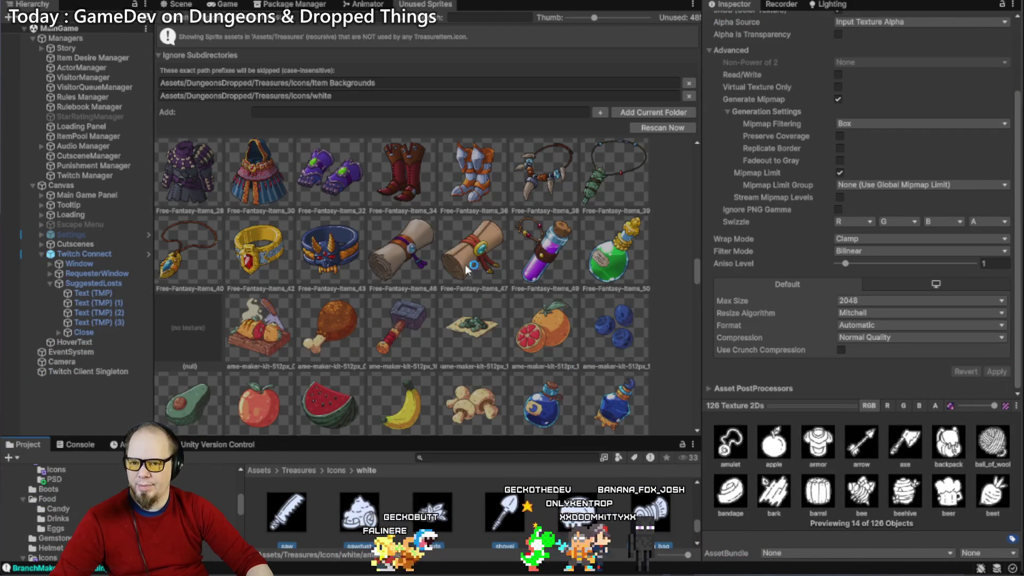
pyautogui.click(661, 129)
pyautogui.moveTo(696, 326)
pyautogui.mouseDown()
pyautogui.moveTo(695, 180)
pyautogui.moveTo(694, 200)
pyautogui.mouseUp()
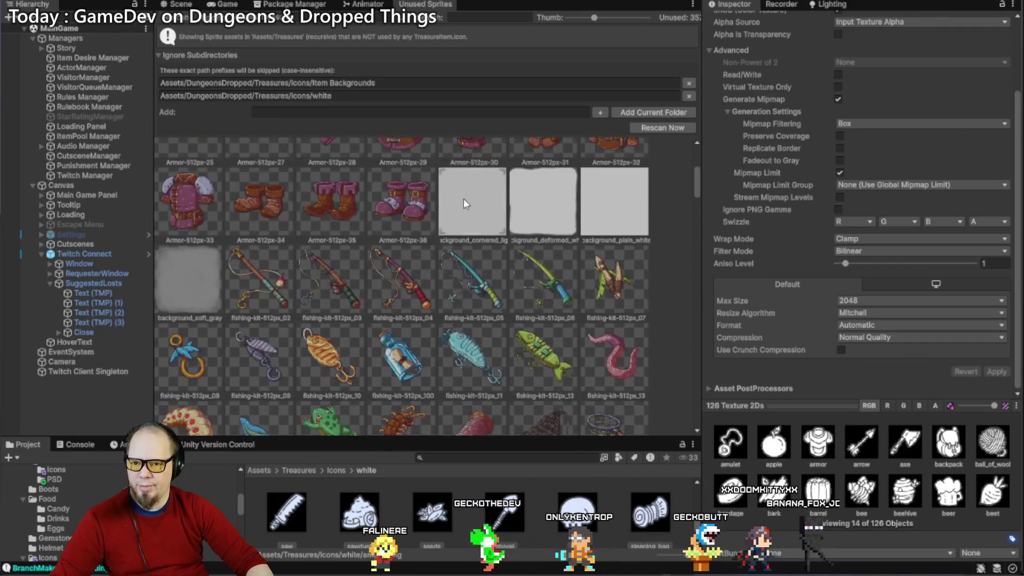
# Step: Delete the duplicate light-blue background sprite from the Item Backgrounds folder
pyautogui.click(475, 200)
pyautogui.moveTo(487, 437); pyautogui.dragTo(487, 279)
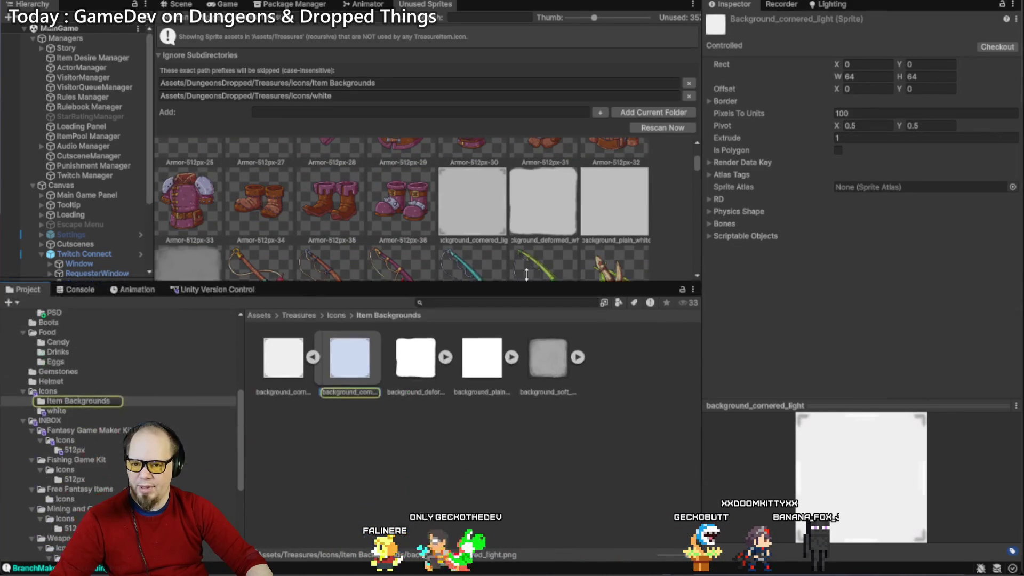
pyautogui.click(91, 389)
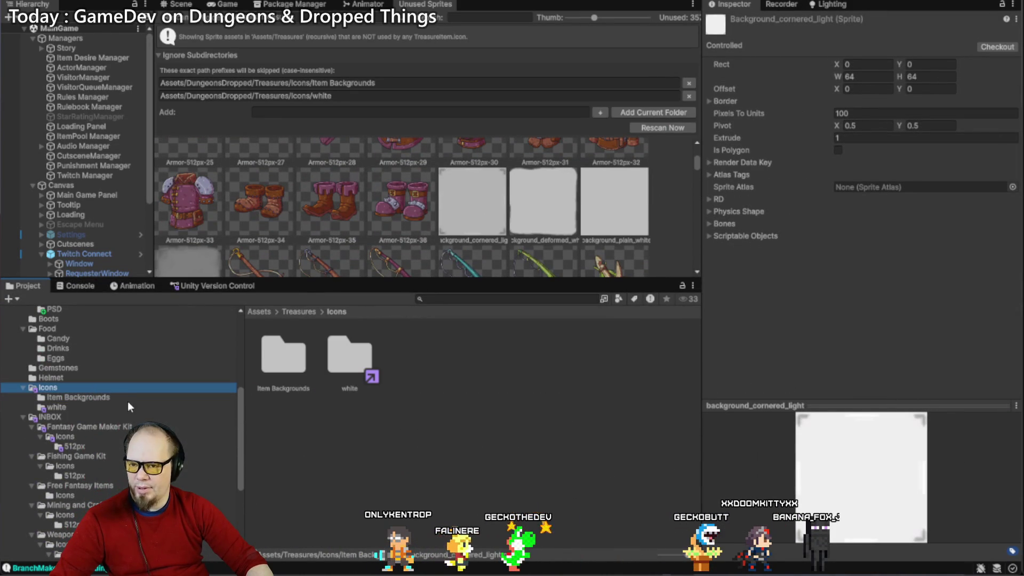
pyautogui.click(116, 398)
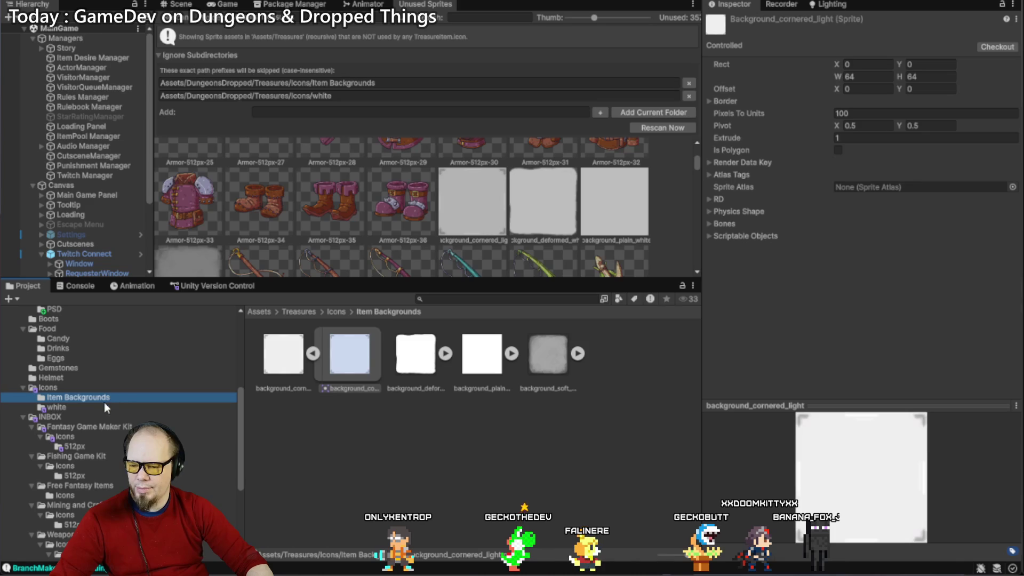
pyautogui.click(99, 403)
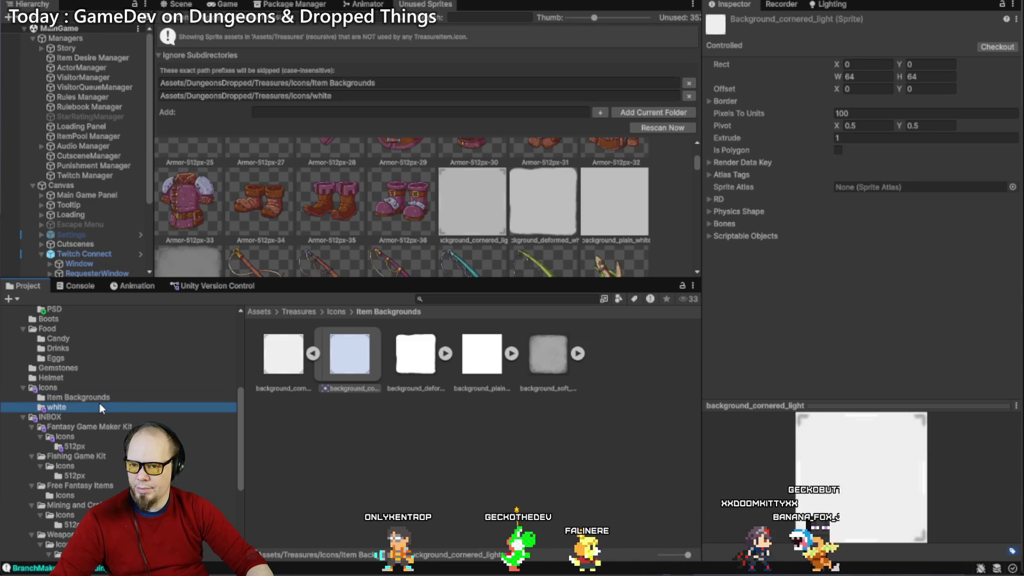
pyautogui.click(99, 399)
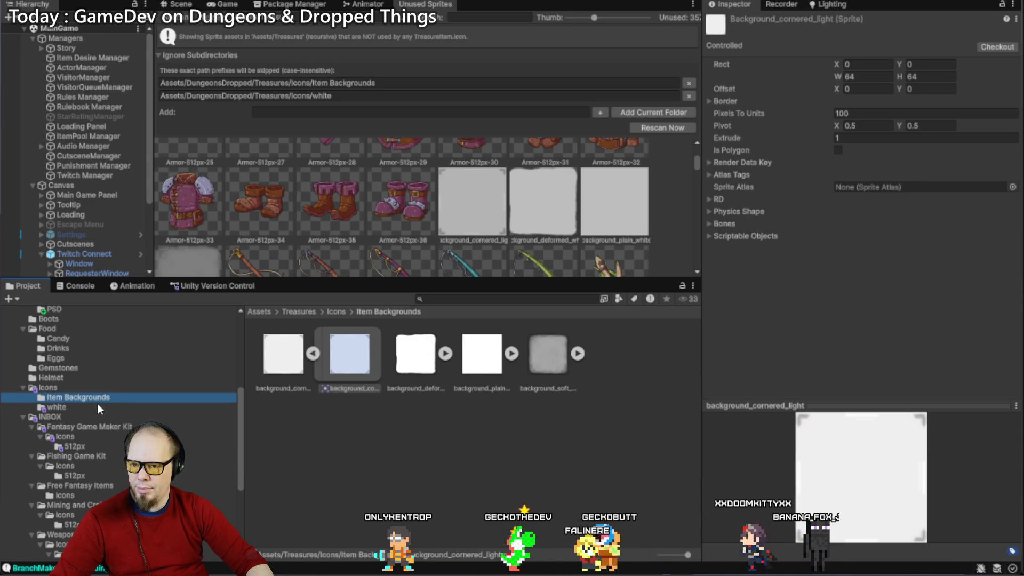
pyautogui.press('Delete')
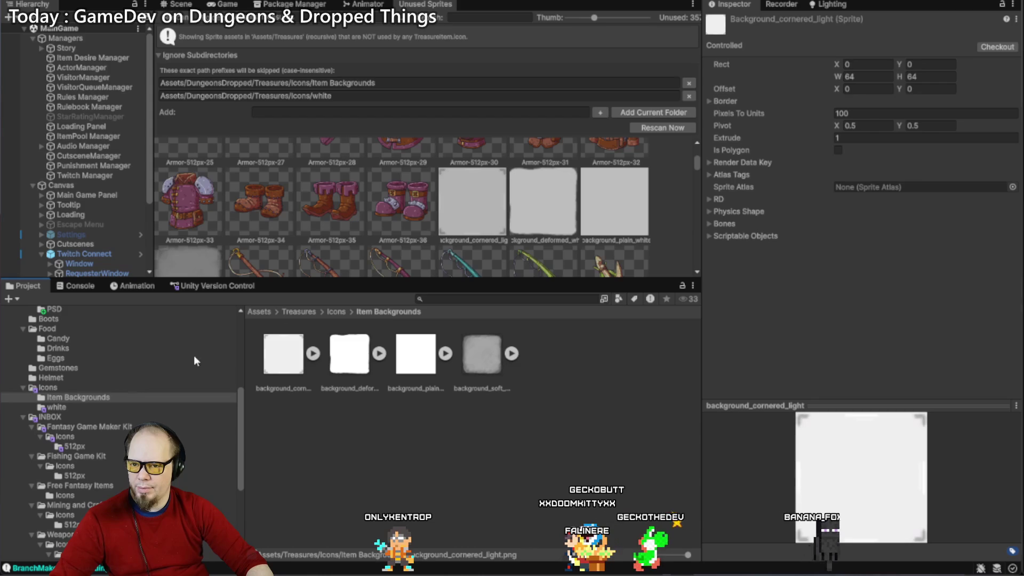
# Step: Move the Icons folder into DungeonsDropped/Artwork and rescan the unused sprites list
pyautogui.moveTo(450, 279); pyautogui.dragTo(456, 372)
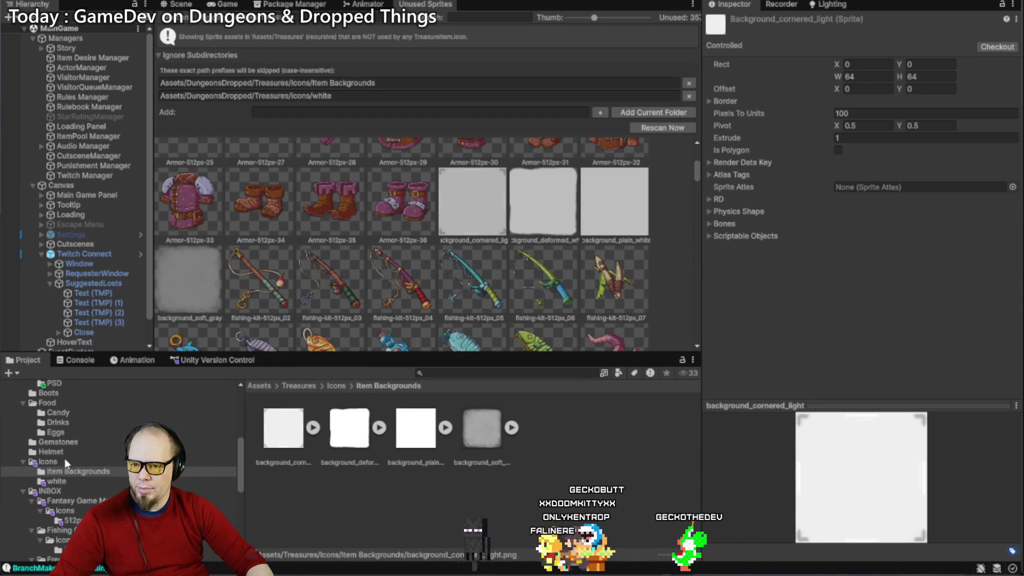
pyautogui.scroll(2, 65, 457)
pyautogui.click(50, 498)
pyautogui.click(64, 519)
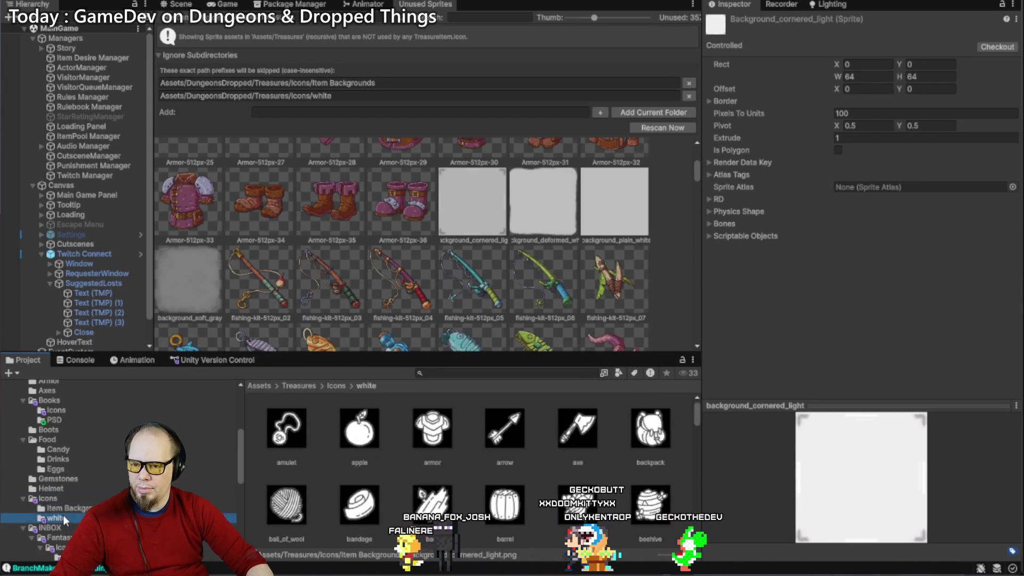
pyautogui.click(50, 498)
pyautogui.scroll(2, 81, 480)
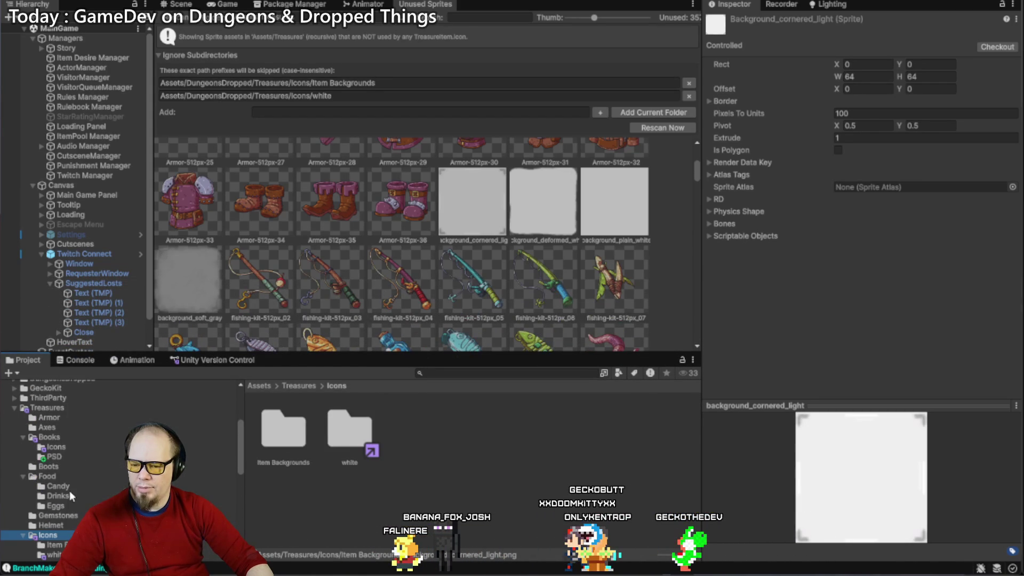
pyautogui.scroll(4, 94, 475)
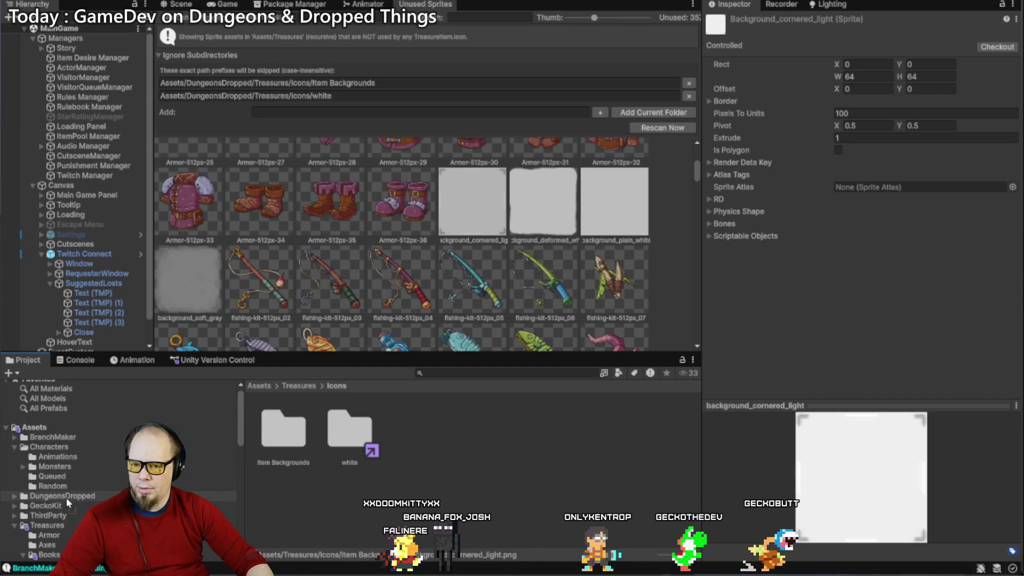
pyautogui.moveTo(66, 497); pyautogui.dragTo(75, 504)
pyautogui.click(676, 127)
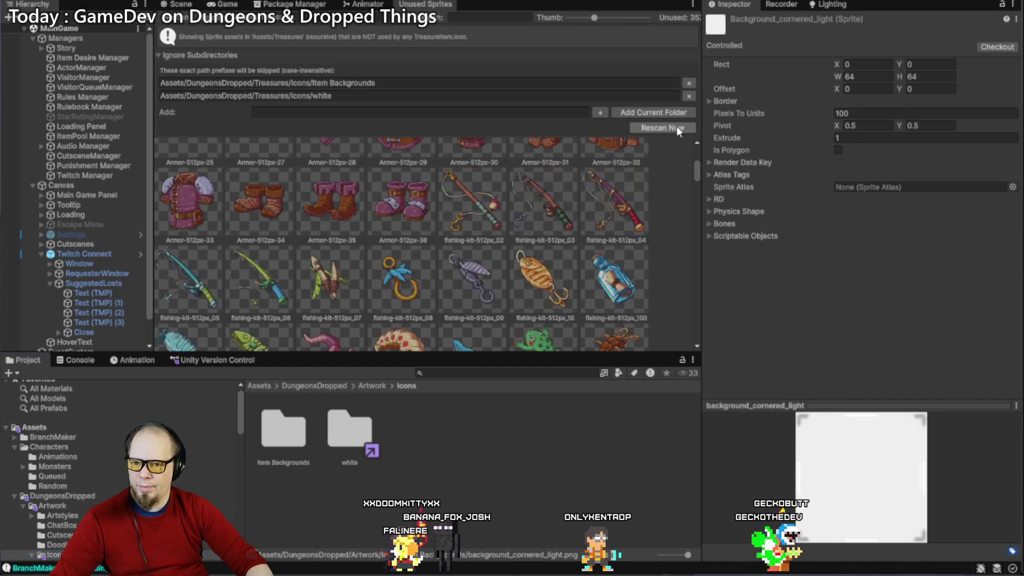
# Step: Find the scroll sprite from the unused sprites grid in the Project panel
pyautogui.moveTo(309, 354); pyautogui.dragTo(314, 486)
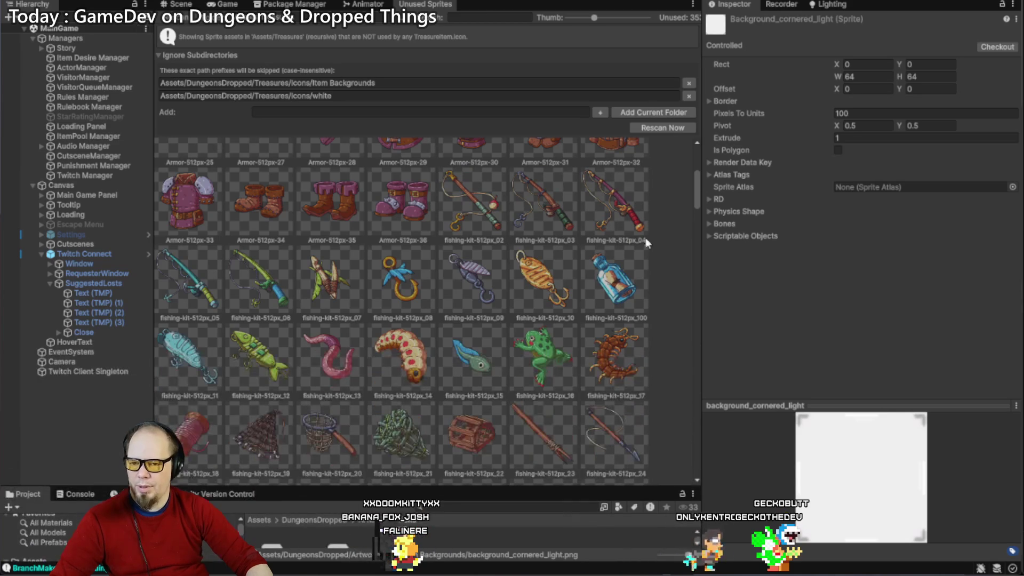
pyautogui.scroll(5, 697, 179)
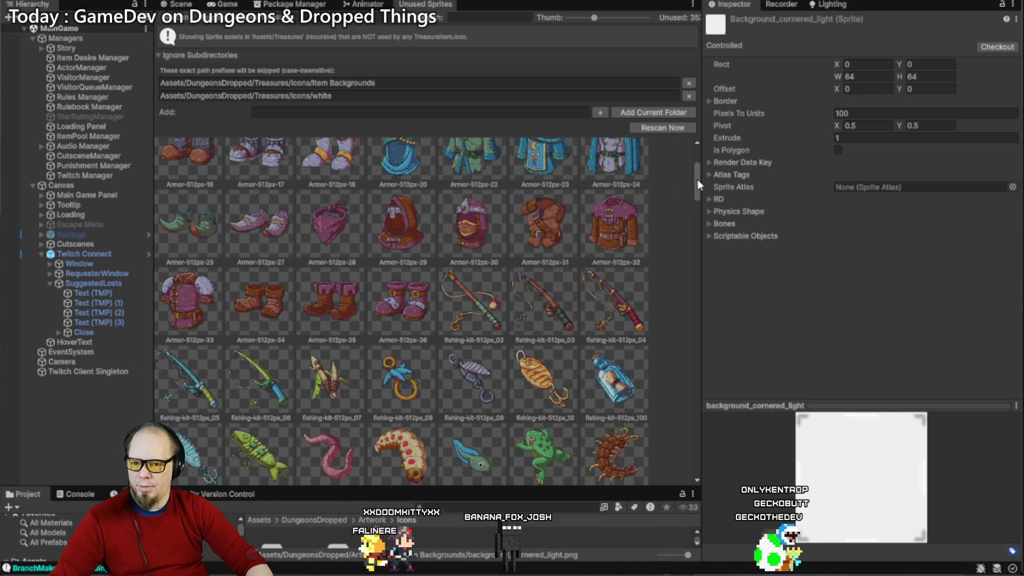
pyautogui.moveTo(699, 166)
pyautogui.mouseDown()
pyautogui.moveTo(679, 481)
pyautogui.moveTo(693, 433)
pyautogui.mouseUp()
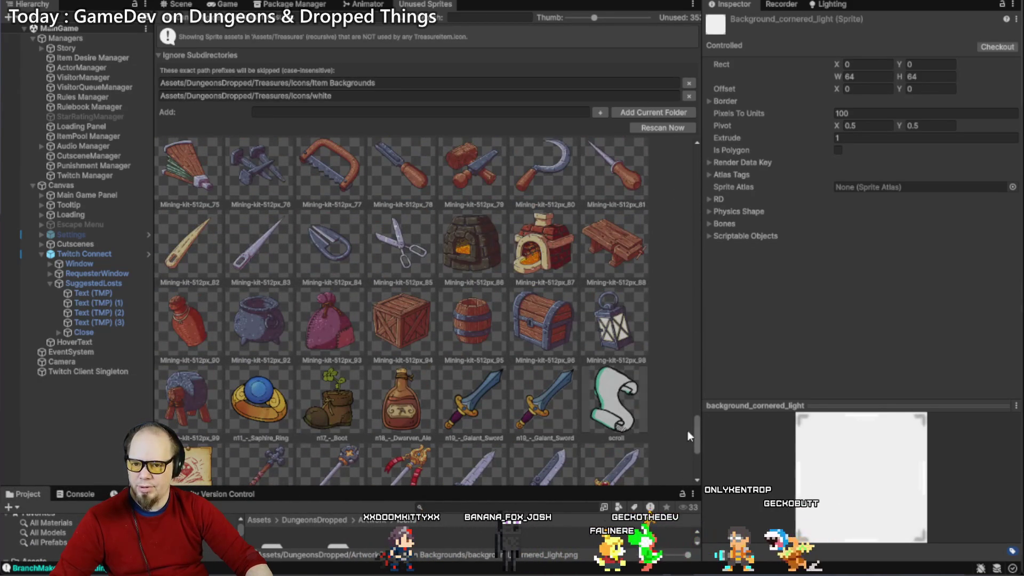
pyautogui.click(631, 402)
# Step: Delete the duplicate scroll texture, confirm, rescan, and expand the WantedPoster asset
pyautogui.moveTo(500, 487); pyautogui.dragTo(500, 367)
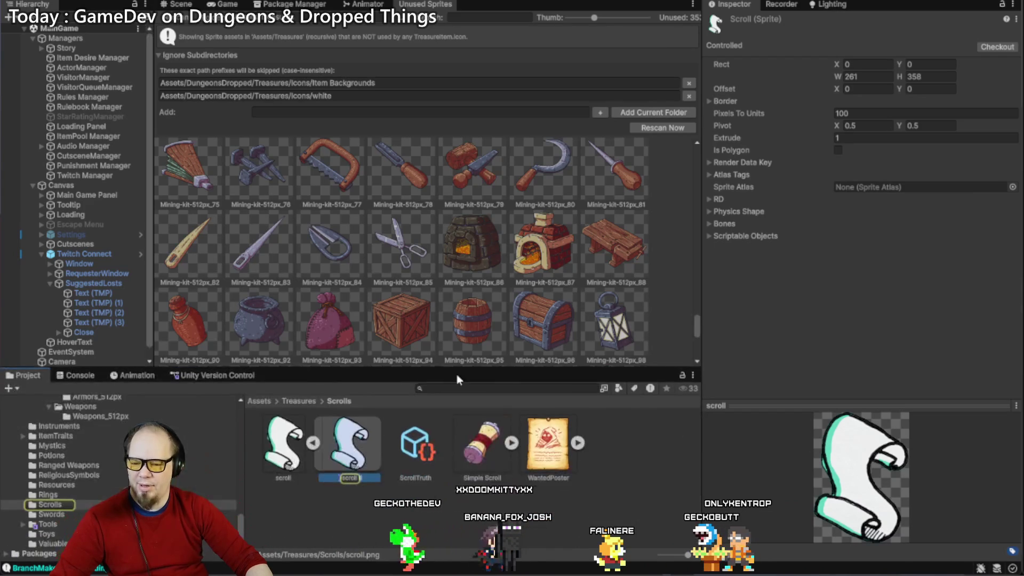
pyautogui.click(290, 444)
pyautogui.press('Delete')
pyautogui.press('Return')
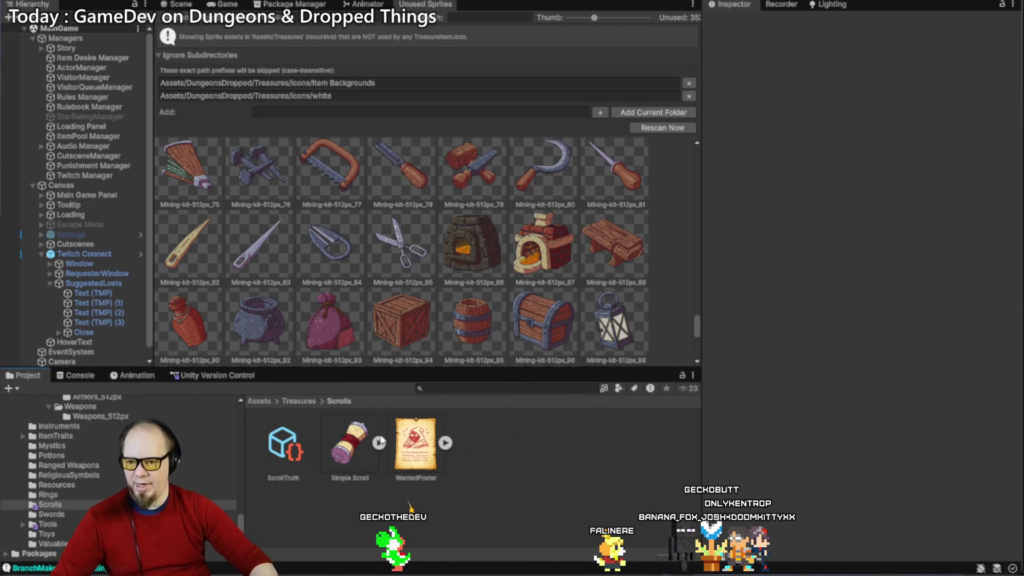
pyautogui.moveTo(696, 323); pyautogui.dragTo(699, 334)
pyautogui.click(661, 129)
pyautogui.click(445, 443)
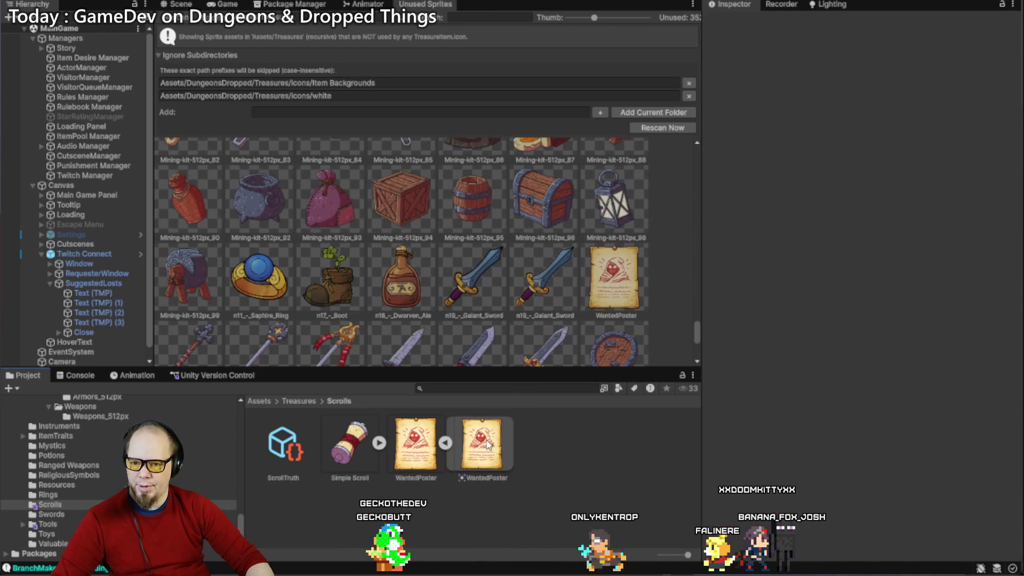
# Step: Create a treasure item from the WantedPoster sprite and set its type to Scroll
pyautogui.click(480, 448)
pyautogui.rightClick(481, 448)
pyautogui.click(607, 57)
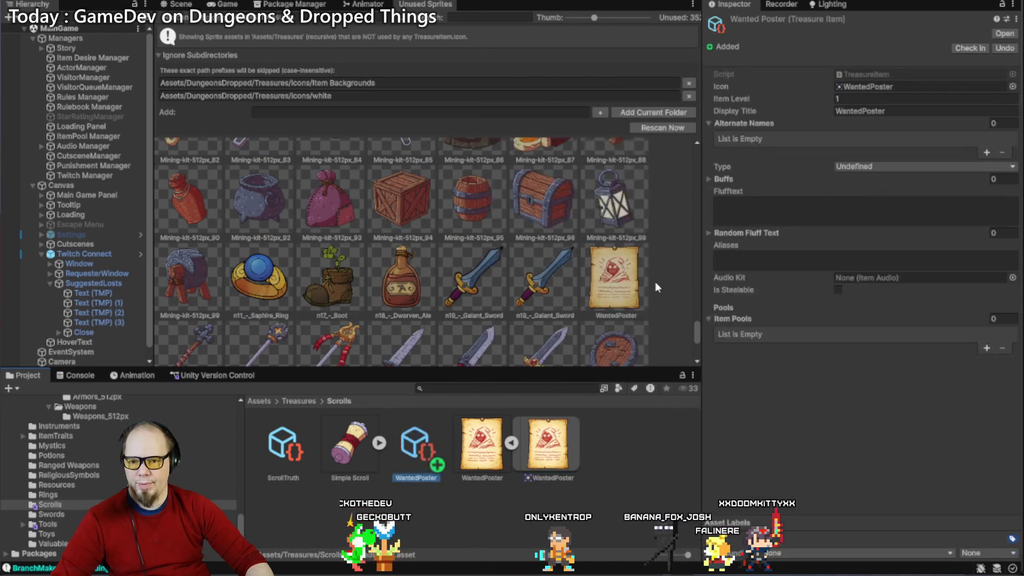
pyautogui.click(863, 111)
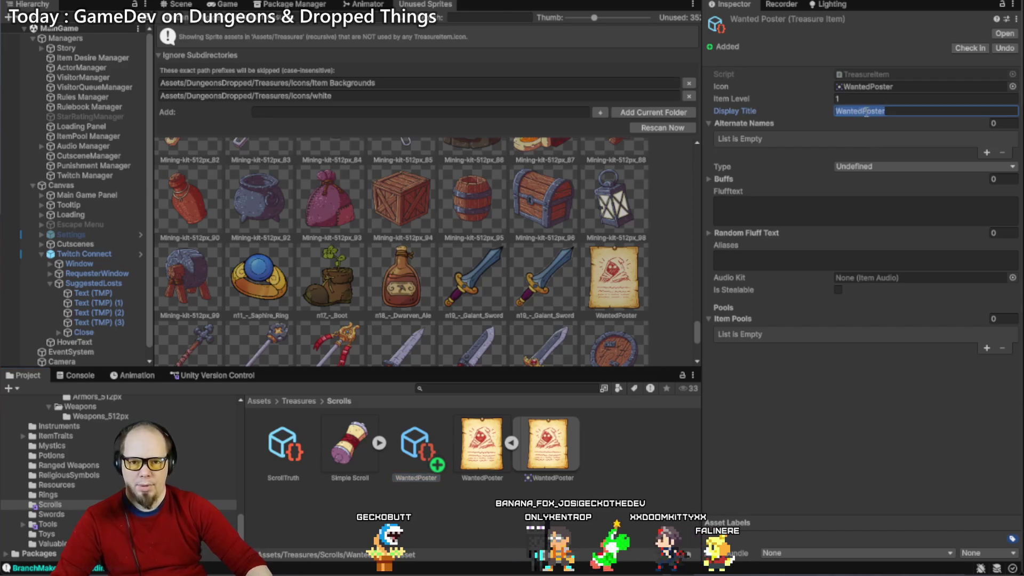
pyautogui.click(903, 167)
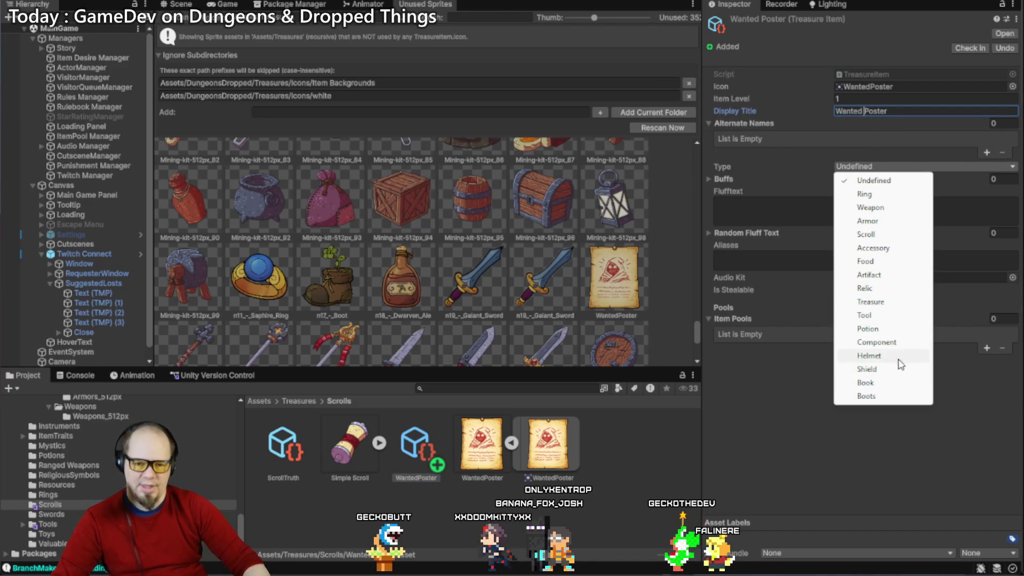
pyautogui.click(904, 237)
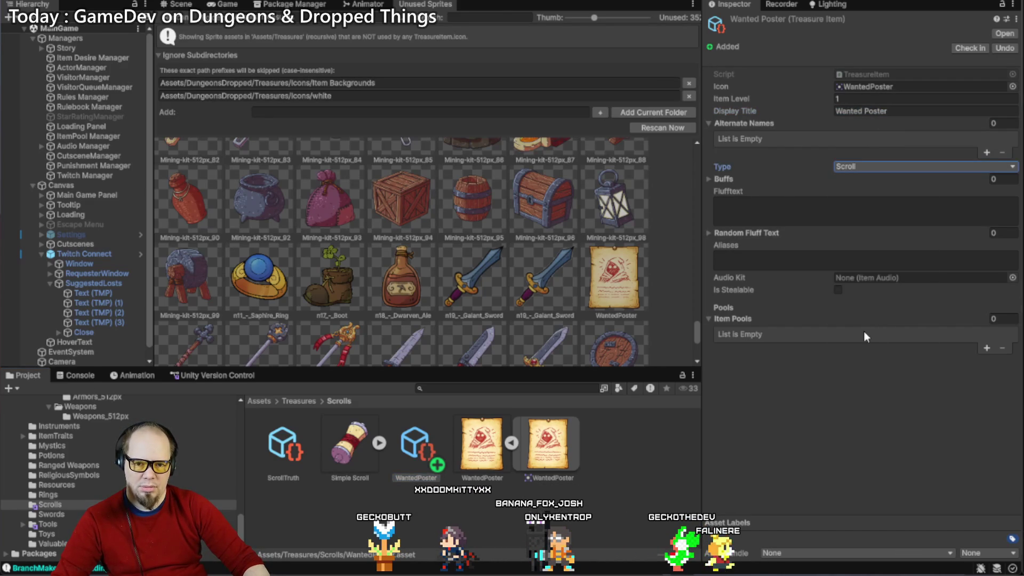
# Step: Add the aliases 'wanted' and 'poster', then rescan the unused sprites
pyautogui.click(832, 258)
pyautogui.write('wanted')
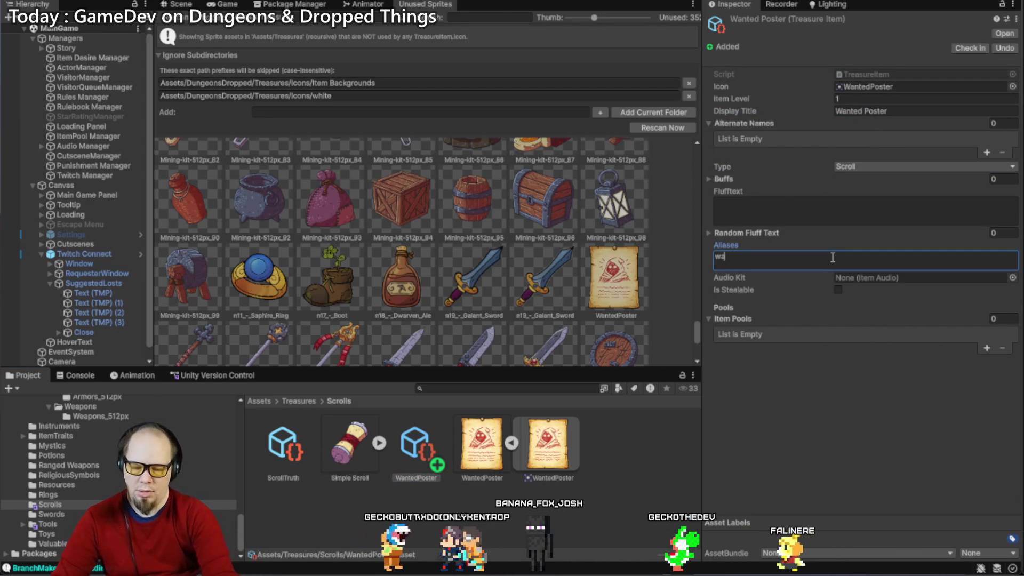
pyautogui.press('Return')
pyautogui.write('poster')
pyautogui.click(851, 429)
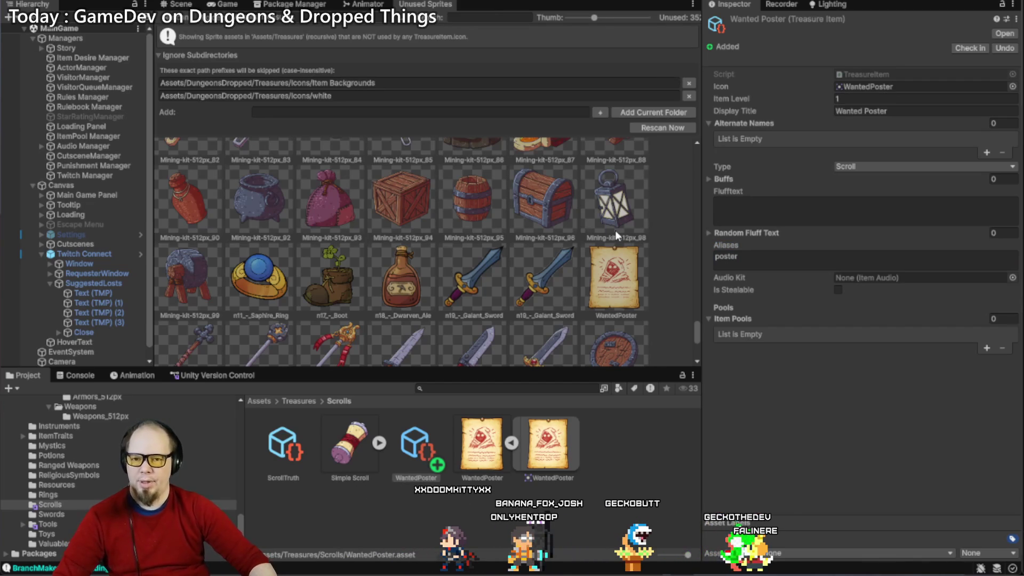
pyautogui.click(666, 128)
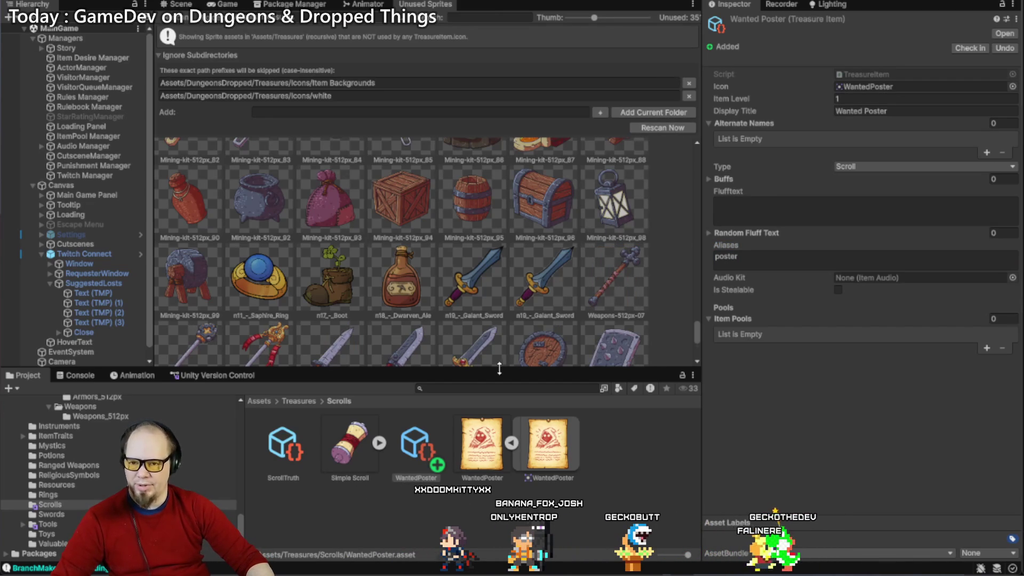
# Step: Locate and select the n18_-_Dwarven_Ale PSD file in the project
pyautogui.click(417, 289)
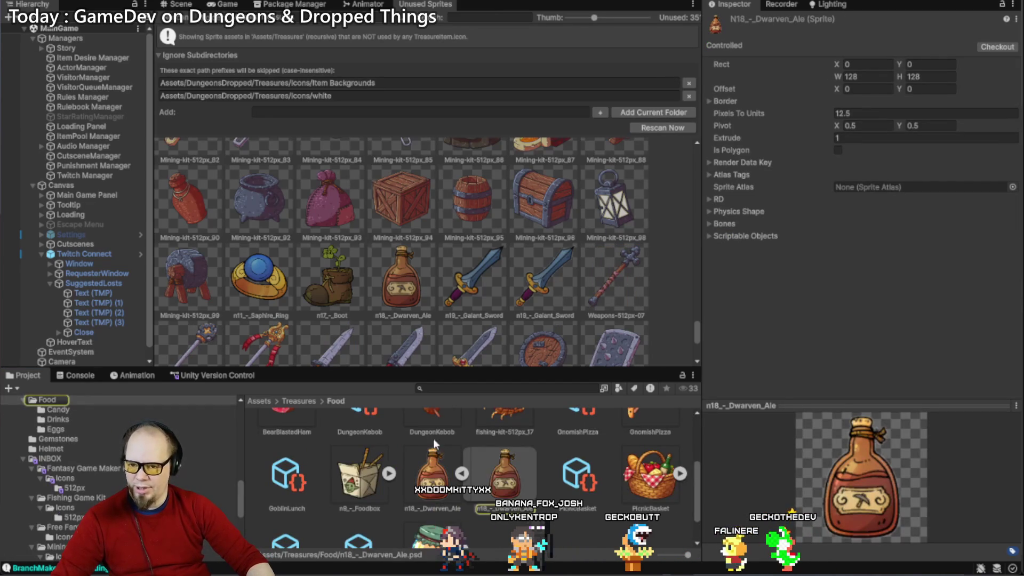
pyautogui.scroll(2, 466, 466)
pyautogui.scroll(-3, 466, 468)
pyautogui.click(445, 456)
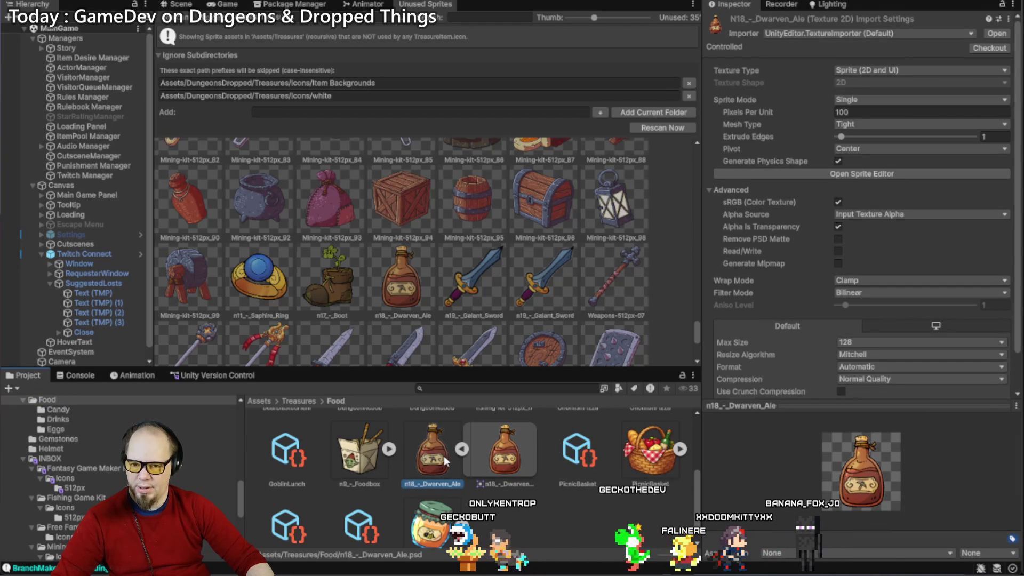
pyautogui.scroll(3, 443, 456)
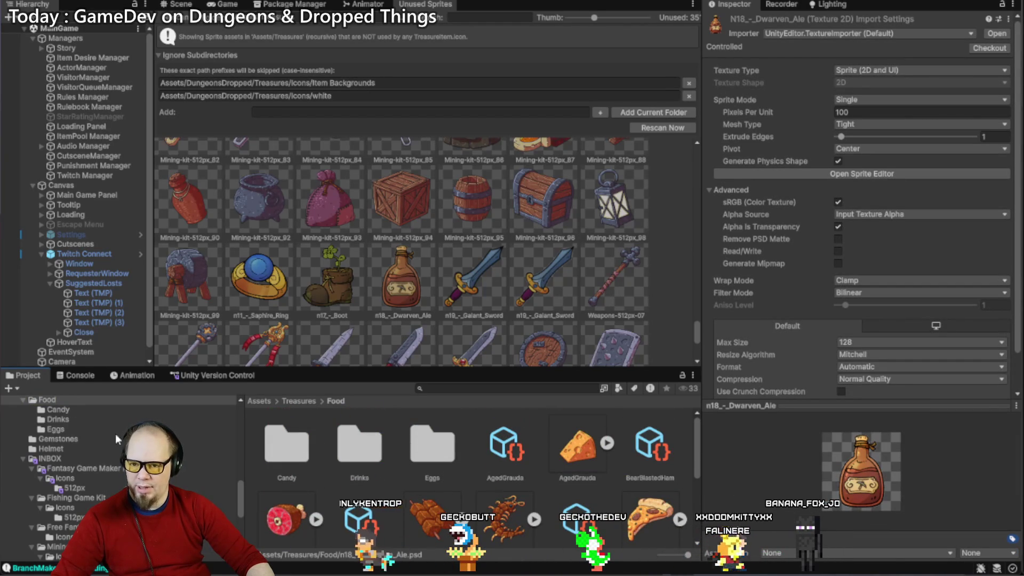
# Step: Create a PSD folder under Food and move the Dwarven Ale PSD into it
pyautogui.rightClick(72, 403)
pyautogui.moveTo(106, 37)
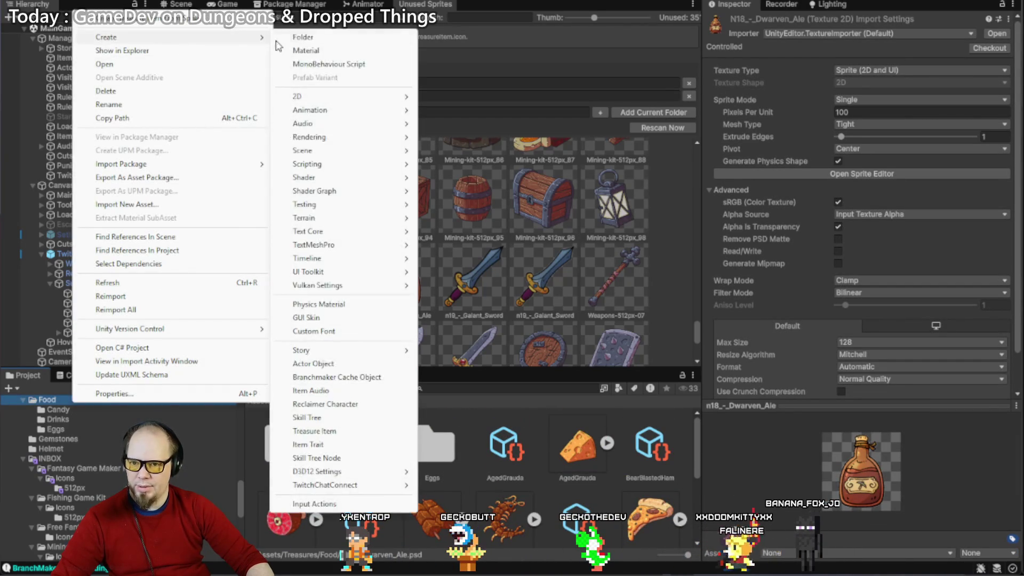
pyautogui.click(310, 37)
pyautogui.write('D')
pyautogui.press('Return')
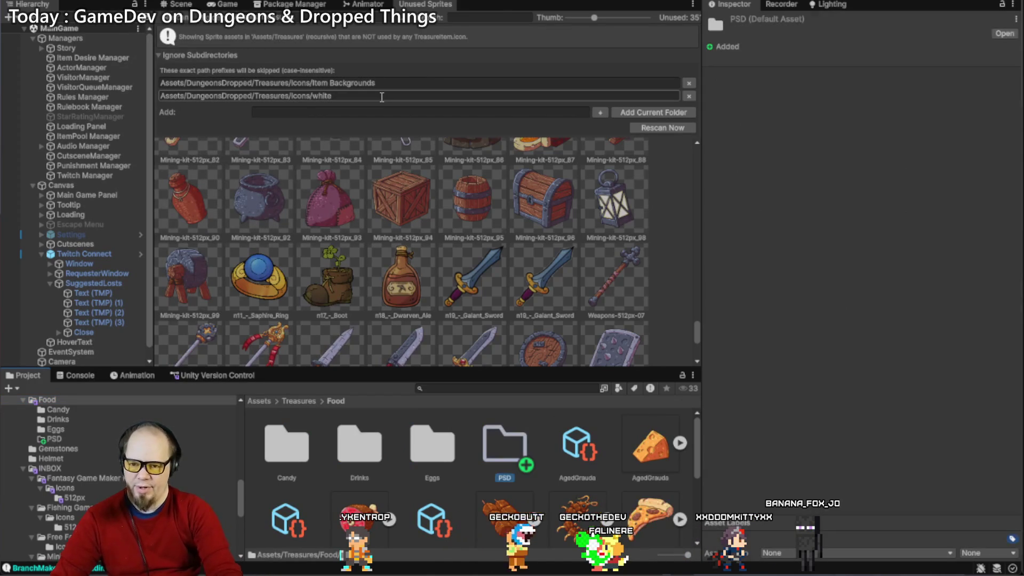
pyautogui.scroll(-3, 469, 431)
pyautogui.moveTo(504, 486)
pyautogui.mouseDown()
pyautogui.moveTo(515, 413)
pyautogui.moveTo(519, 444)
pyautogui.moveTo(511, 422)
pyautogui.mouseUp()
# Step: Set the Dwarven Ale PSD's texture type to Default, apply, and rescan unused sprites
pyautogui.doubleClick(511, 422)
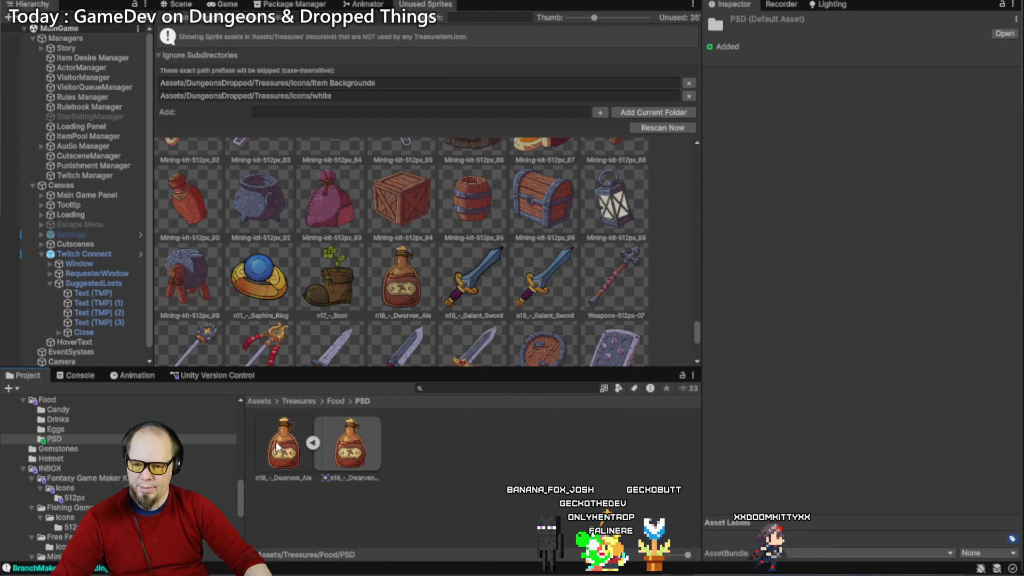
pyautogui.click(283, 445)
pyautogui.click(895, 70)
pyautogui.click(896, 85)
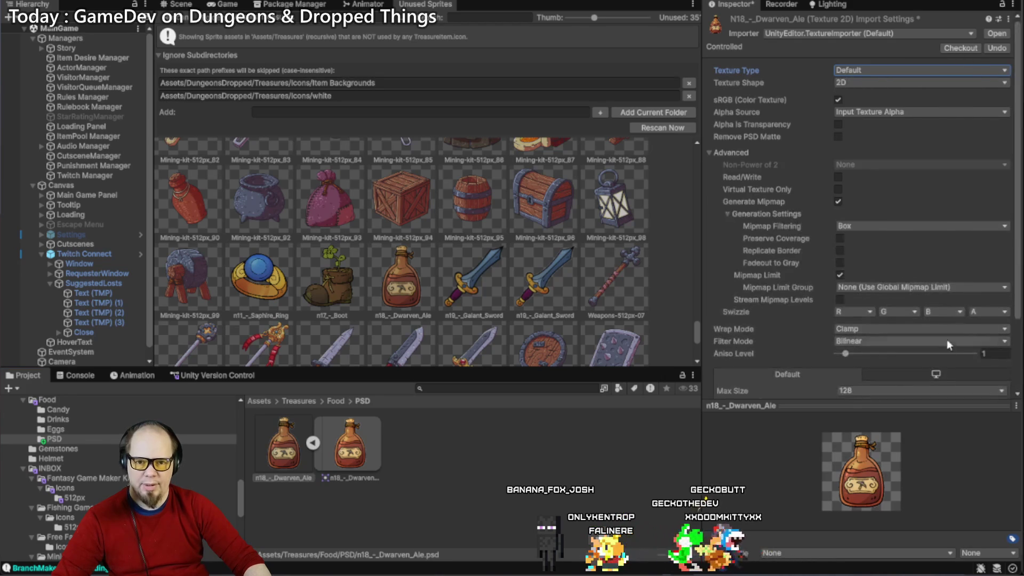
pyautogui.scroll(-3, 954, 342)
pyautogui.click(995, 370)
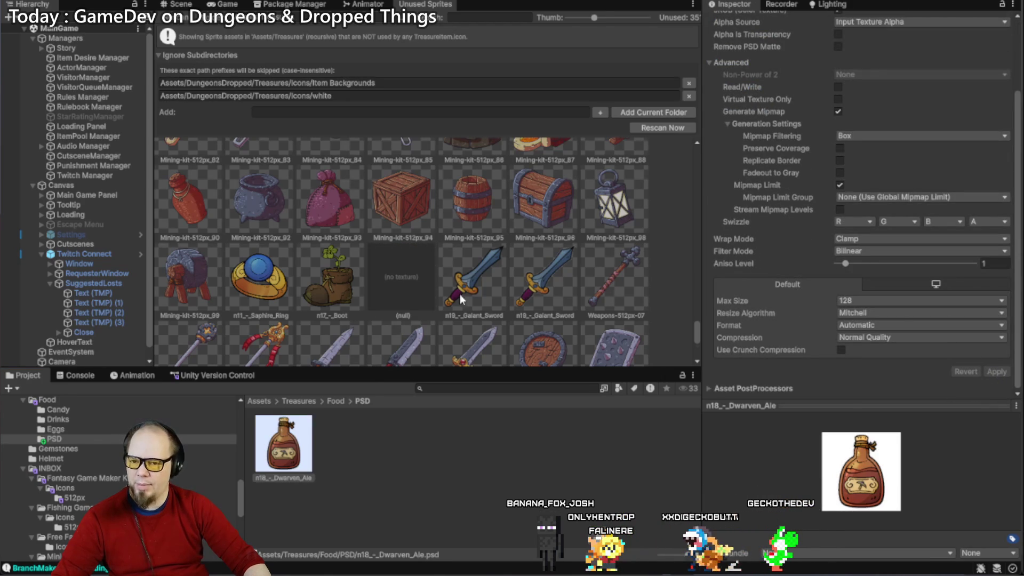
pyautogui.click(668, 130)
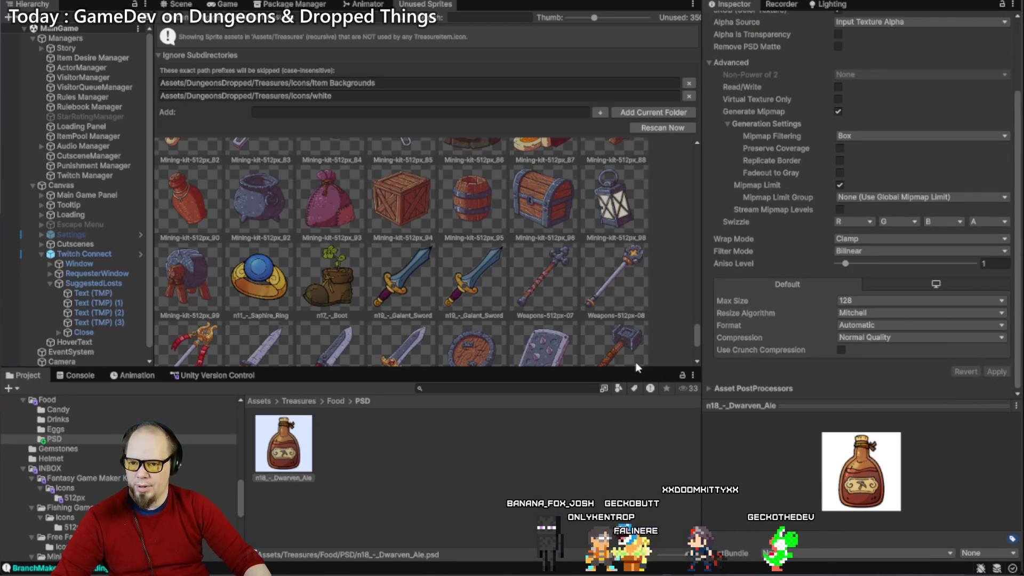
pyautogui.moveTo(612, 370); pyautogui.dragTo(613, 461)
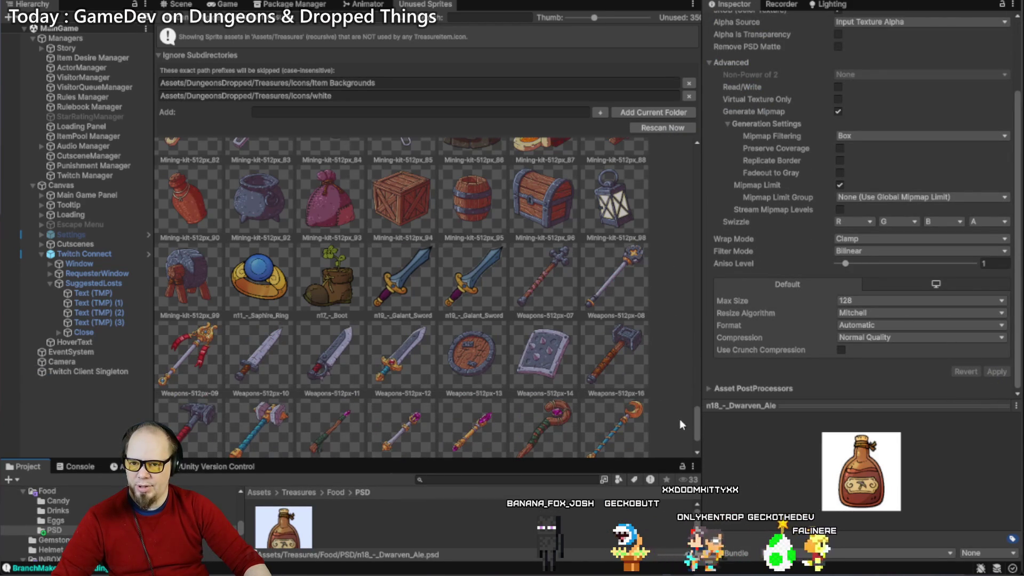
# Step: Locate and compare the Galant Sword PNG and PSD files in the project
pyautogui.click(412, 277)
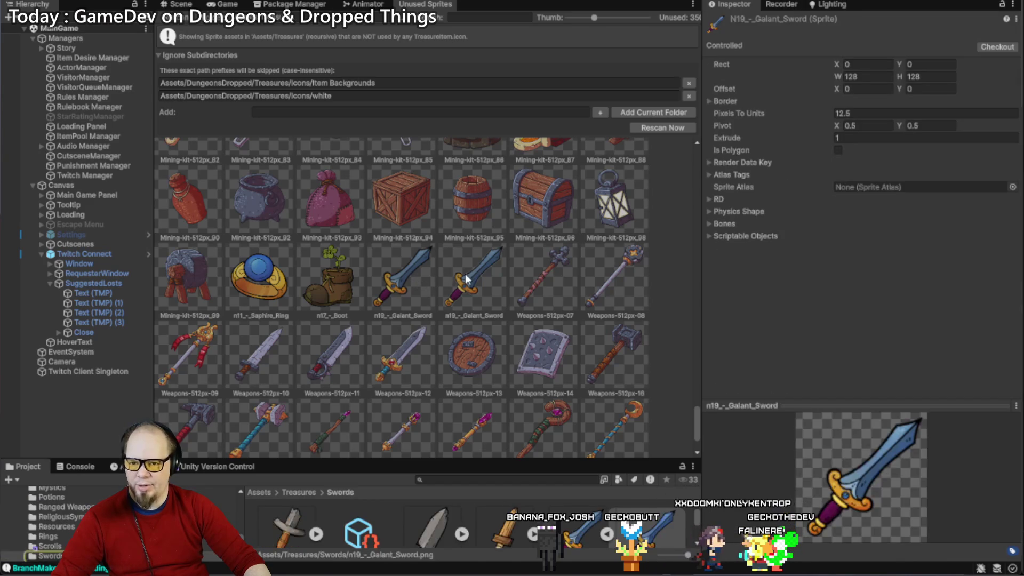
pyautogui.click(466, 278)
pyautogui.moveTo(460, 459); pyautogui.dragTo(473, 368)
pyautogui.click(413, 274)
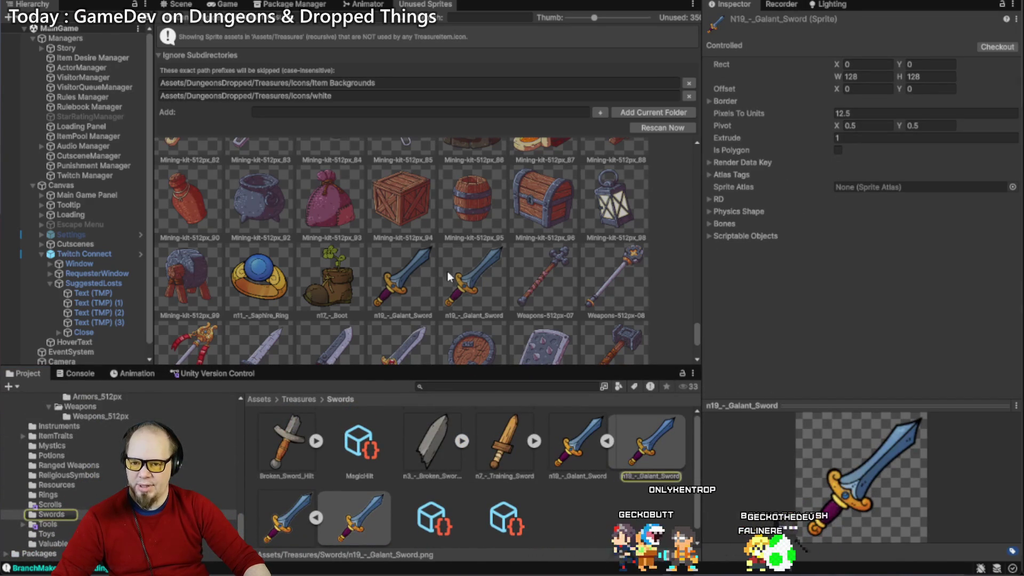
pyautogui.click(477, 285)
pyautogui.click(392, 275)
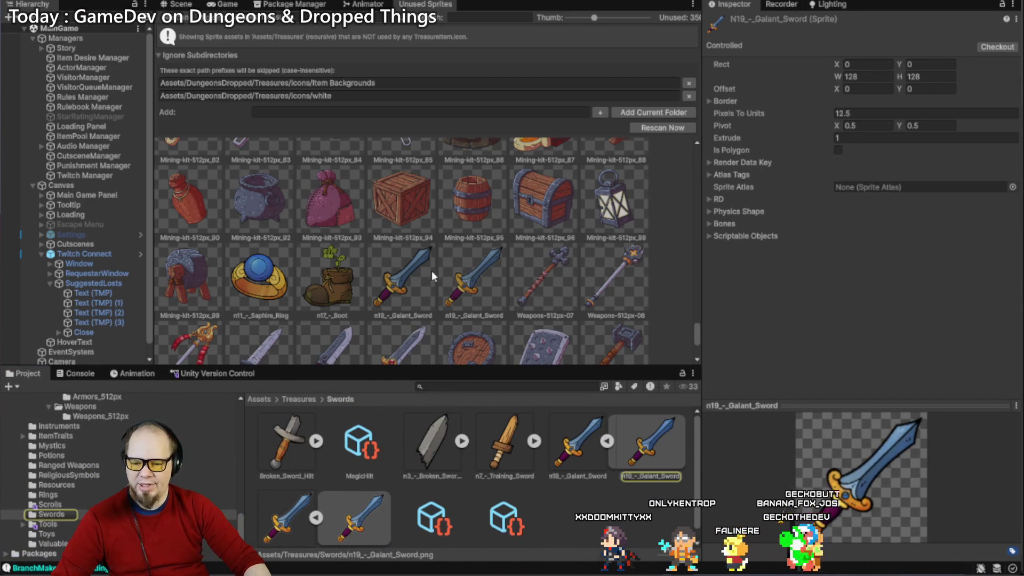
pyautogui.click(481, 285)
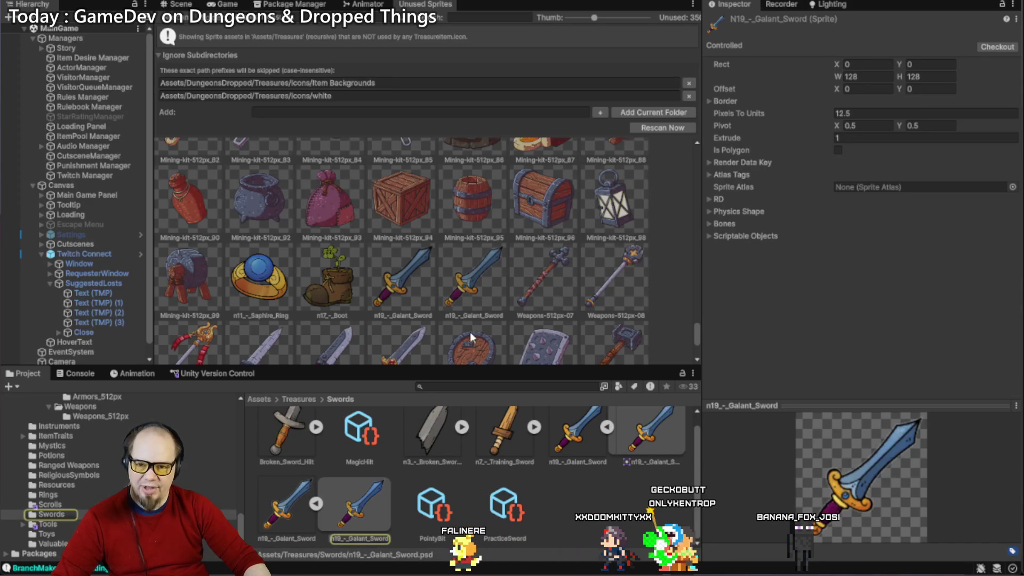
# Step: Create a new folder named PSD inside the Swords folder
pyautogui.rightClick(600, 512)
pyautogui.moveTo(685, 162)
pyautogui.click(863, 129)
pyautogui.write('PSD')
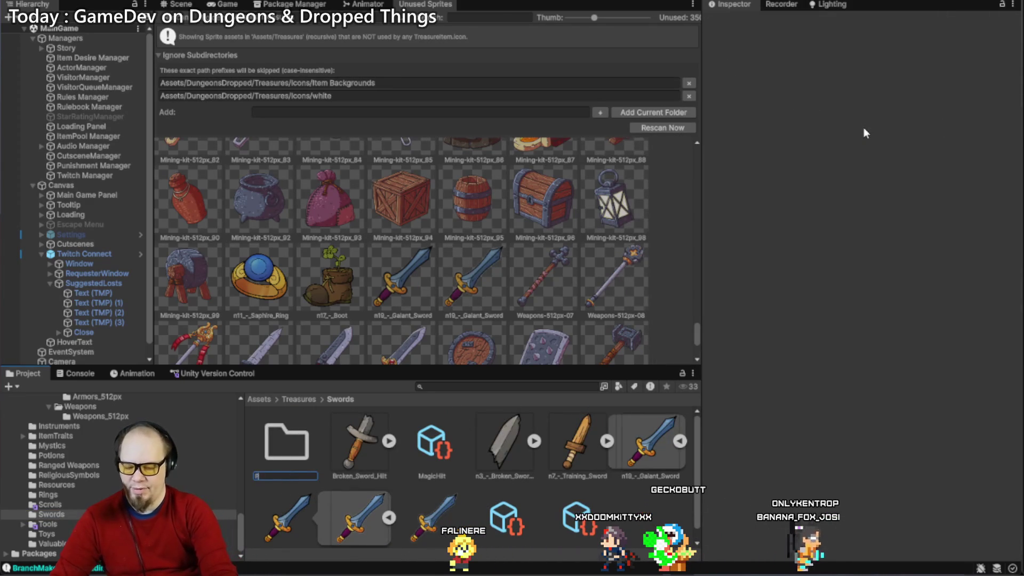
pyautogui.press('Return')
# Step: Set the Galant Sword PSD to a Default texture, move it into Swords/PSD, and rescan
pyautogui.click(370, 525)
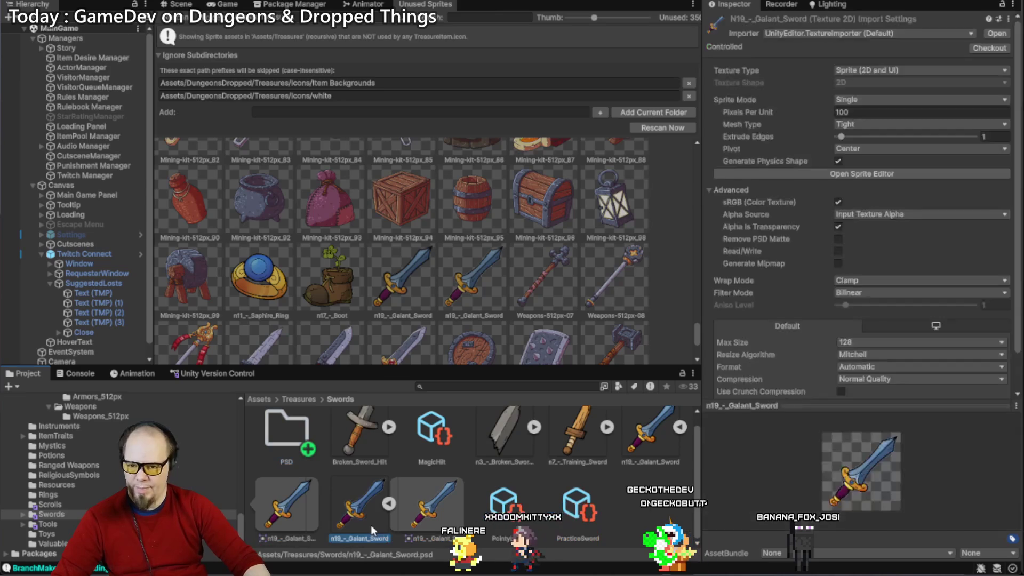
pyautogui.click(895, 70)
pyautogui.click(868, 84)
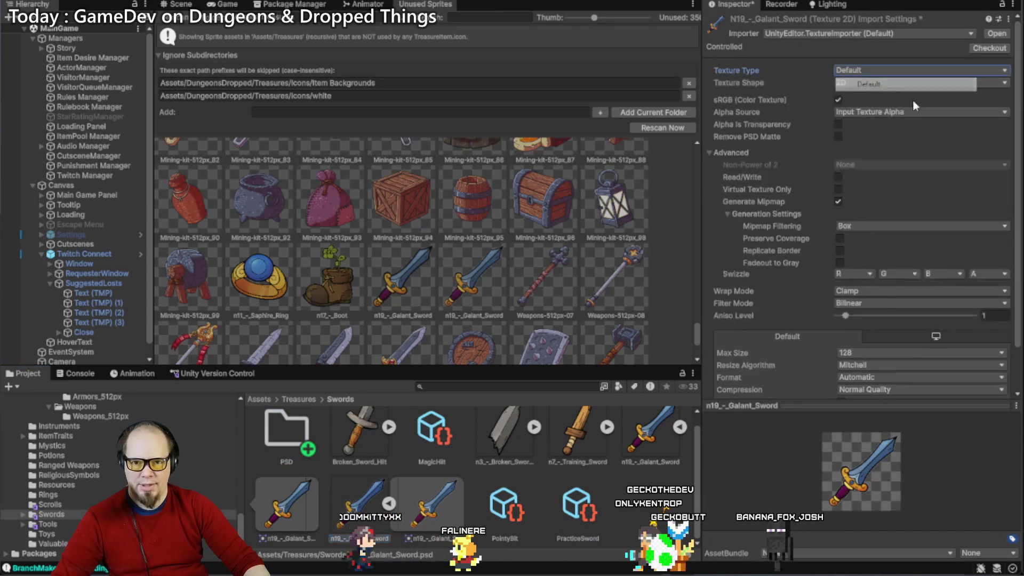
pyautogui.scroll(-5, 991, 335)
pyautogui.click(996, 371)
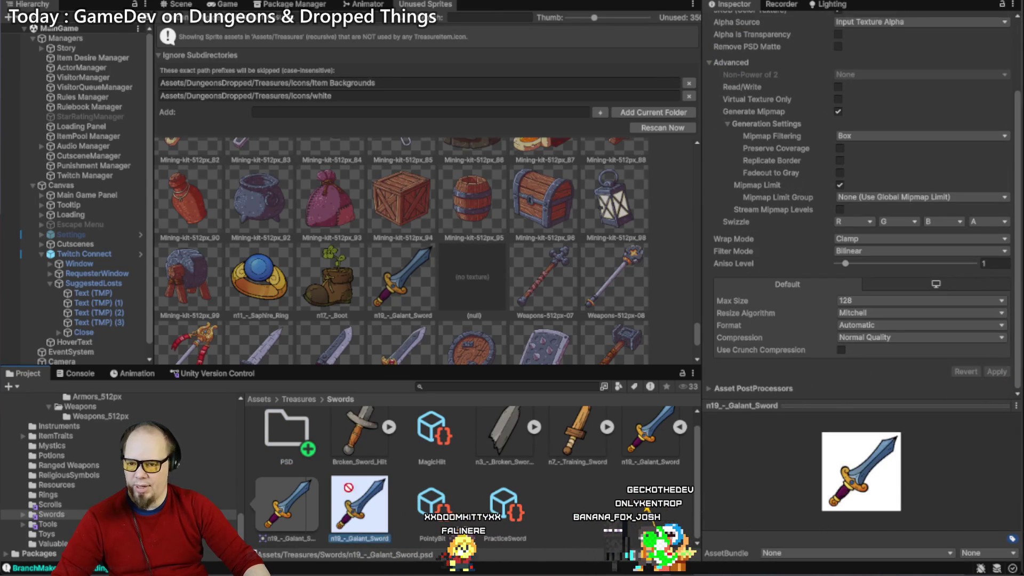
pyautogui.moveTo(356, 501); pyautogui.dragTo(287, 432)
pyautogui.click(662, 128)
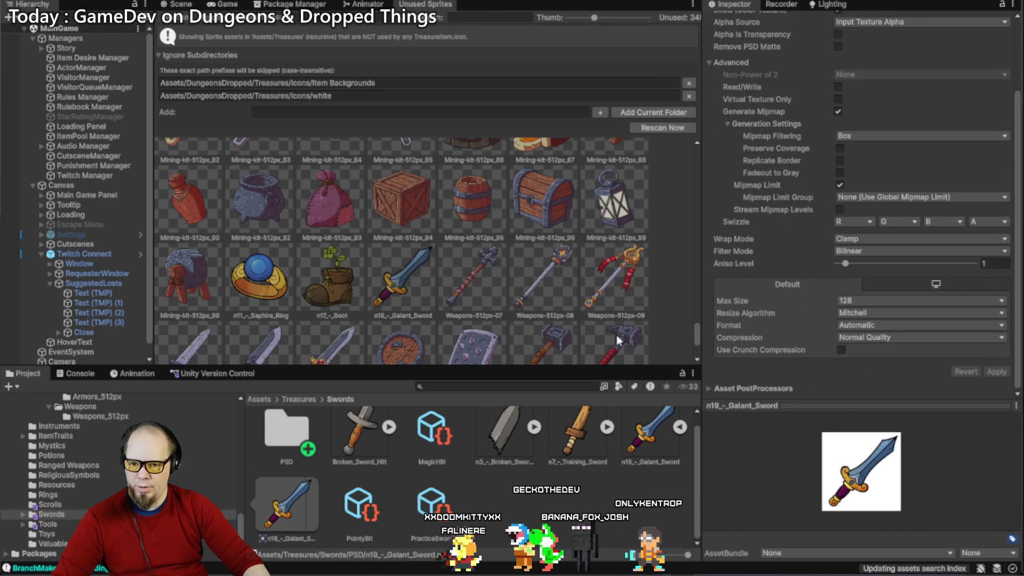
pyautogui.click(293, 506)
pyautogui.rightClick(290, 503)
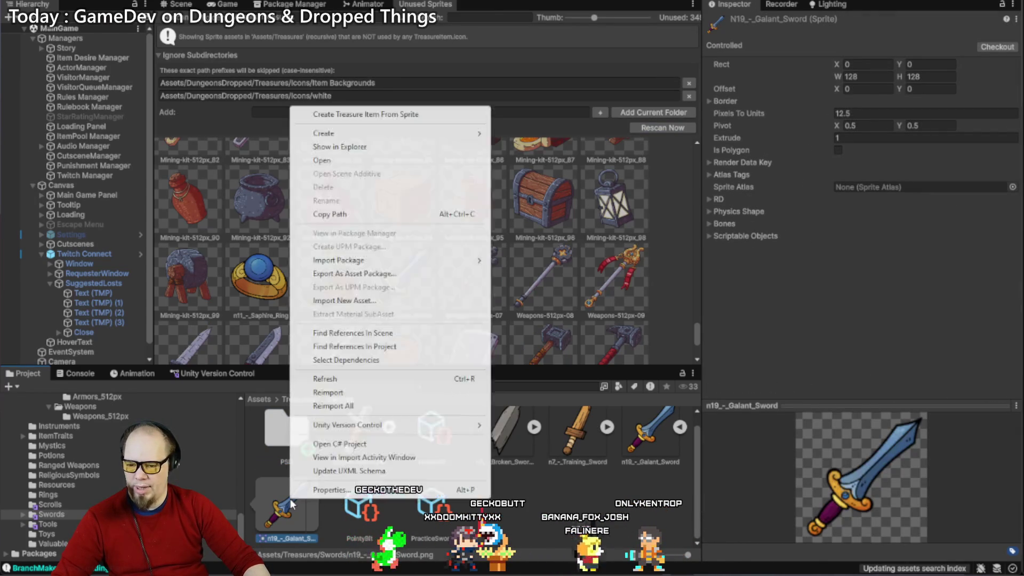
# Step: Create the Galant_Sword treasure item, strip the n19_-_ title prefix, and set type Weapon
pyautogui.click(384, 114)
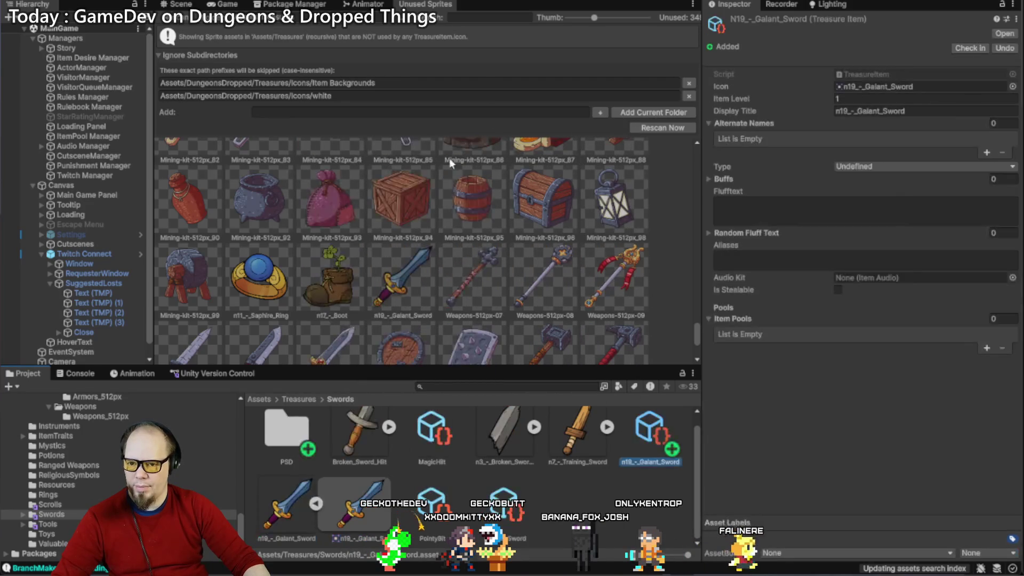
pyautogui.scroll(1, 628, 465)
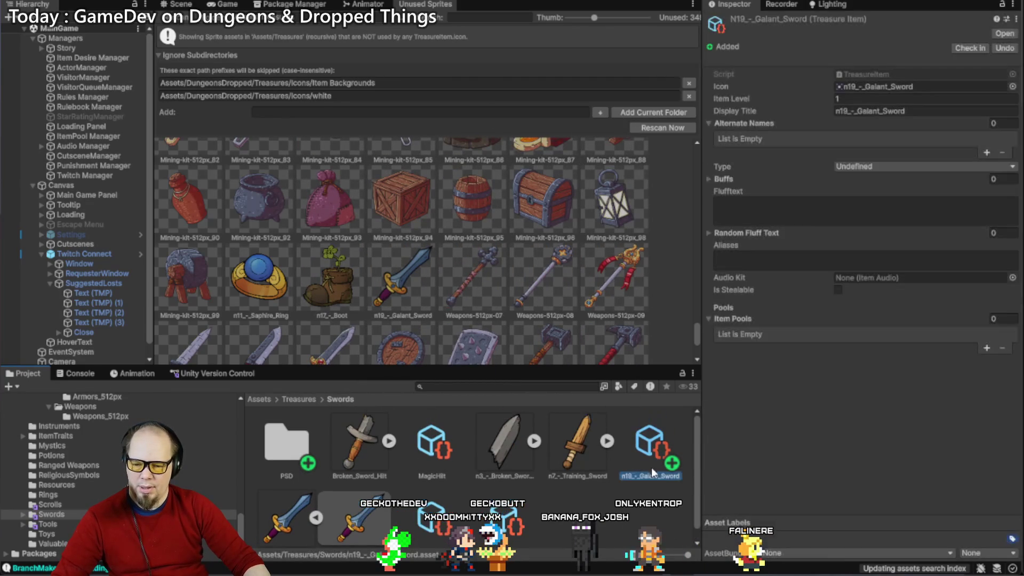
pyautogui.click(644, 475)
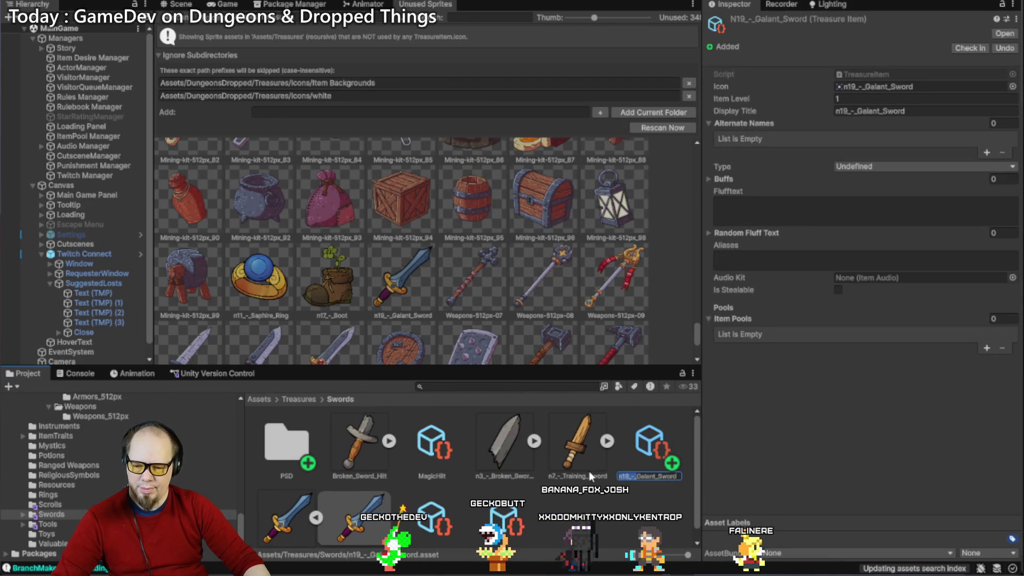
pyautogui.write('Galant_Sword')
pyautogui.click(857, 109)
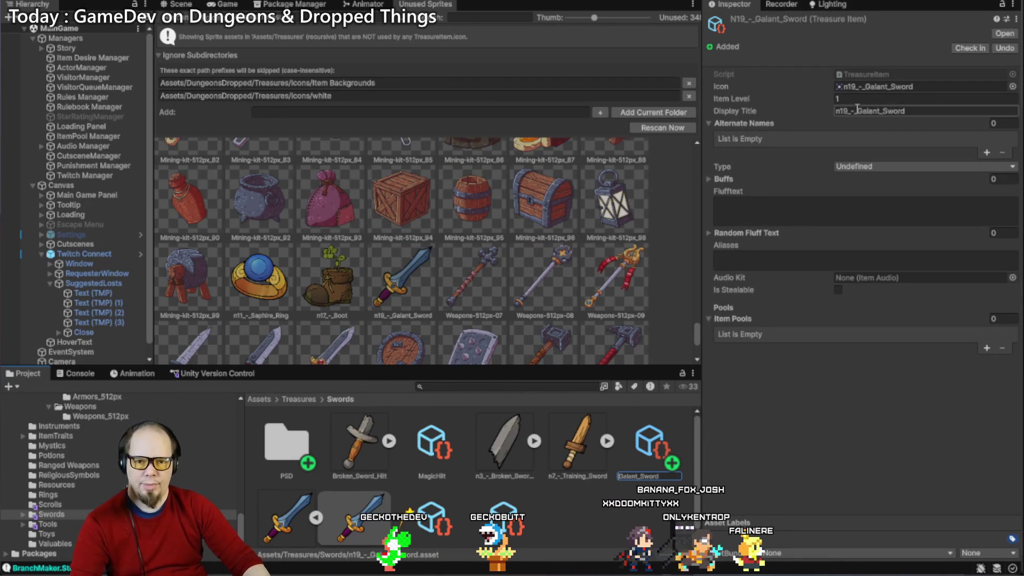
pyautogui.click(857, 110)
pyautogui.press('BackSpace')
pyautogui.press('BackSpace')
pyautogui.press('BackSpace')
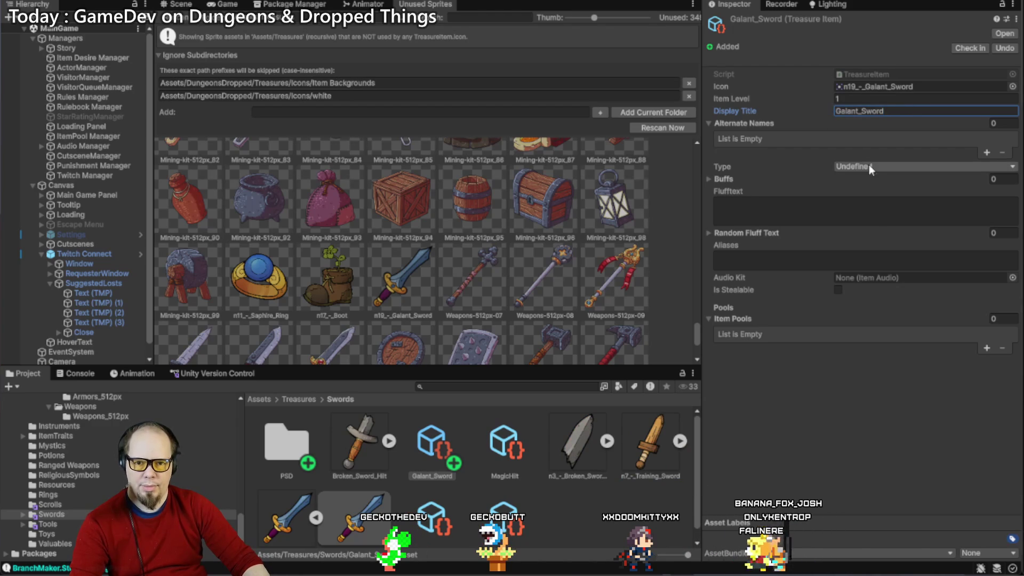
pyautogui.click(869, 165)
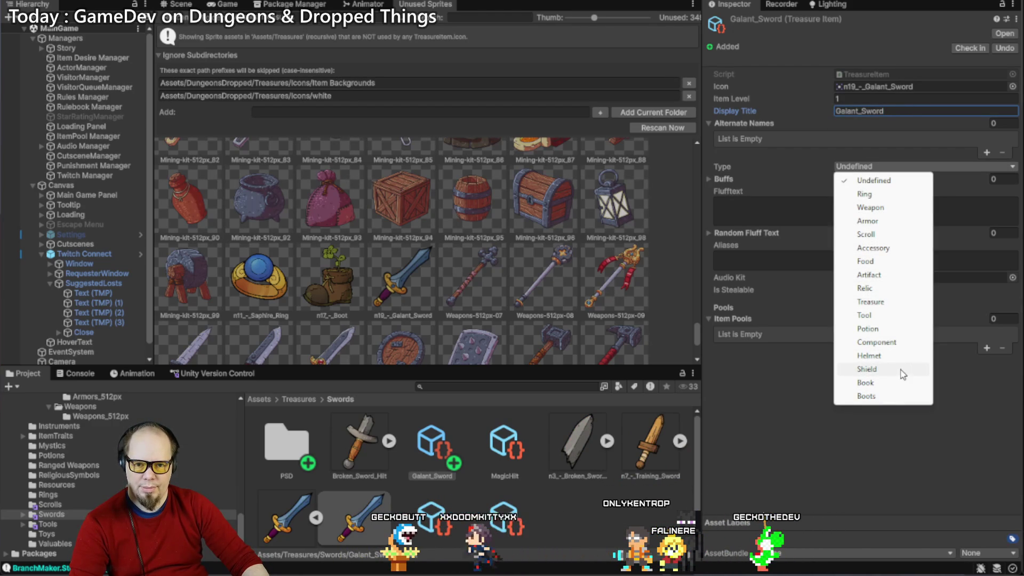
pyautogui.click(870, 207)
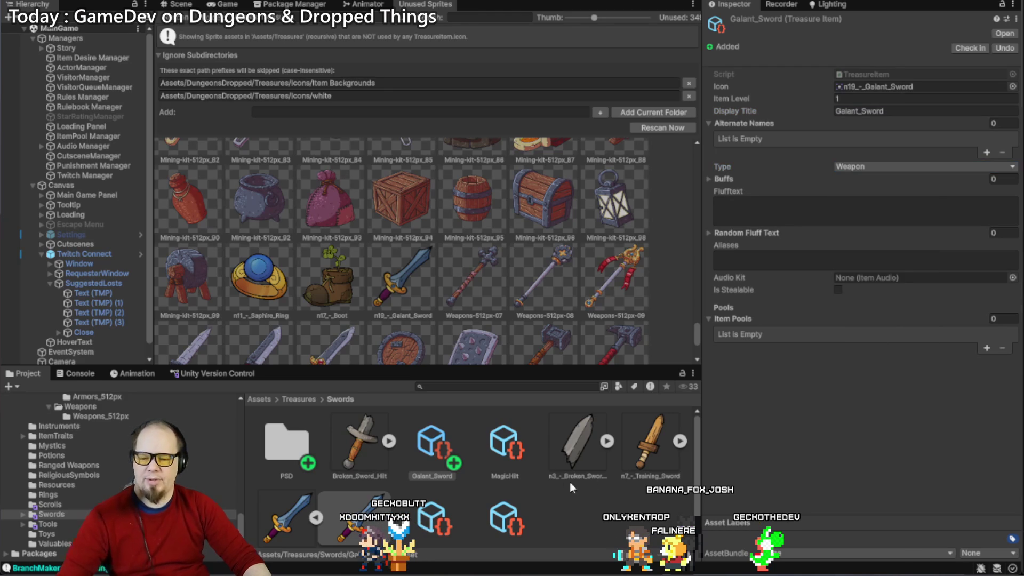
# Step: Compare against the Practice Sword item and the sword sprite's import settings
pyautogui.scroll(-1, 470, 479)
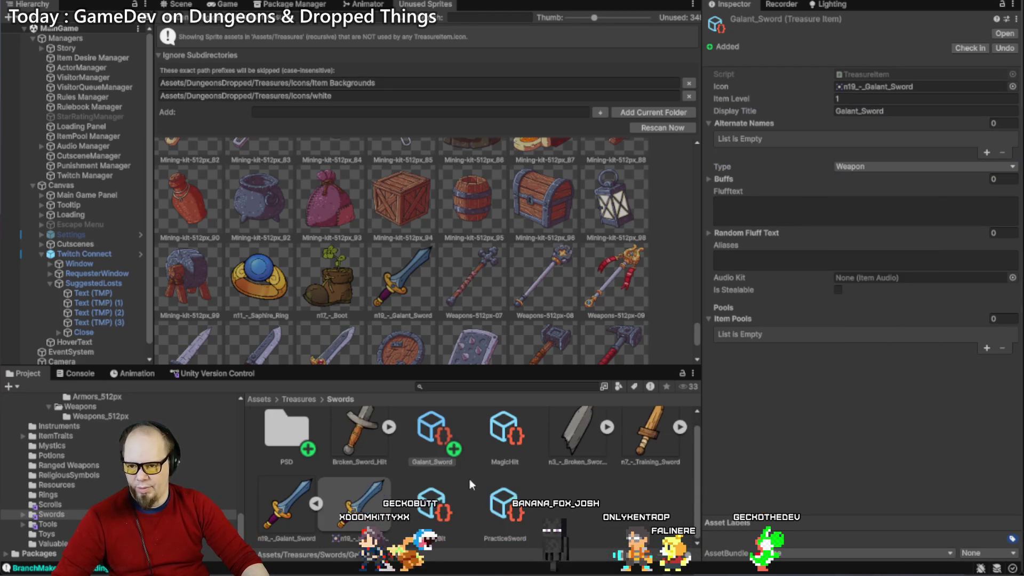
pyautogui.click(442, 506)
pyautogui.click(501, 510)
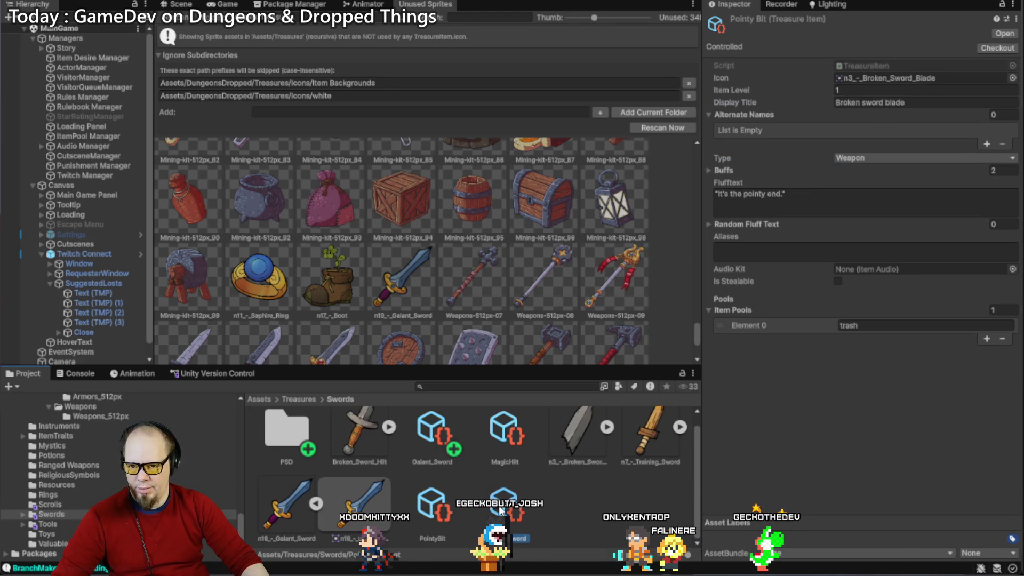
pyautogui.scroll(1, 460, 447)
pyautogui.click(463, 446)
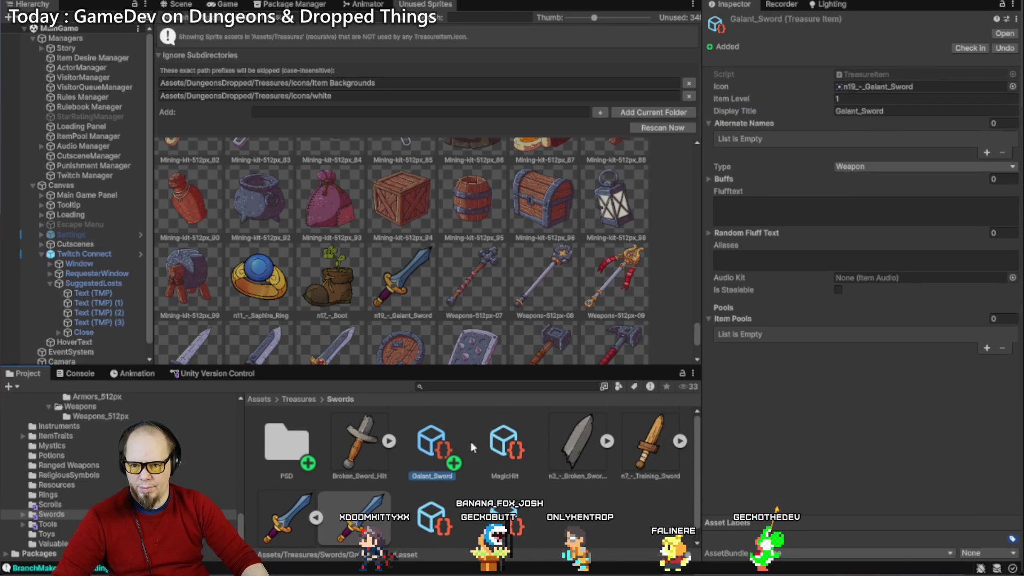
pyautogui.click(499, 450)
pyautogui.click(569, 493)
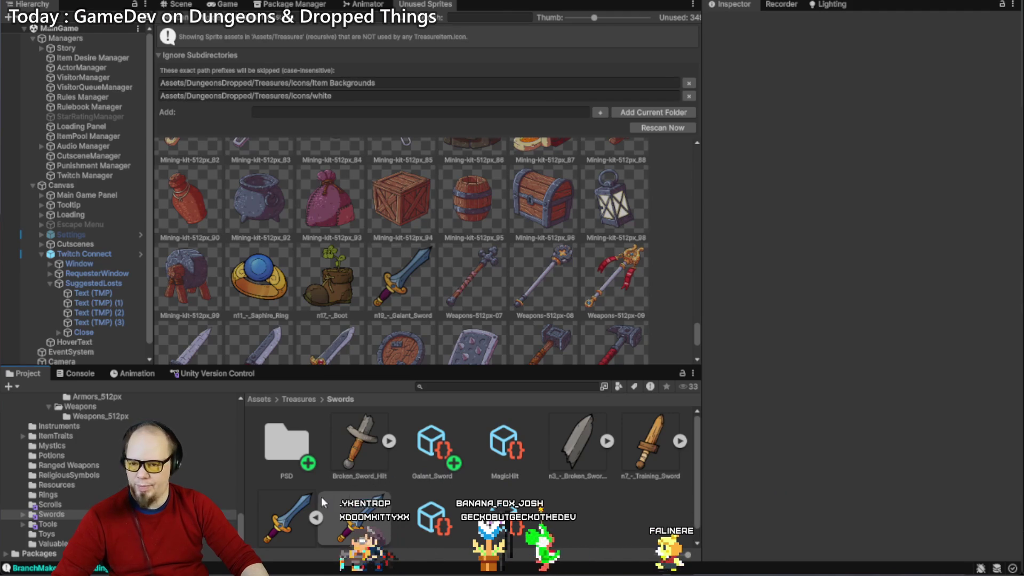
pyautogui.click(285, 516)
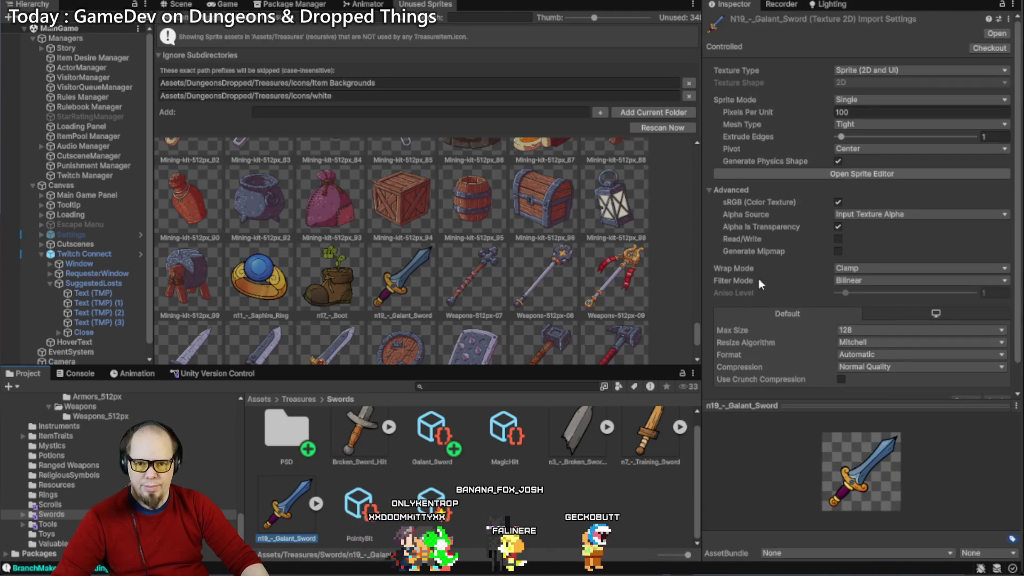
pyautogui.scroll(1, 432, 459)
pyautogui.click(432, 448)
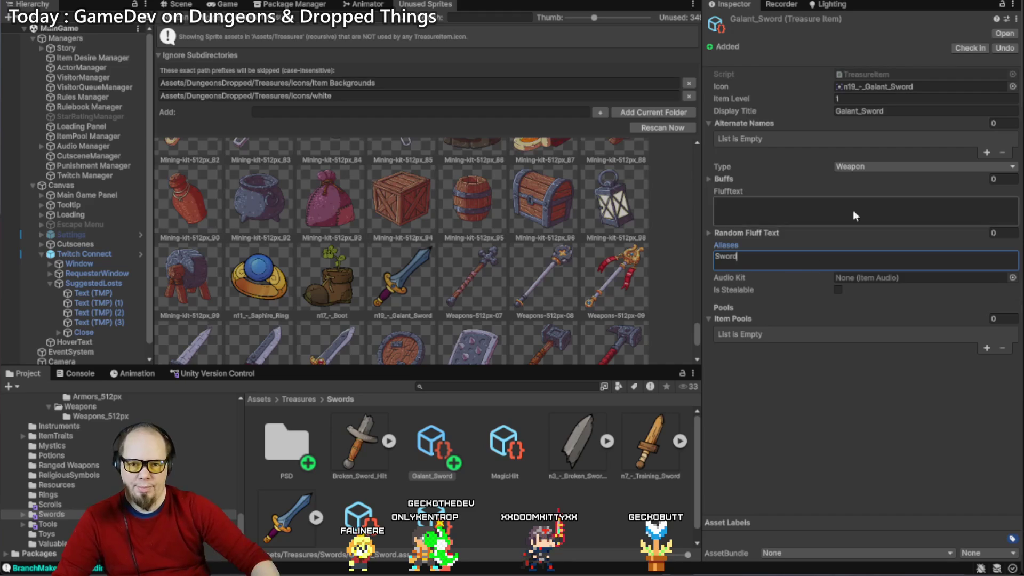
# Step: Correct the display title to read 'Galant Sword'
pyautogui.click(863, 112)
pyautogui.click(861, 112)
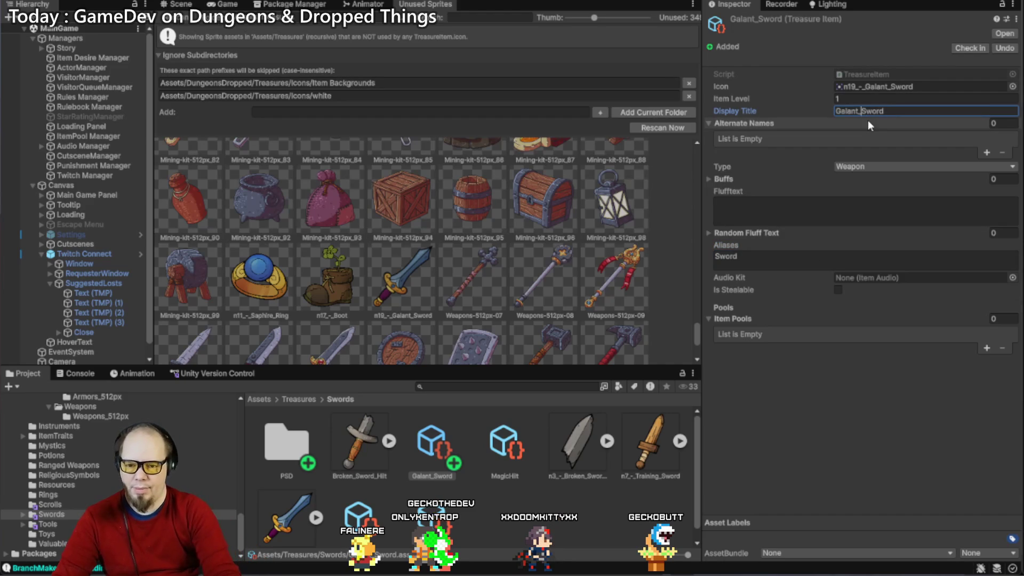
pyautogui.click(772, 266)
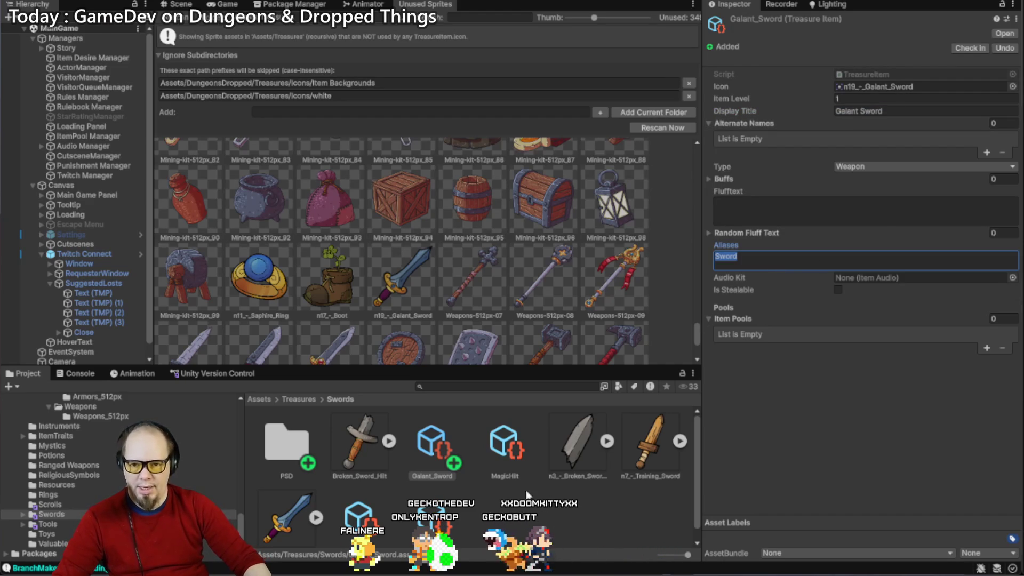
pyautogui.scroll(-1, 480, 491)
pyautogui.click(358, 513)
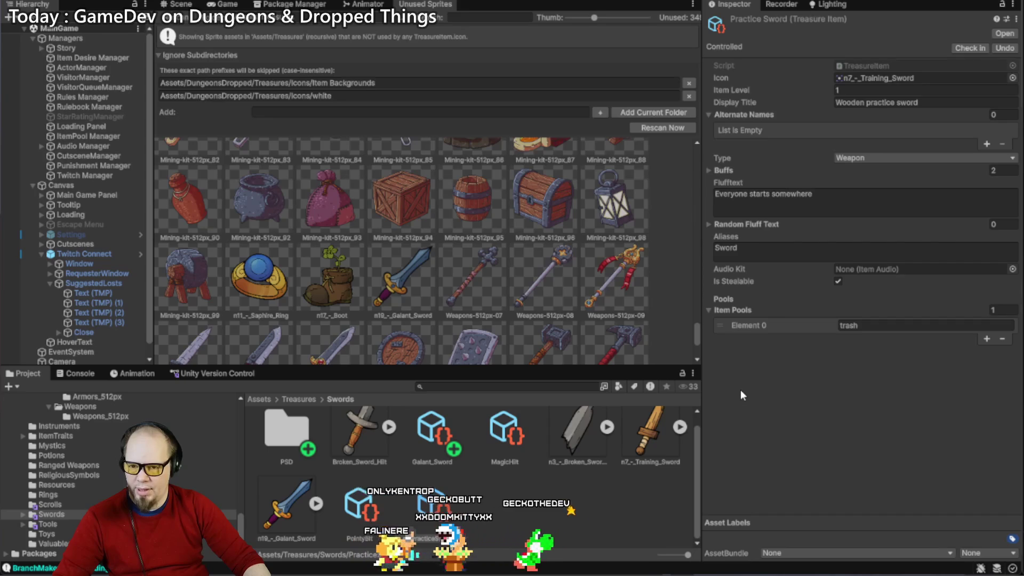
# Step: Rescan unused sprites so Galant Sword drops out, then run the game in Game view
pyautogui.moveTo(456, 365); pyautogui.dragTo(456, 423)
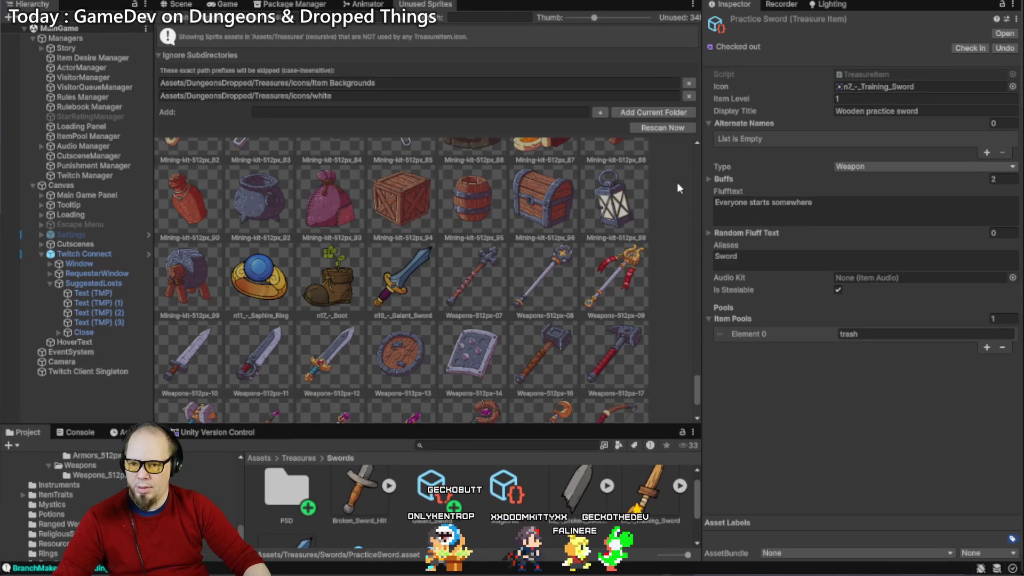
pyautogui.click(668, 129)
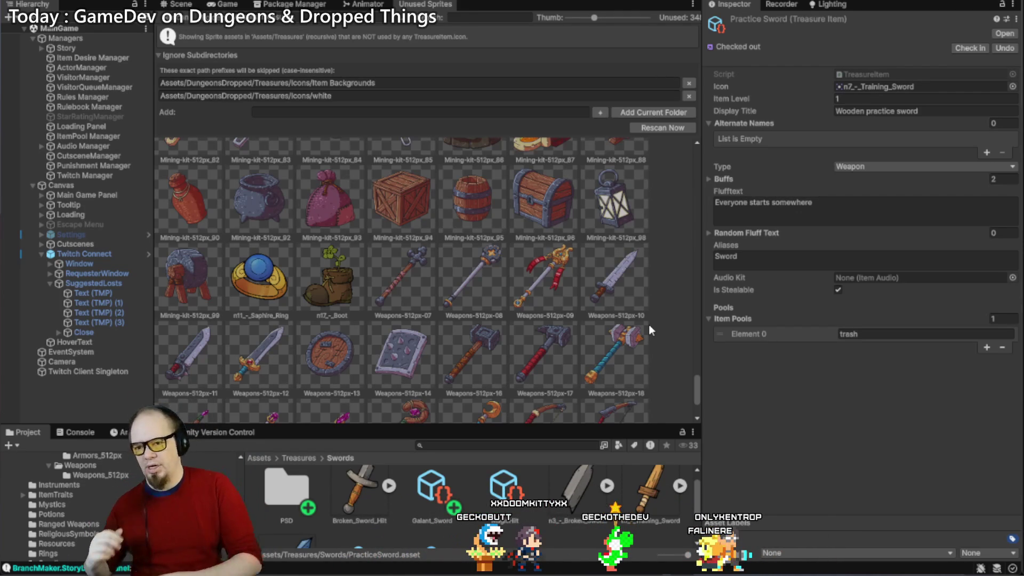
pyautogui.scroll(10, 514, 272)
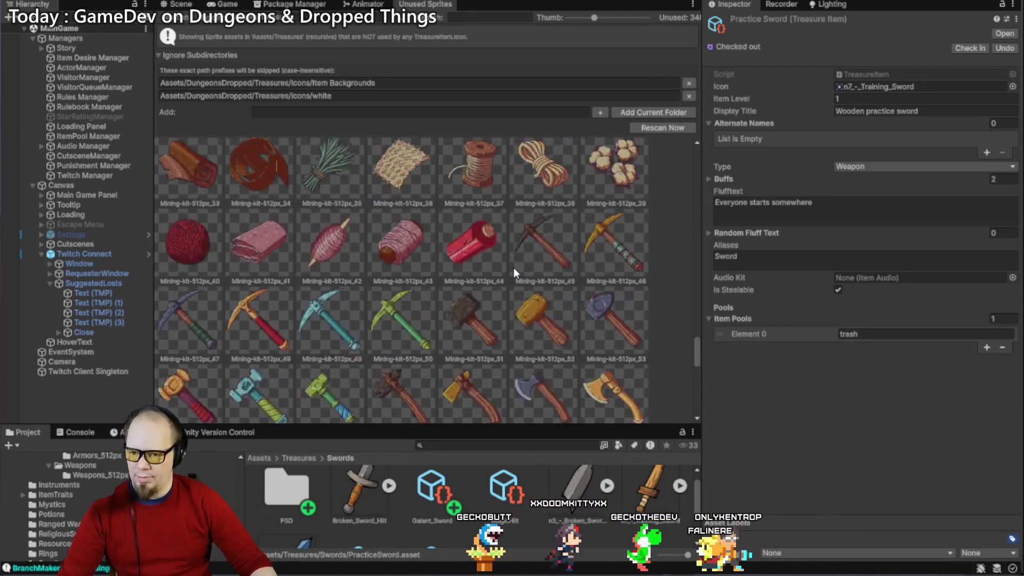
pyautogui.scroll(-4, 511, 274)
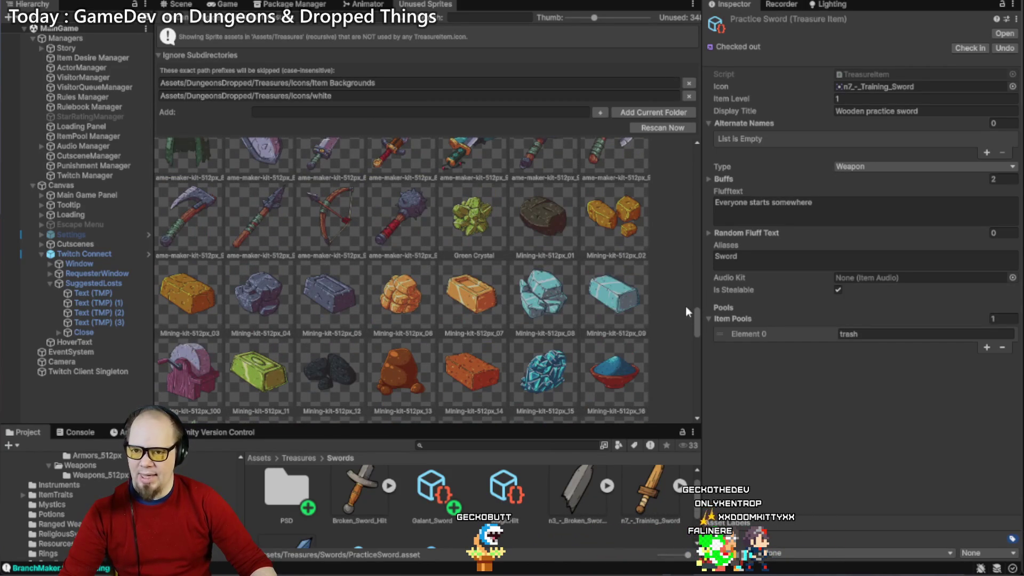
pyautogui.moveTo(695, 319); pyautogui.dragTo(699, 149)
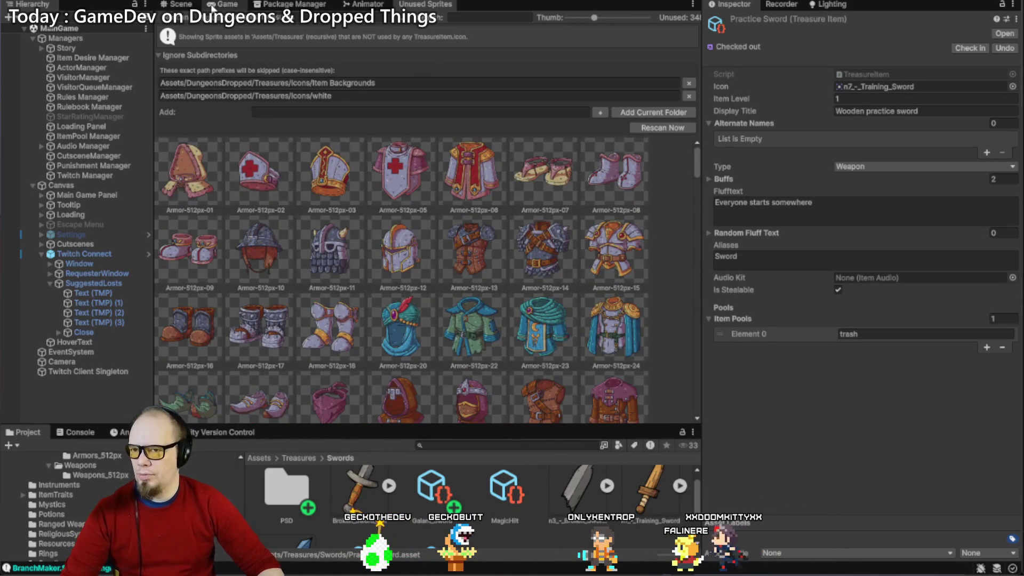
pyautogui.click(214, 5)
pyautogui.hotkey('ctrl', 'p')
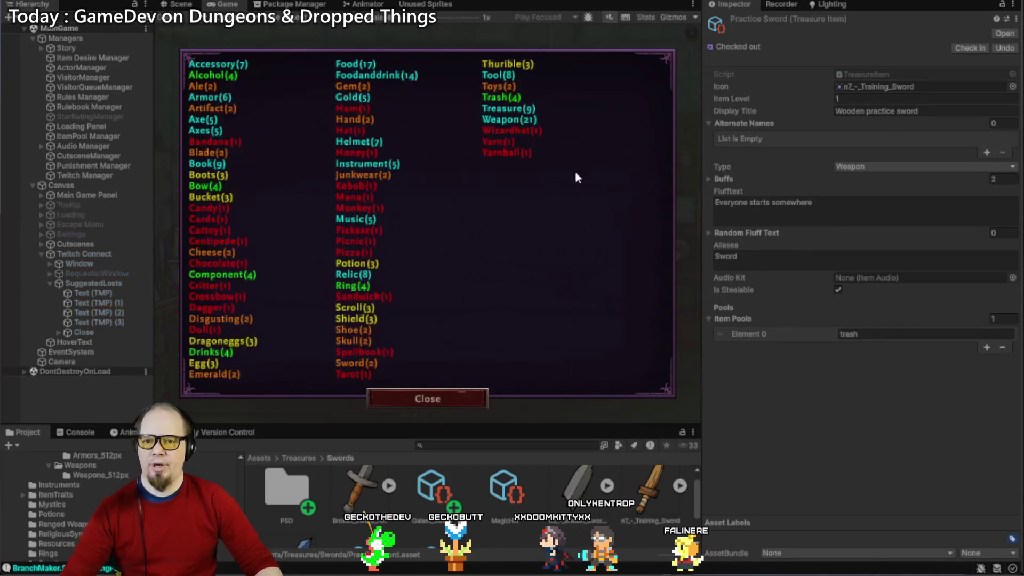
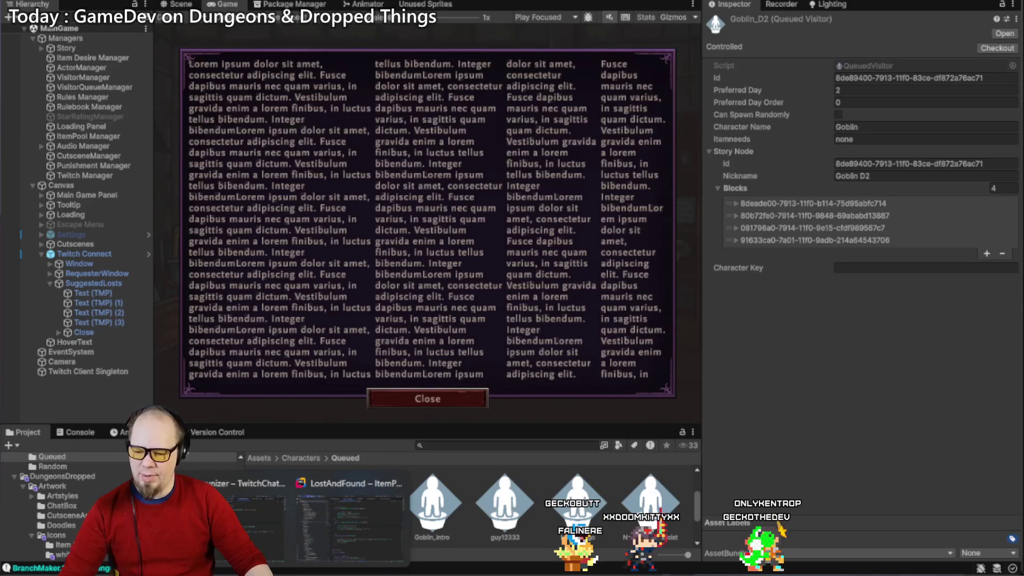
# Step: Bring the LostAndFound project's ItemPoolManager.cs up in the Rider code editor
pyautogui.click(325, 516)
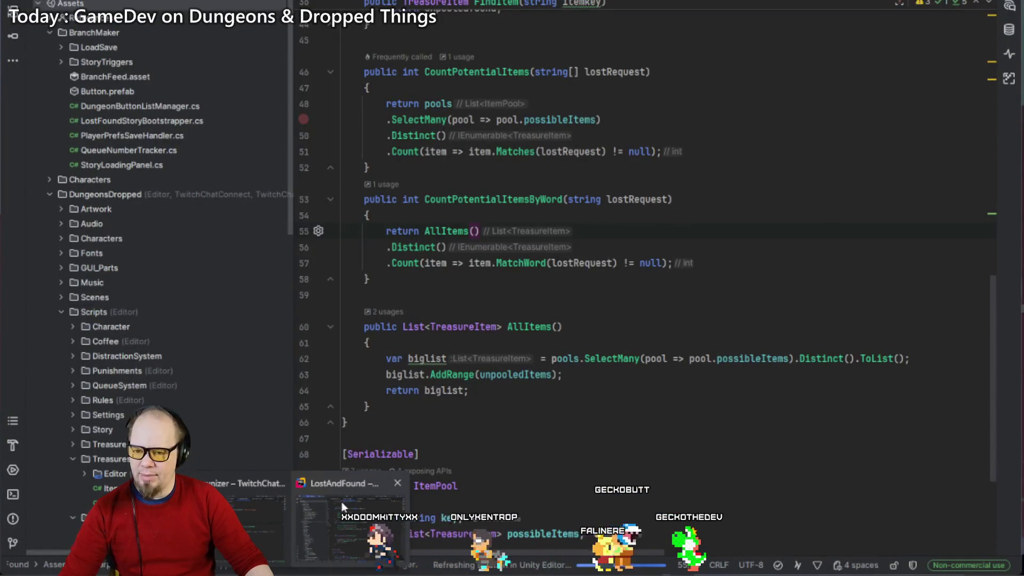
# Step: Insert an #if UNITY_EDITOR … #endif block below the colour line in TwitchWishableOptions.cs
pyautogui.scroll(-4, 587, 381)
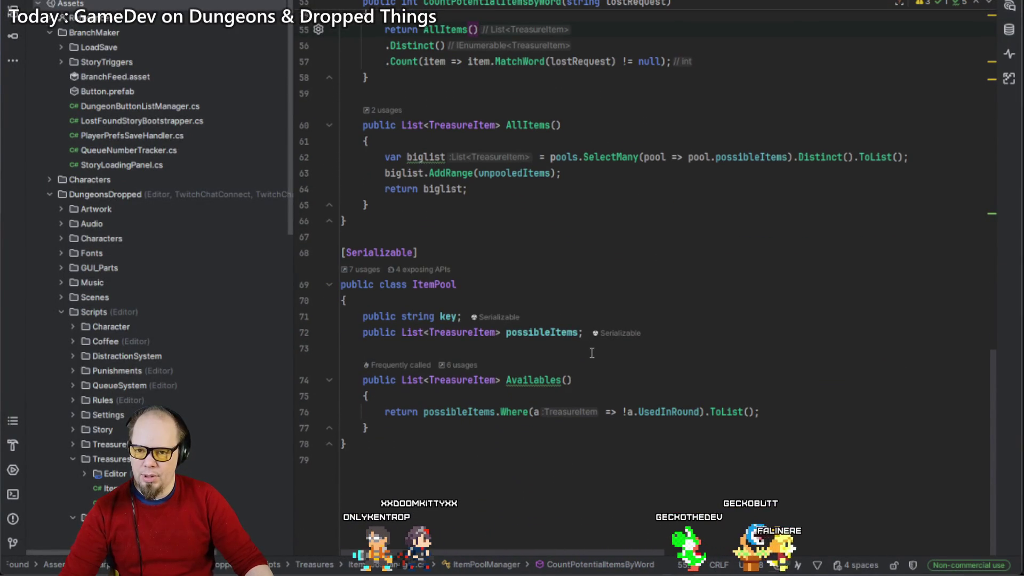
pyautogui.scroll(8, 597, 369)
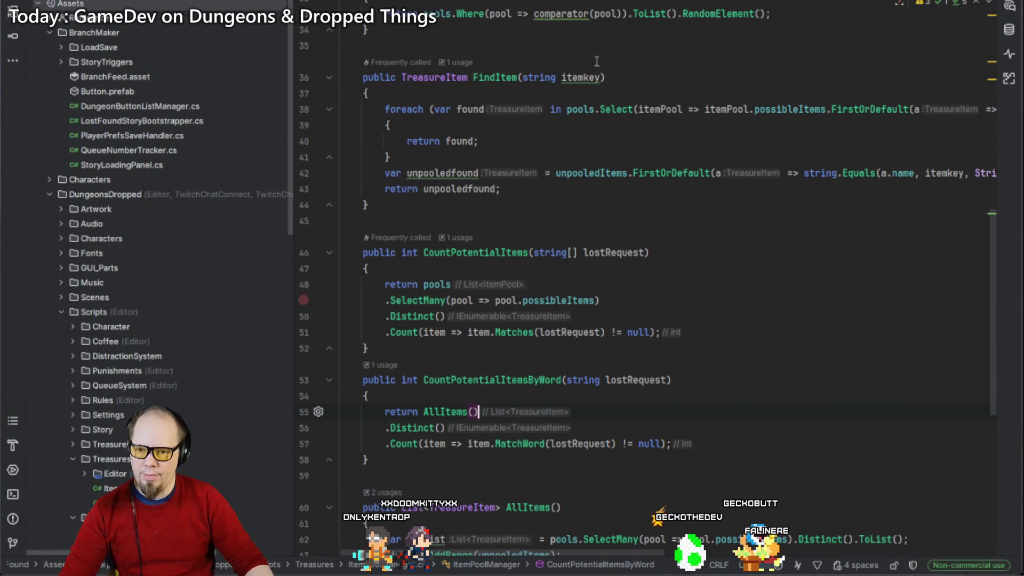
pyautogui.keyDown('ctrl'); pyautogui.click(461, 380); pyautogui.keyUp('ctrl')
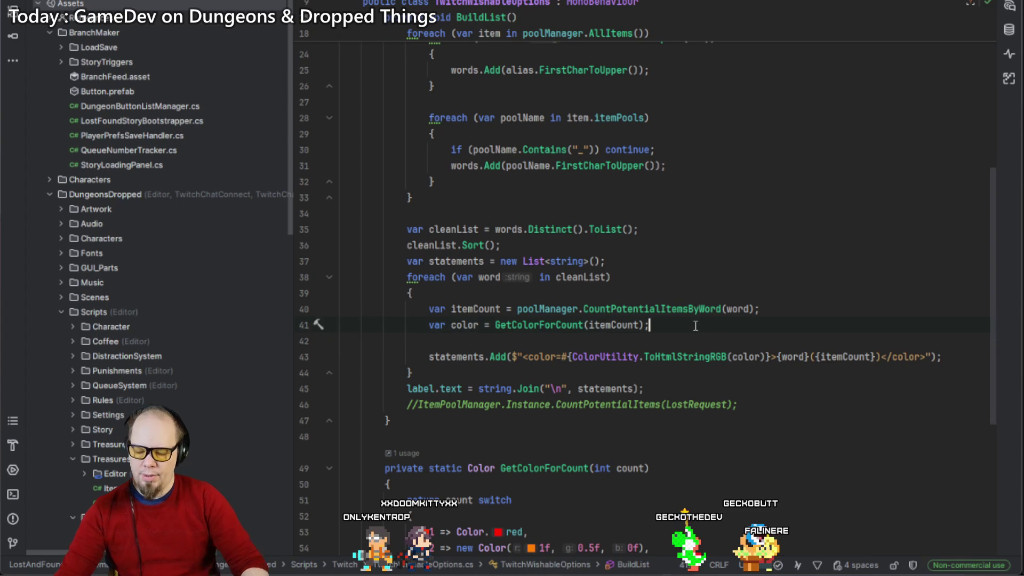
pyautogui.press('Return')
pyautogui.press('Return')
pyautogui.write('#if UNITY_EDI')
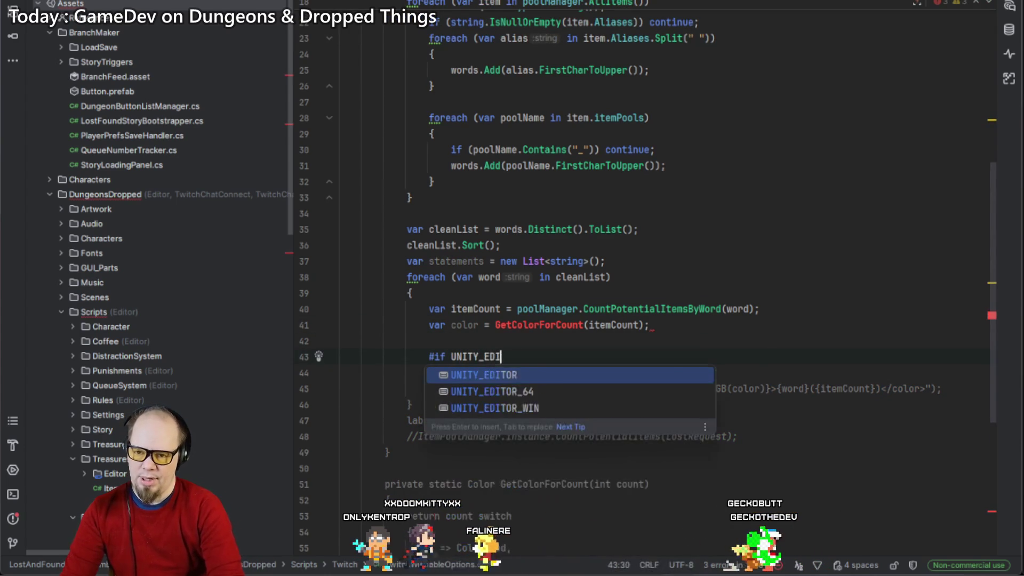
pyautogui.press('Return')
pyautogui.press('Return')
pyautogui.write('#end')
pyautogui.press('Return')
# Step: Move statements.Add inside the #if block and add an #else copy without the <color> tag
pyautogui.click(946, 404)
pyautogui.hotkey('alt', 'shift', 'Up')
pyautogui.hotkey('alt', 'shift', 'Up')
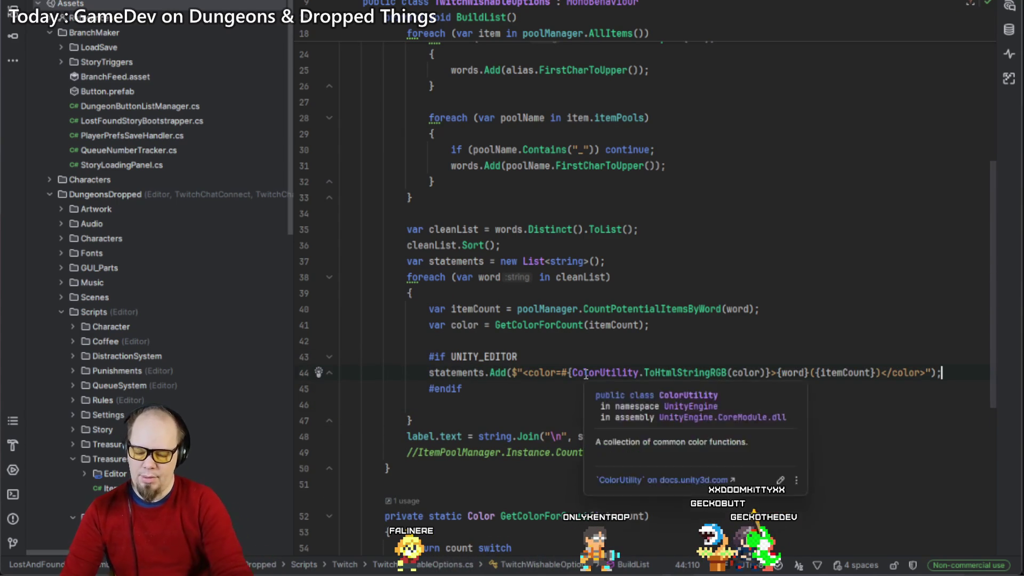
pyautogui.press('Return')
pyautogui.write('#')
pyautogui.write('#el')
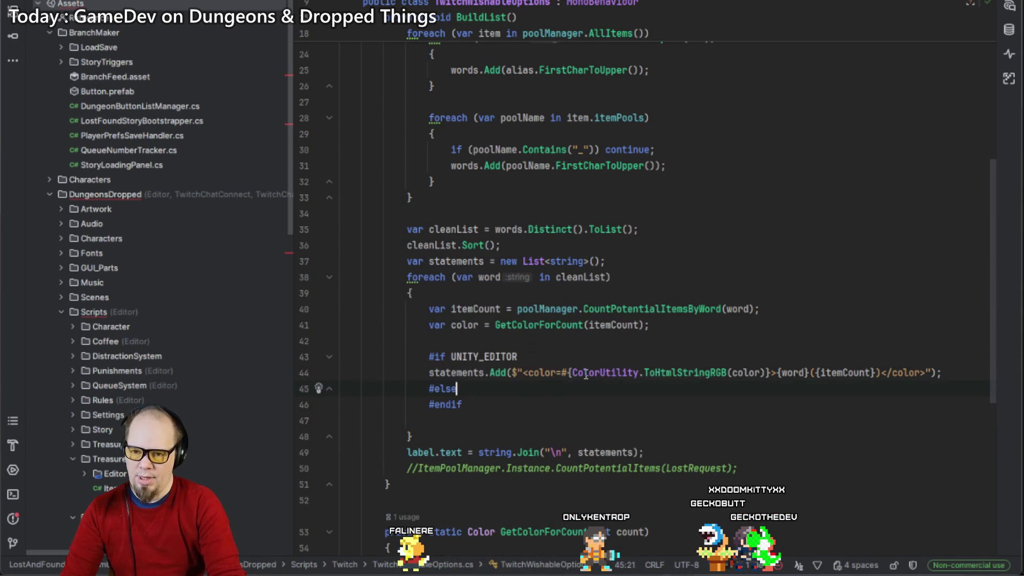
pyautogui.press('Return')
pyautogui.press('Return')
pyautogui.write('statements.Add($"<color=#{ColorUtility.ToHtmlStringRGB(color)}>{word}({itemCount})</color>");')
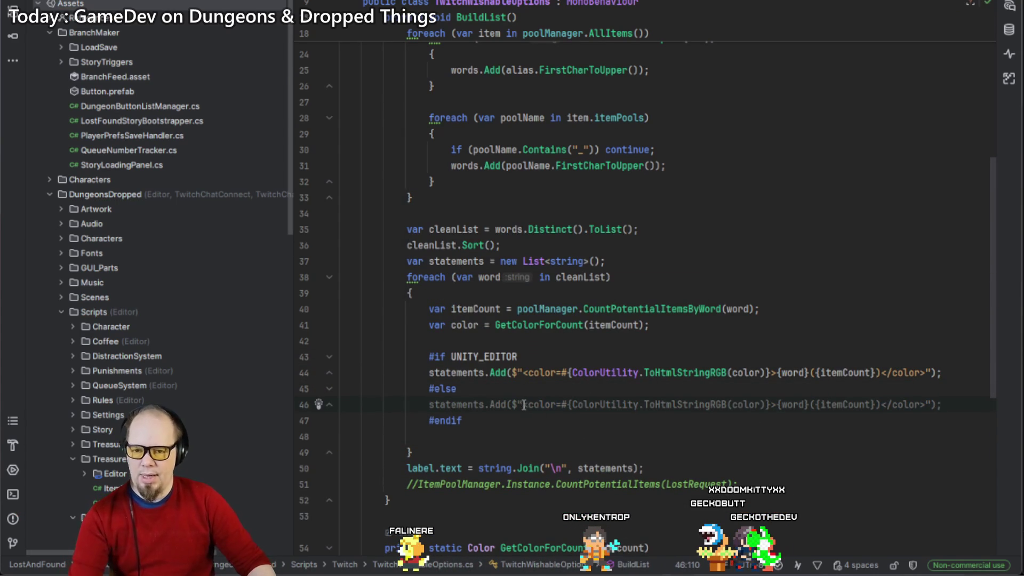
pyautogui.moveTo(777, 404); pyautogui.dragTo(523, 404)
pyautogui.press('BackSpace')
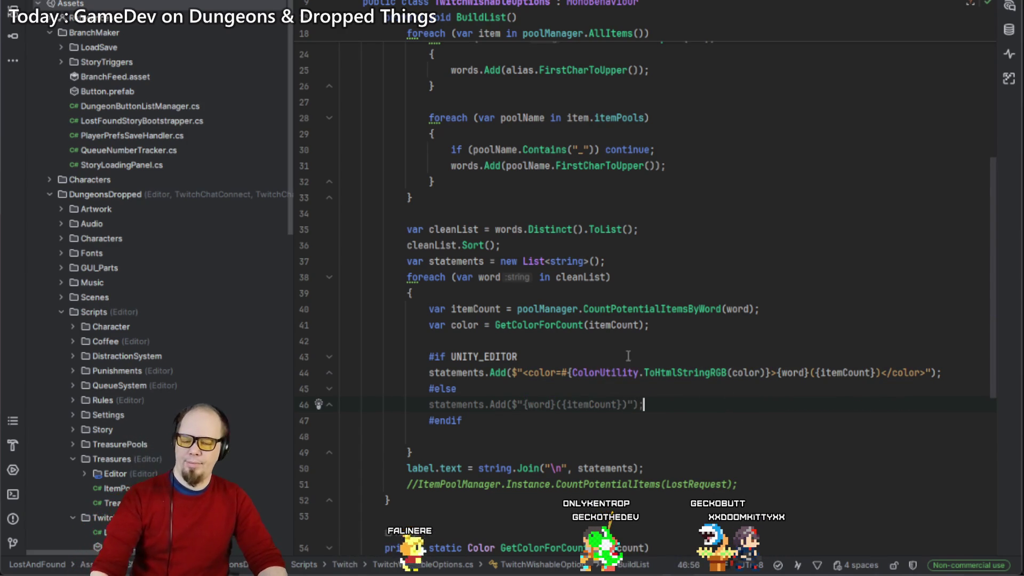
pyautogui.click(642, 340)
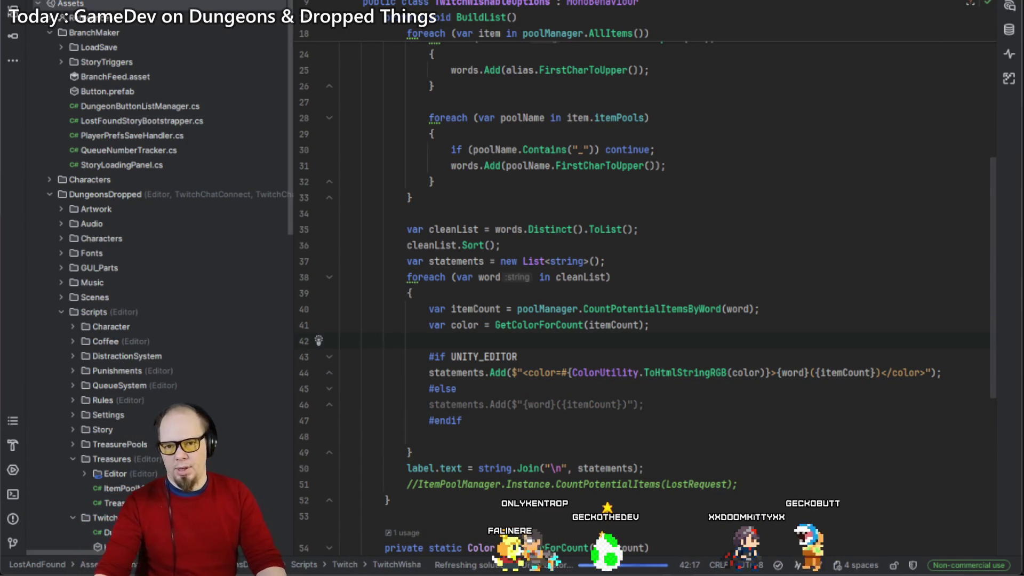
pyautogui.hotkey('alt', 'Tab')
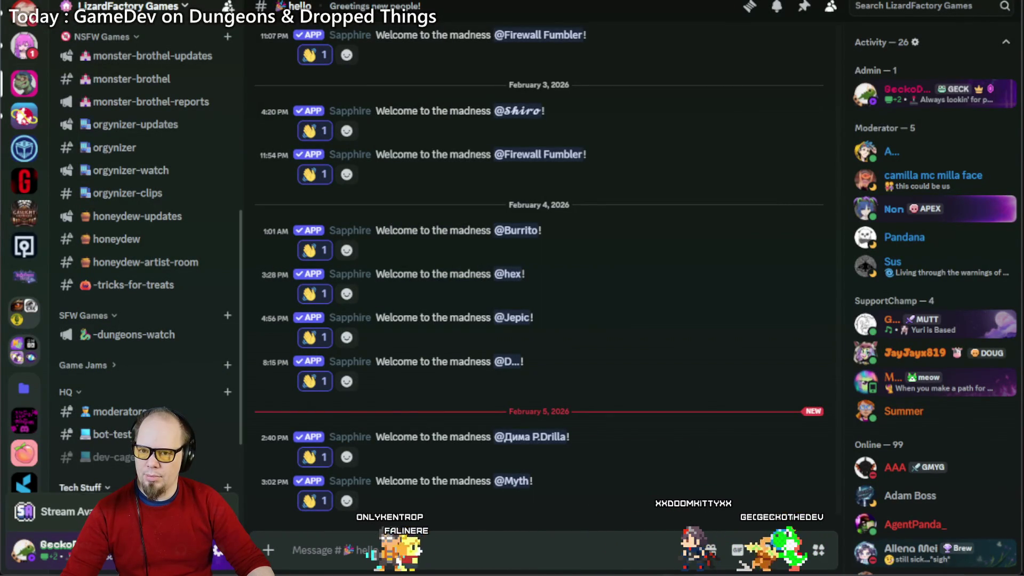
# Step: In GGJ Copenhagen's #giveaways channel, put 👍 reactions on the latest and previous messages
pyautogui.scroll(-3, 182, 323)
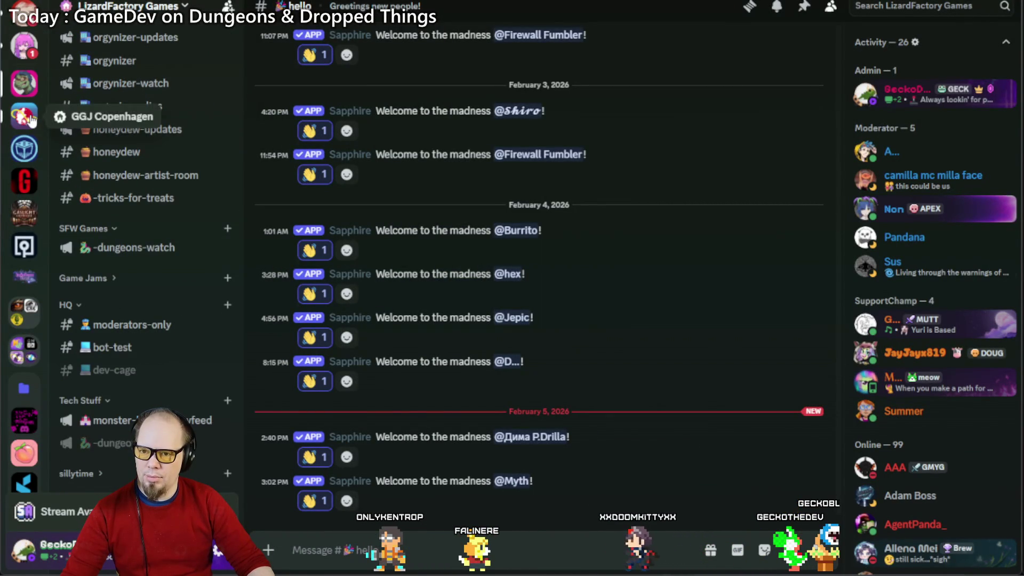
pyautogui.click(32, 117)
pyautogui.scroll(-4, 160, 256)
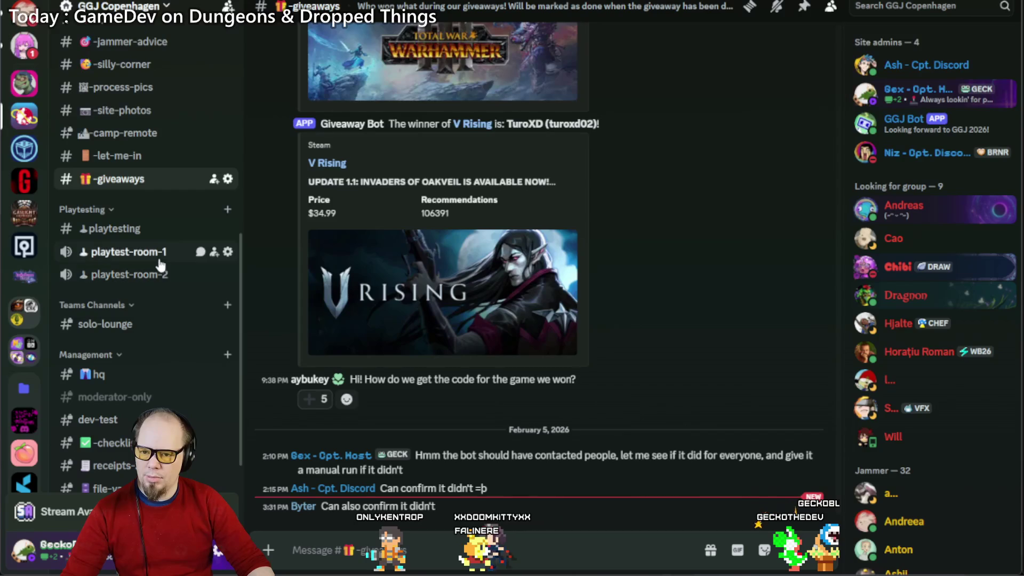
pyautogui.scroll(8, 167, 293)
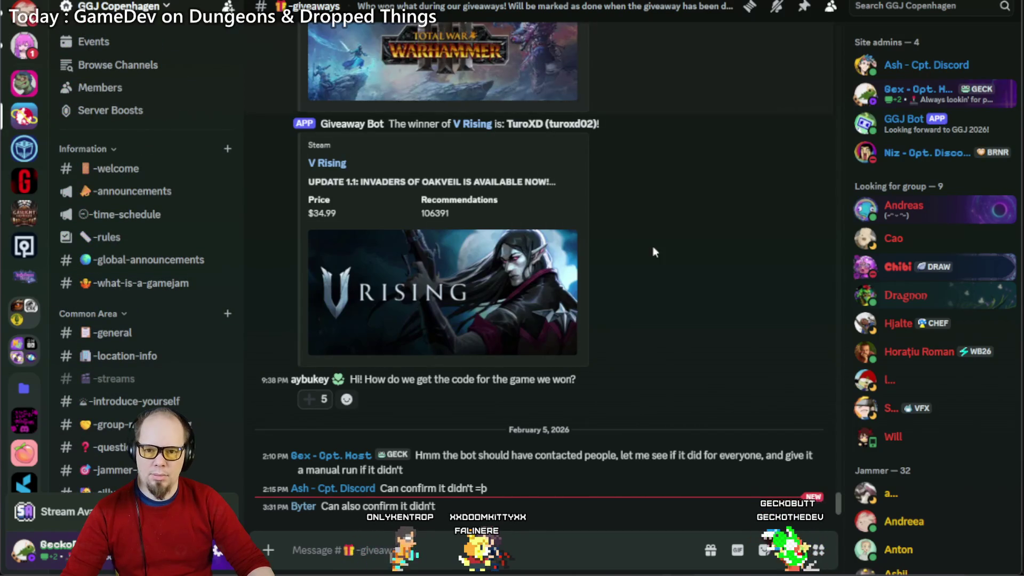
pyautogui.rightClick(490, 507)
pyautogui.click(513, 181)
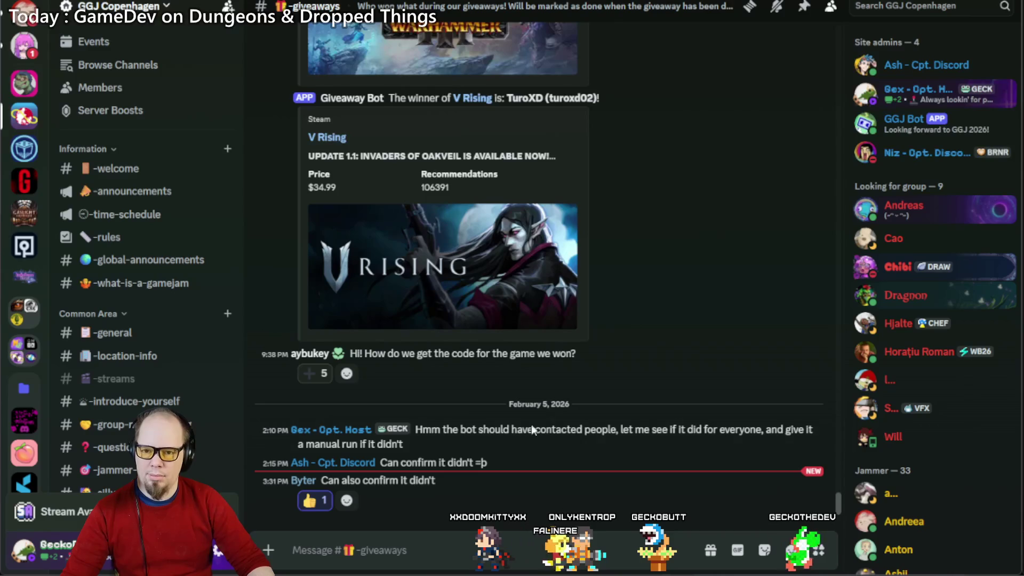
pyautogui.click(693, 448)
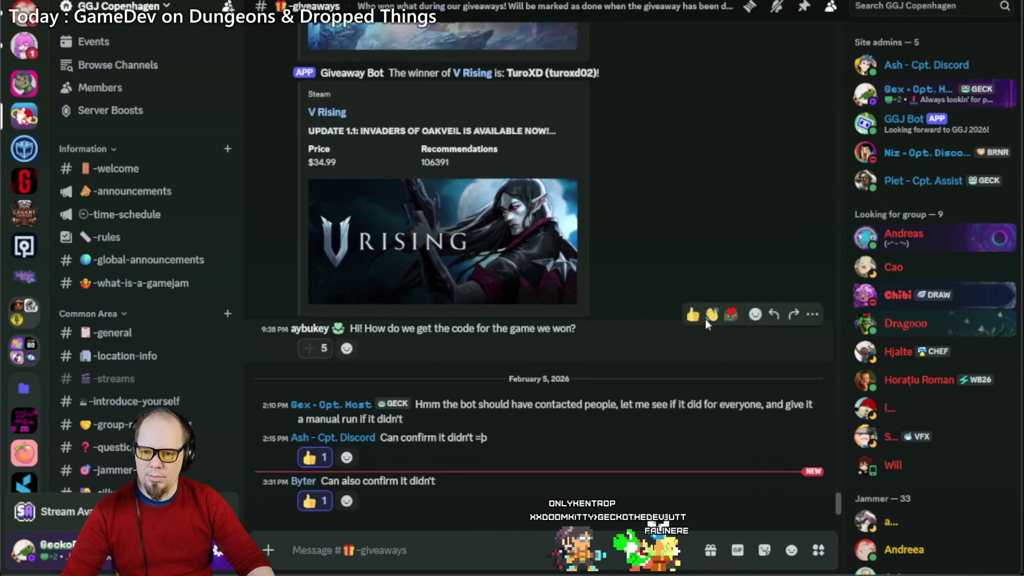
pyautogui.hotkey('alt', 'Tab')
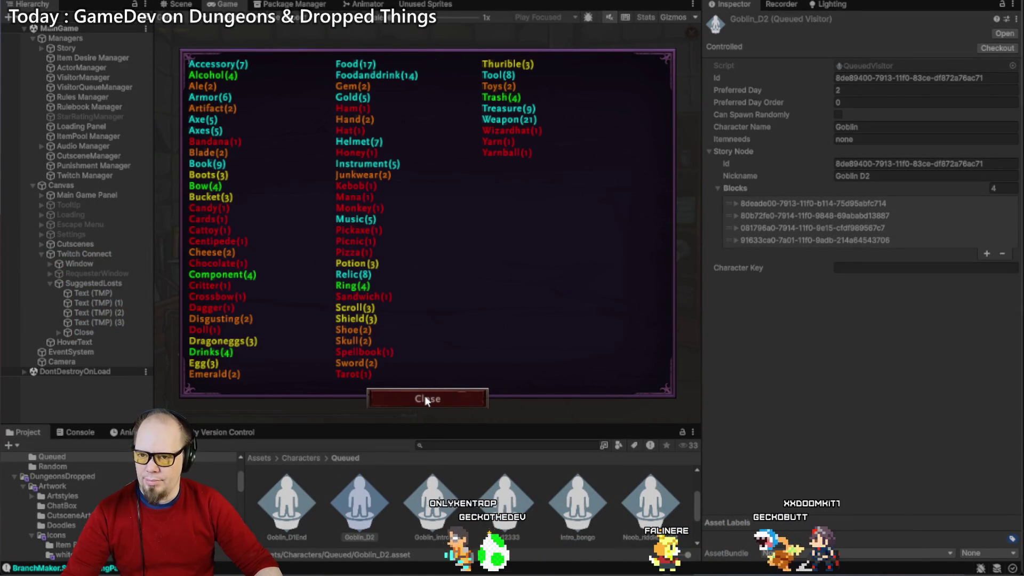
# Step: Enlarge the Project panel, collapse Icons, Artwork and DungeonsDropped, and show Unused Sprites
pyautogui.moveTo(368, 425)
pyautogui.mouseDown()
pyautogui.moveTo(377, 448)
pyautogui.moveTo(384, 413)
pyautogui.moveTo(396, 428)
pyautogui.moveTo(381, 393)
pyautogui.moveTo(387, 318)
pyautogui.moveTo(397, 352)
pyautogui.moveTo(401, 276)
pyautogui.mouseUp()
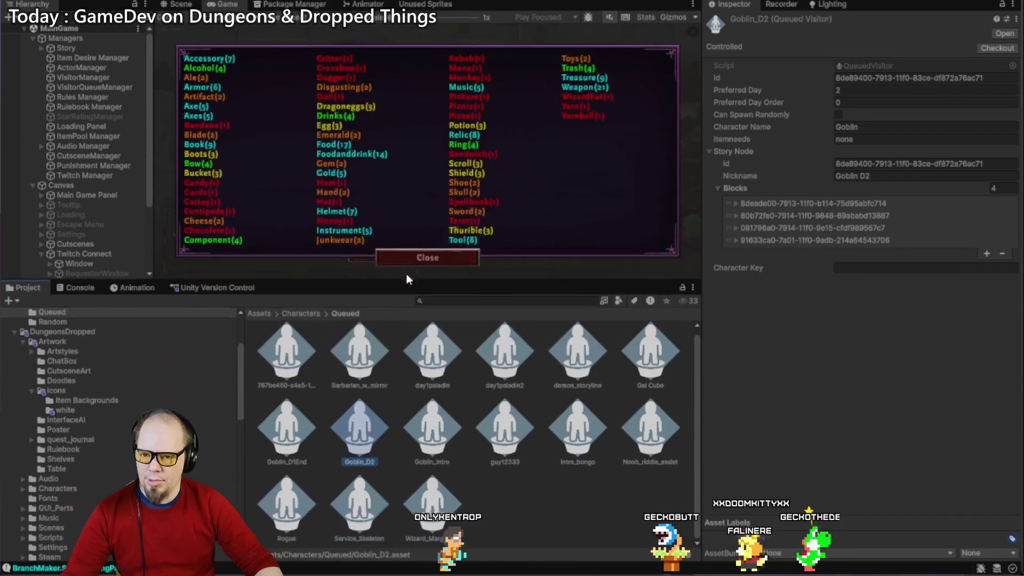
pyautogui.click(33, 390)
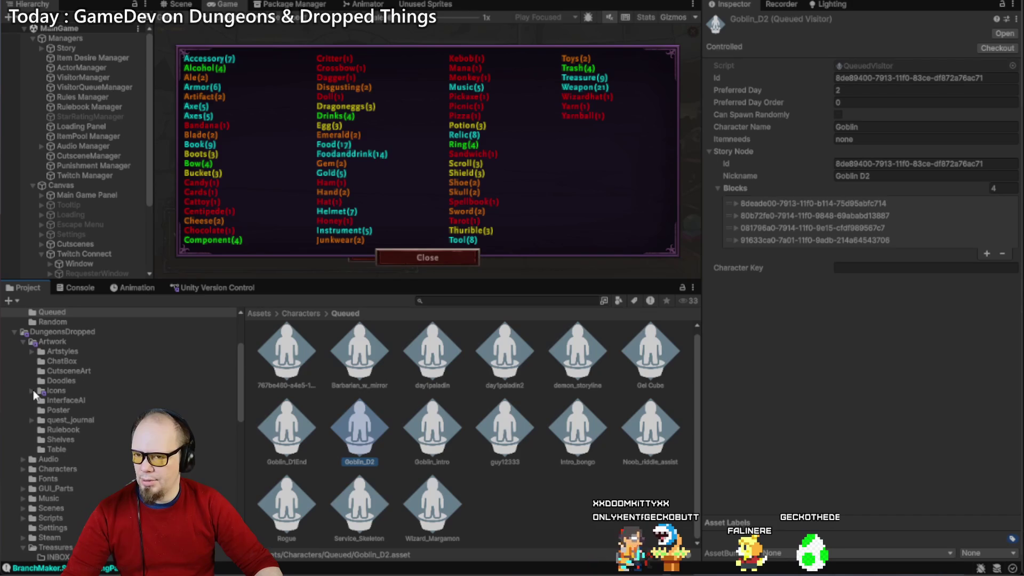
pyautogui.click(24, 343)
pyautogui.click(15, 332)
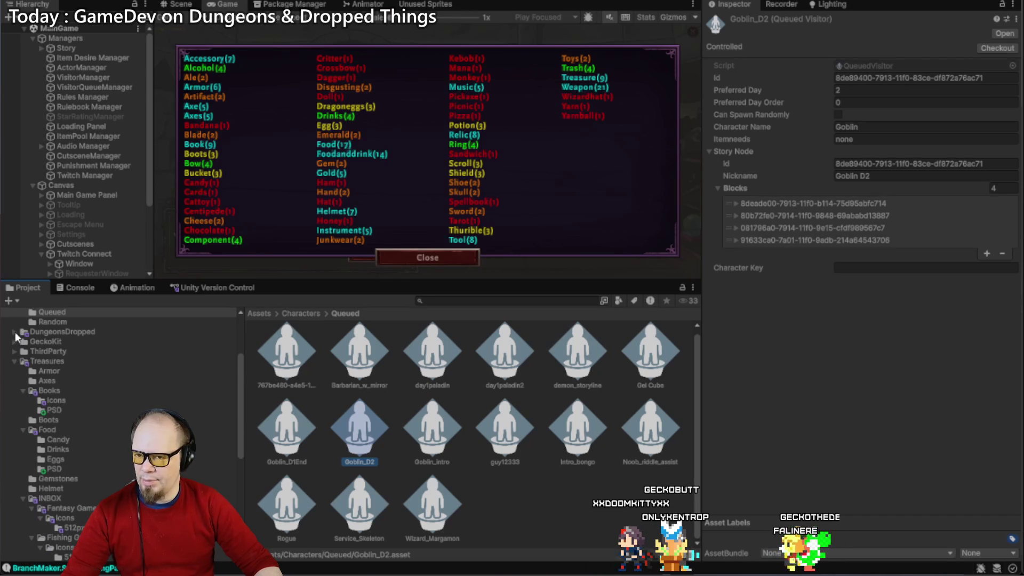
pyautogui.click(425, 4)
# Step: Enlarge the Unused Sprites and Project views and reveal the Mining-kit-512px_81 sprite's folder
pyautogui.moveTo(530, 283); pyautogui.dragTo(535, 448)
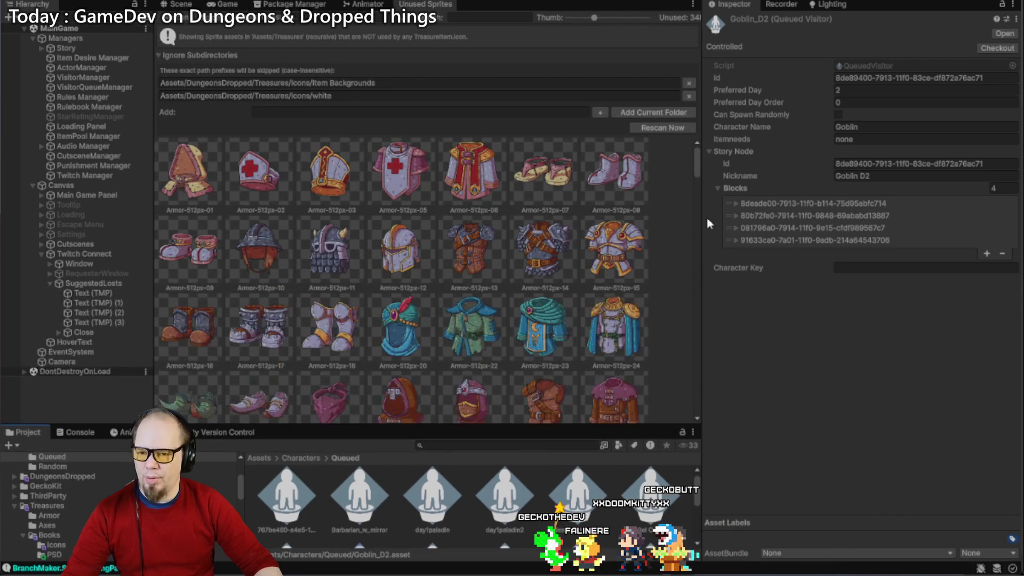
pyautogui.moveTo(696, 164)
pyautogui.mouseDown()
pyautogui.moveTo(694, 299)
pyautogui.moveTo(680, 313)
pyautogui.moveTo(687, 376)
pyautogui.mouseUp()
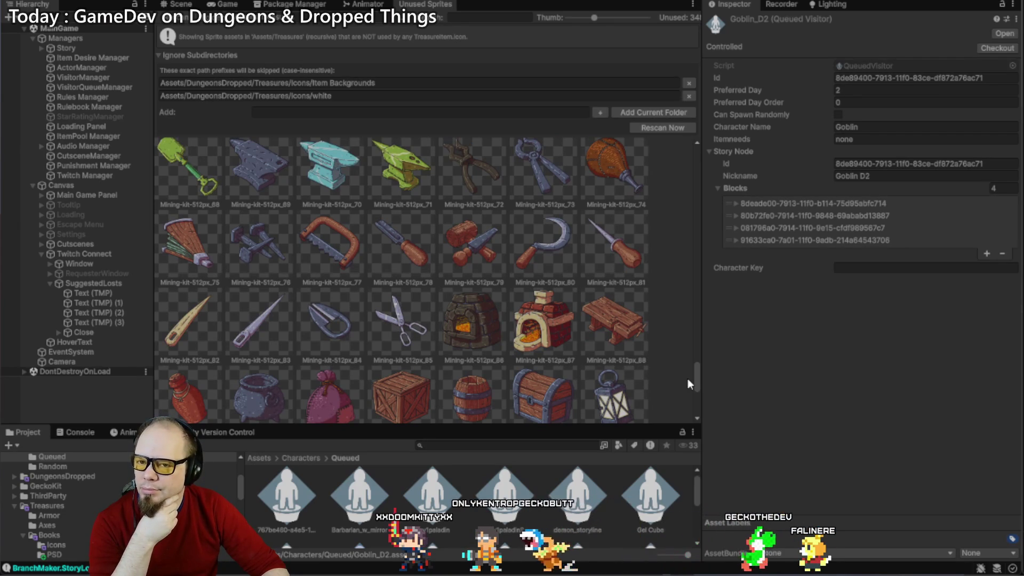
pyautogui.click(616, 255)
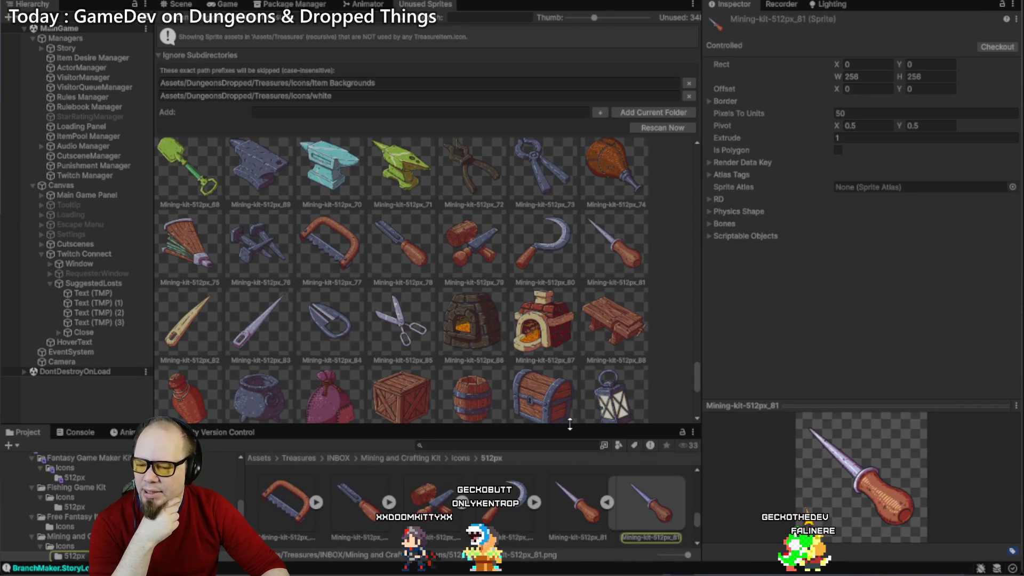
pyautogui.moveTo(570, 423); pyautogui.dragTo(555, 234)
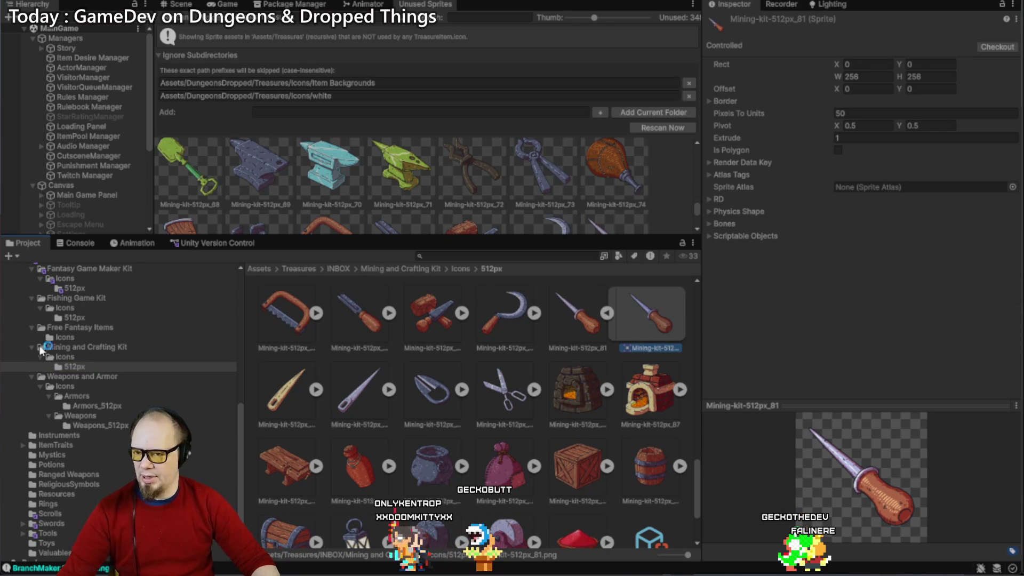
pyautogui.scroll(-1, 43, 356)
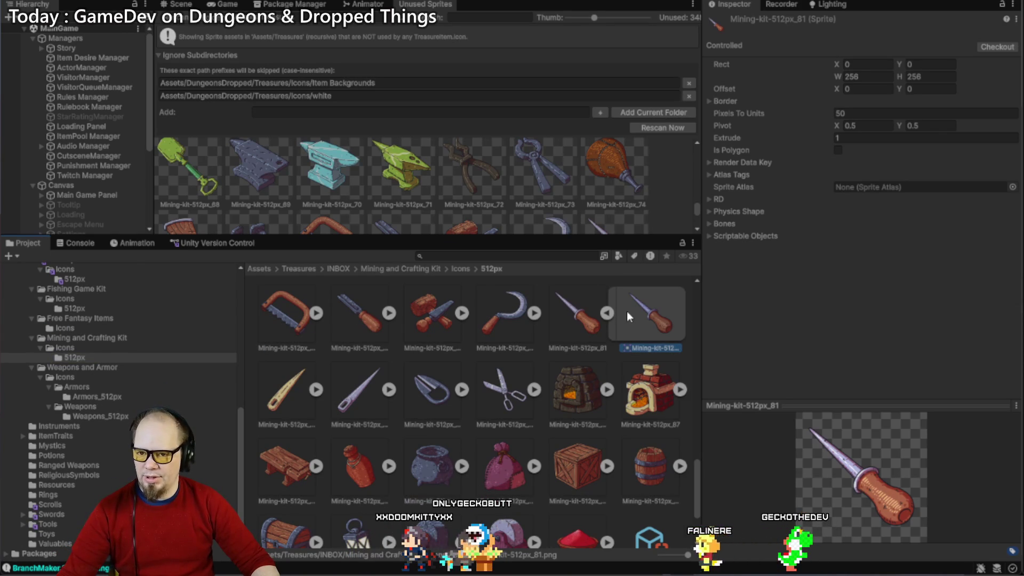
pyautogui.click(608, 313)
# Step: Select the saw, a range of mining tool textures, and the needle texture
pyautogui.click(277, 323)
pyautogui.moveTo(552, 320)
pyautogui.mouseDown()
pyautogui.moveTo(391, 309)
pyautogui.moveTo(348, 382)
pyautogui.mouseUp()
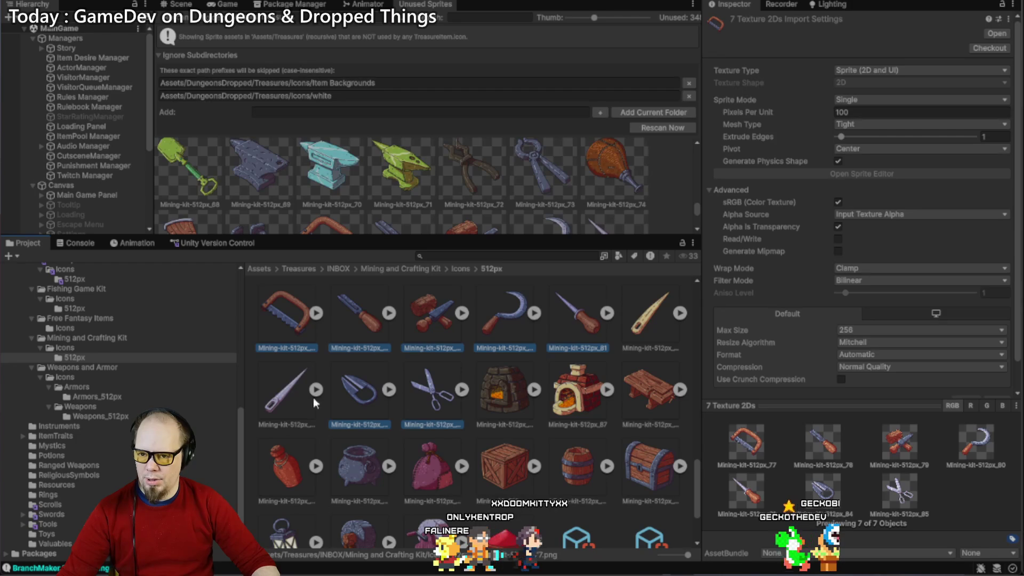
pyautogui.keyDown('ctrl'); pyautogui.click(271, 395); pyautogui.keyUp('ctrl')
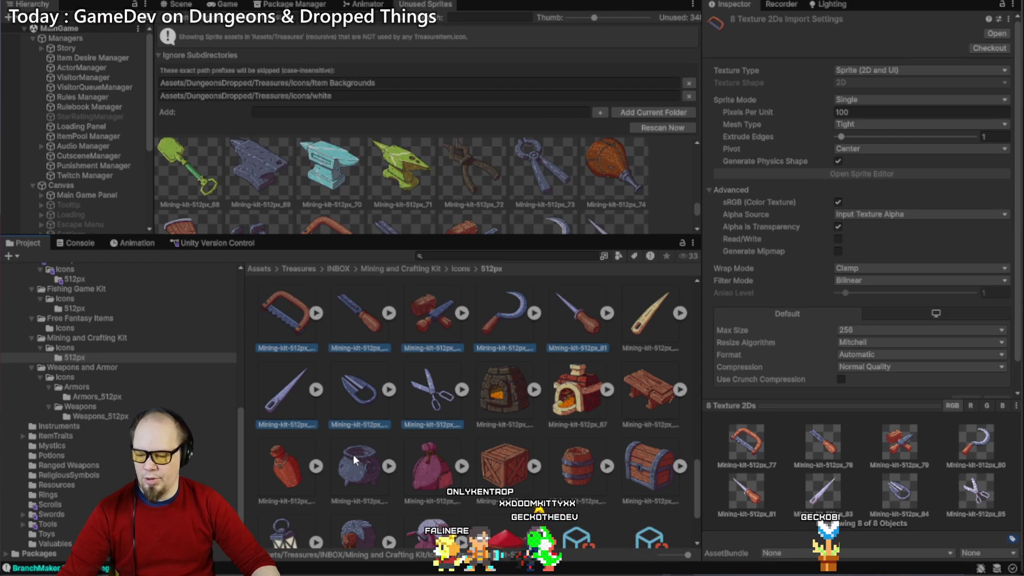
pyautogui.scroll(-2, 350, 452)
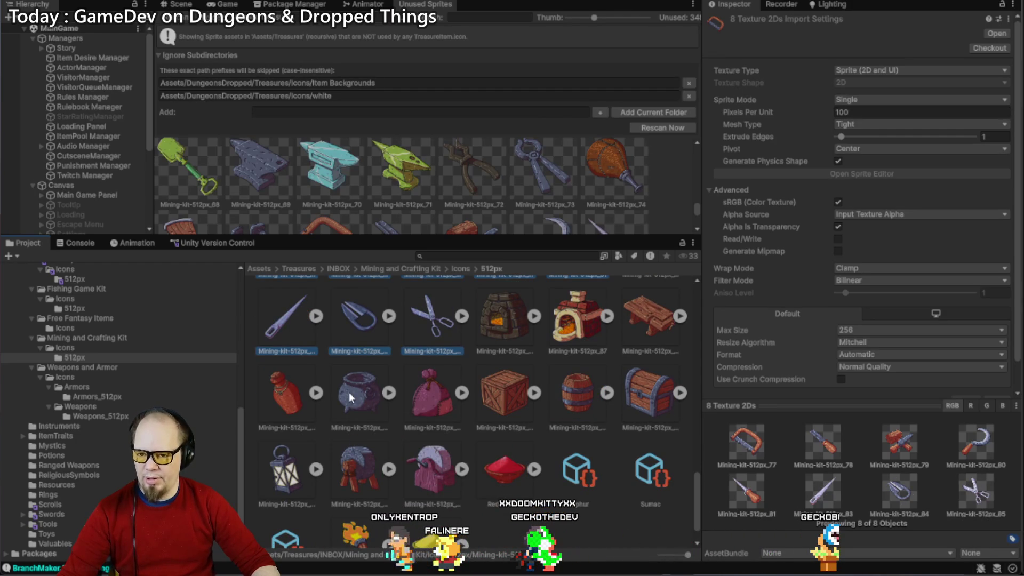
pyautogui.scroll(2, 349, 392)
pyautogui.scroll(2, 349, 392)
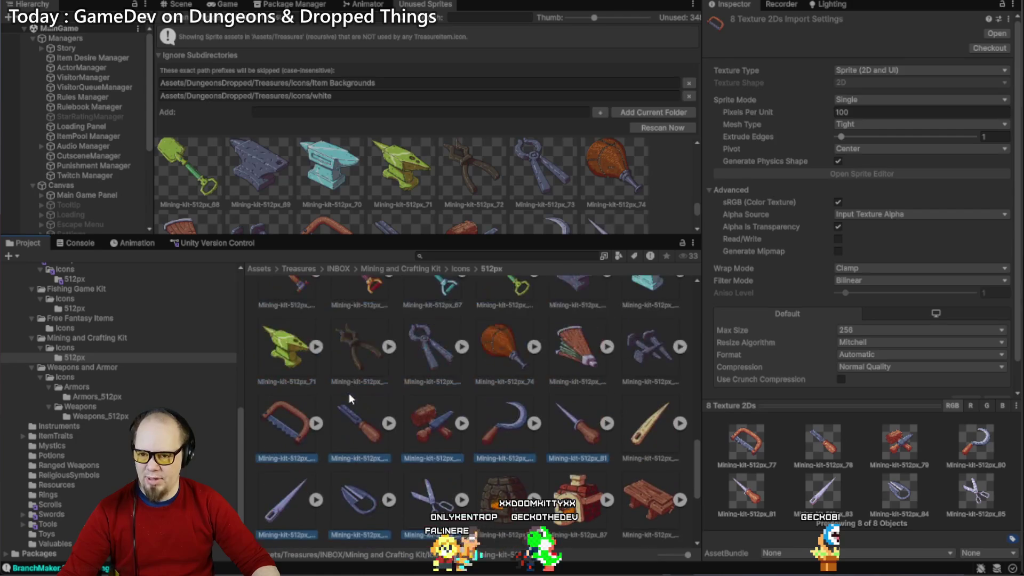
pyautogui.scroll(2, 349, 393)
# Step: Add the pliers, tongs, bellows and broom sprites and move the selection into Treasures/Tools
pyautogui.keyDown('ctrl'); pyautogui.click(354, 393); pyautogui.keyUp('ctrl')
pyautogui.keyDown('ctrl'); pyautogui.click(428, 387); pyautogui.keyUp('ctrl')
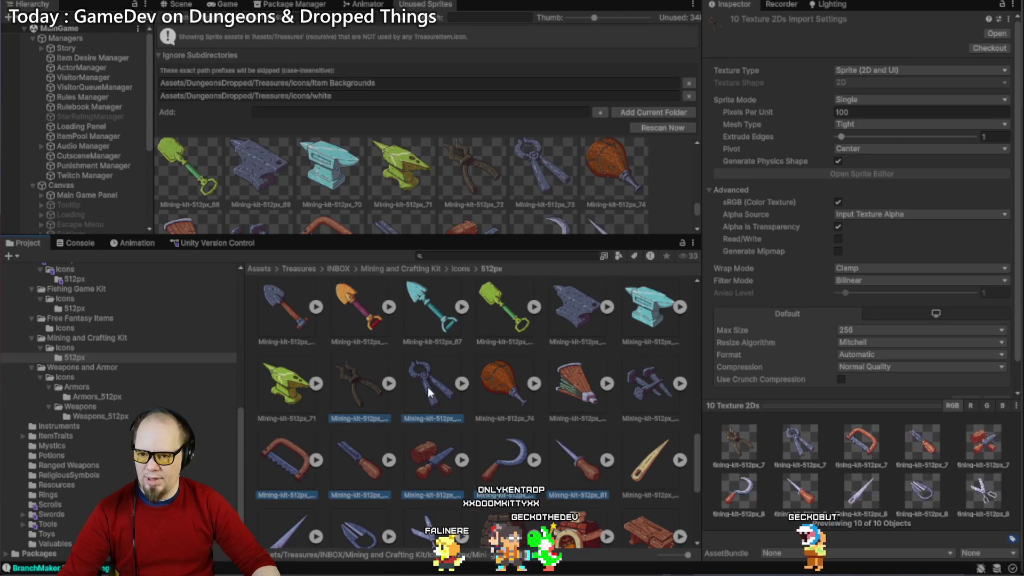
pyautogui.keyDown('ctrl'); pyautogui.click(498, 386); pyautogui.keyUp('ctrl')
pyautogui.keyDown('ctrl'); pyautogui.click(574, 384); pyautogui.keyUp('ctrl')
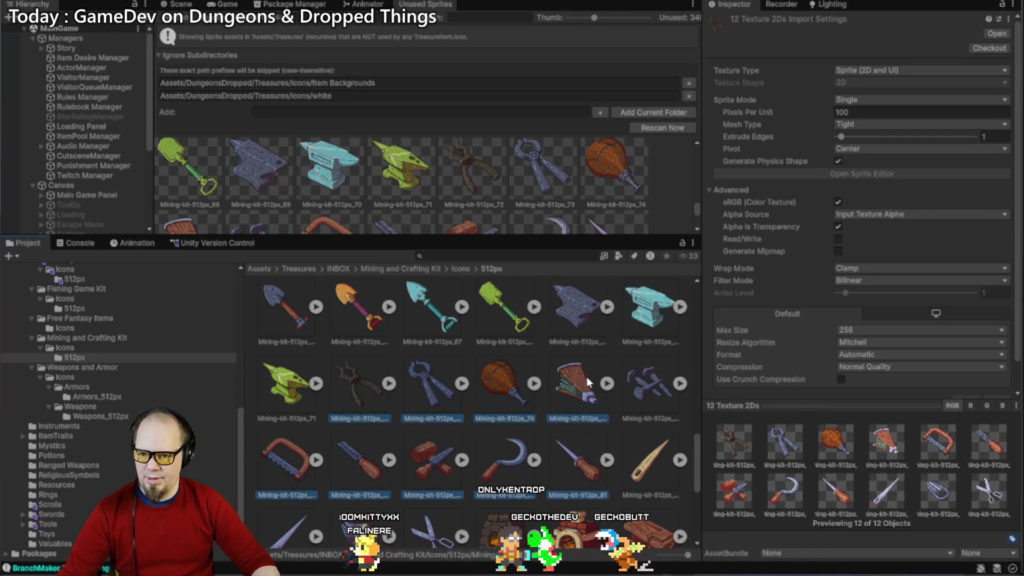
pyautogui.moveTo(63, 524); pyautogui.dragTo(63, 522)
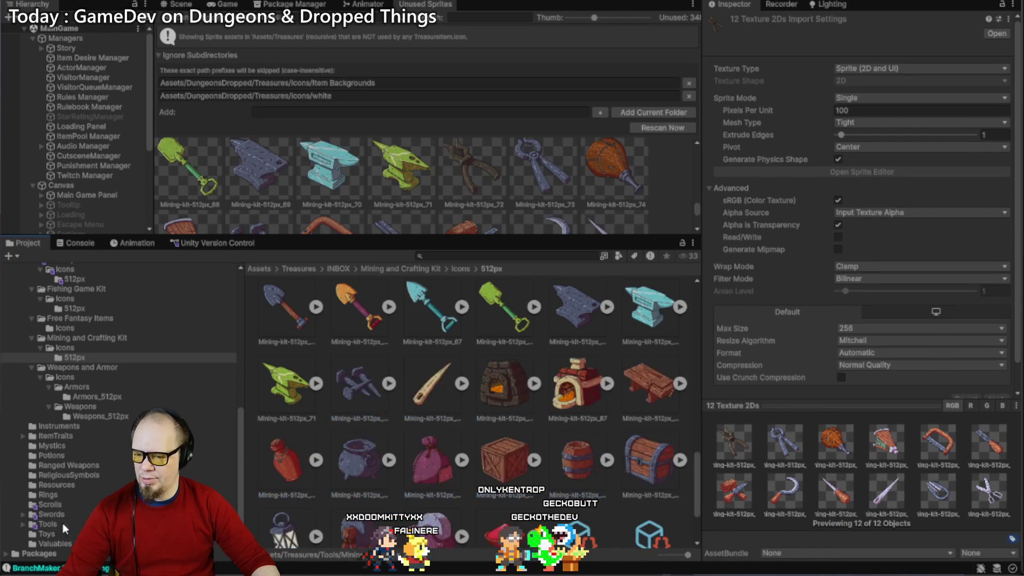
pyautogui.click(62, 522)
pyautogui.click(527, 484)
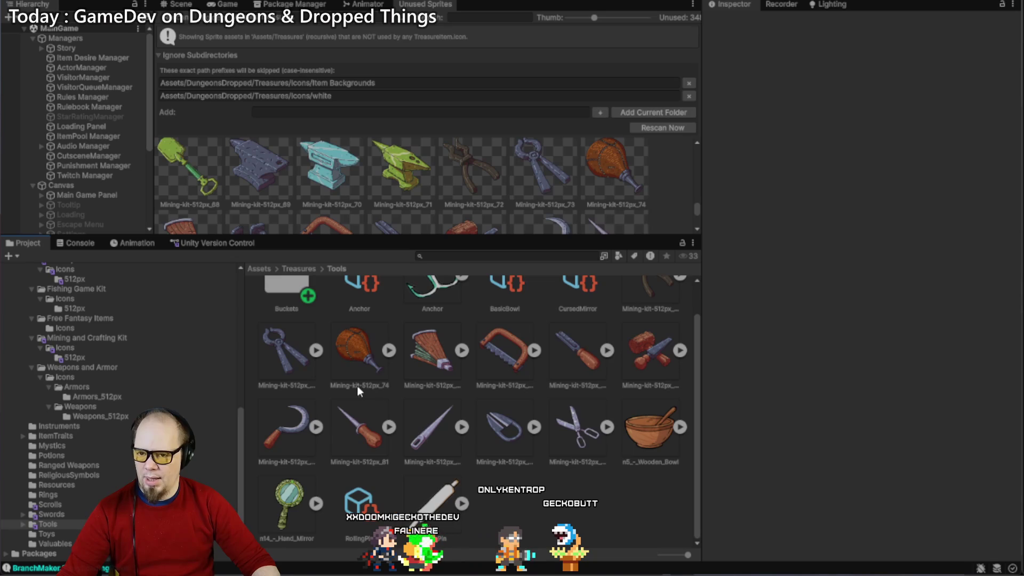
# Step: Rename Mining-kit-512px_73 to IronTongs and Mining-kit-512px_72 to IronTons
pyautogui.click(293, 386)
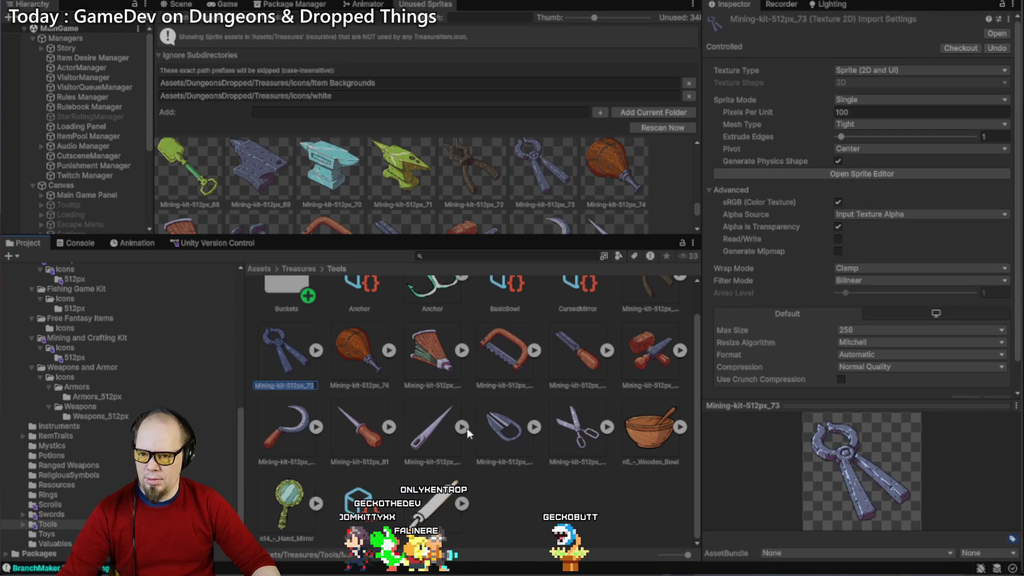
pyautogui.press('F2')
pyautogui.write('Iron')
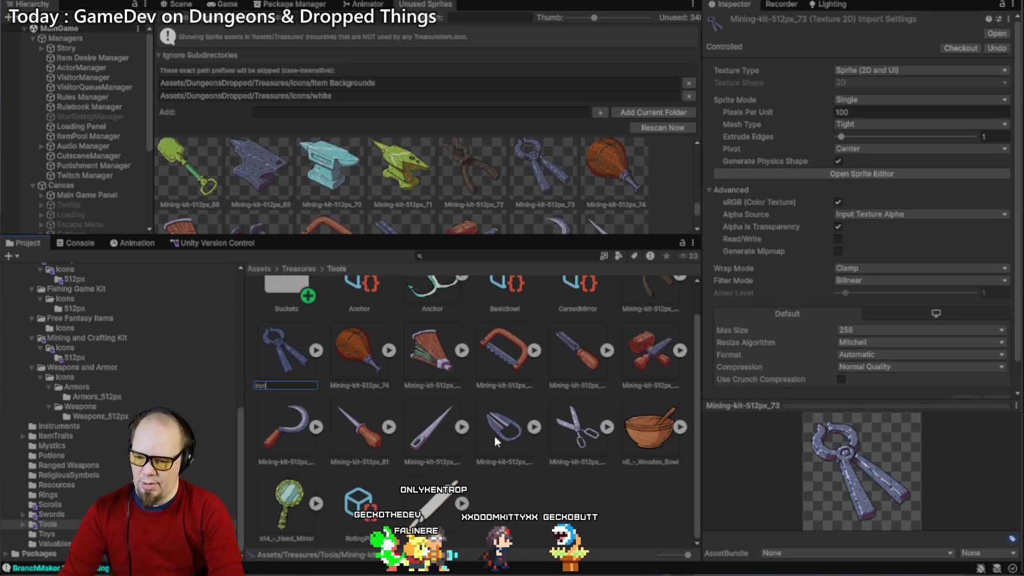
pyautogui.write('Tongs')
pyautogui.press('Return')
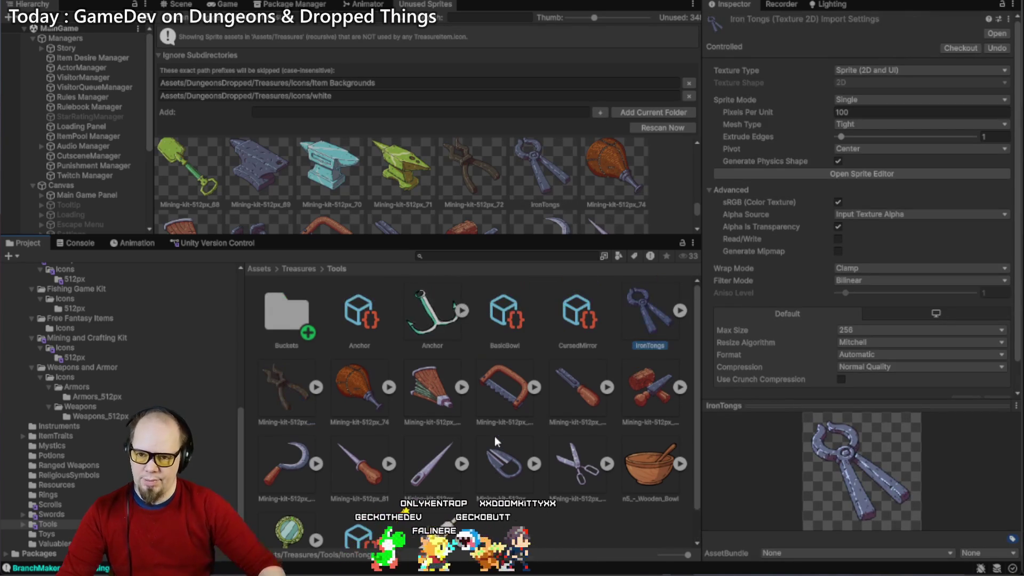
pyautogui.click(293, 430)
pyautogui.click(287, 423)
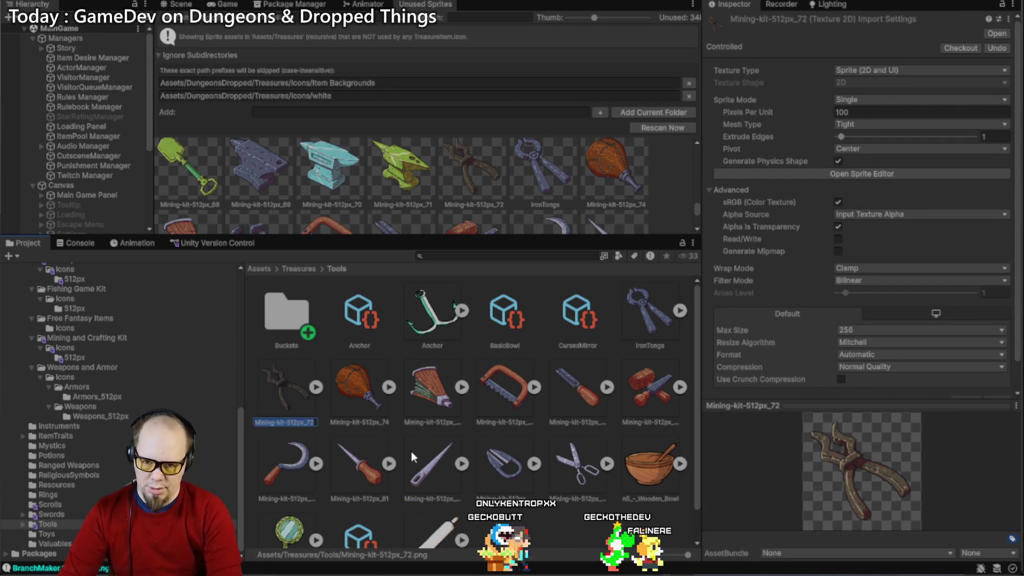
pyautogui.write('IronTons')
pyautogui.press('Return')
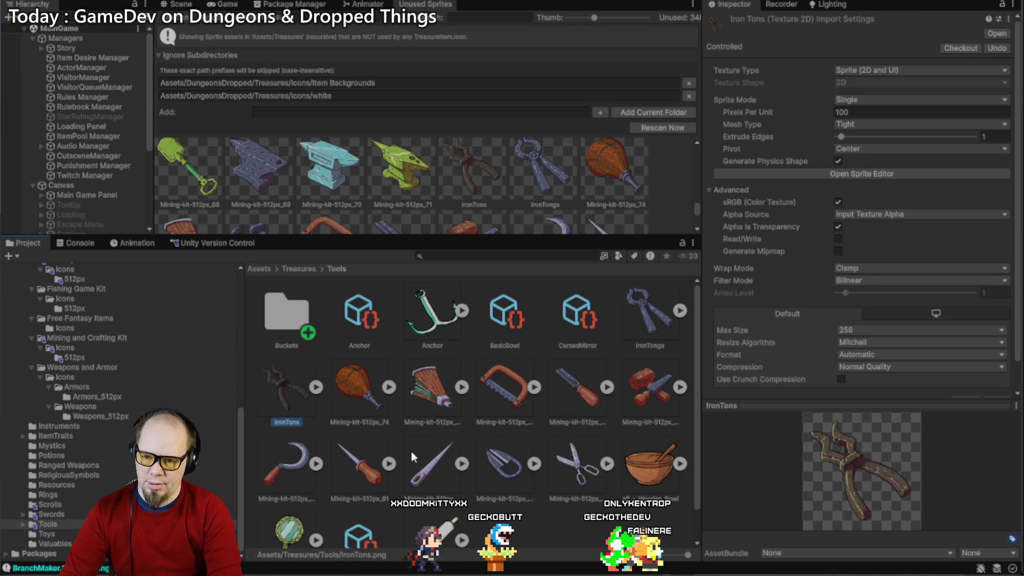
# Step: Rename IronTongs to SteelTongs and try fixing the misspelled IronTons sprite
pyautogui.click(644, 347)
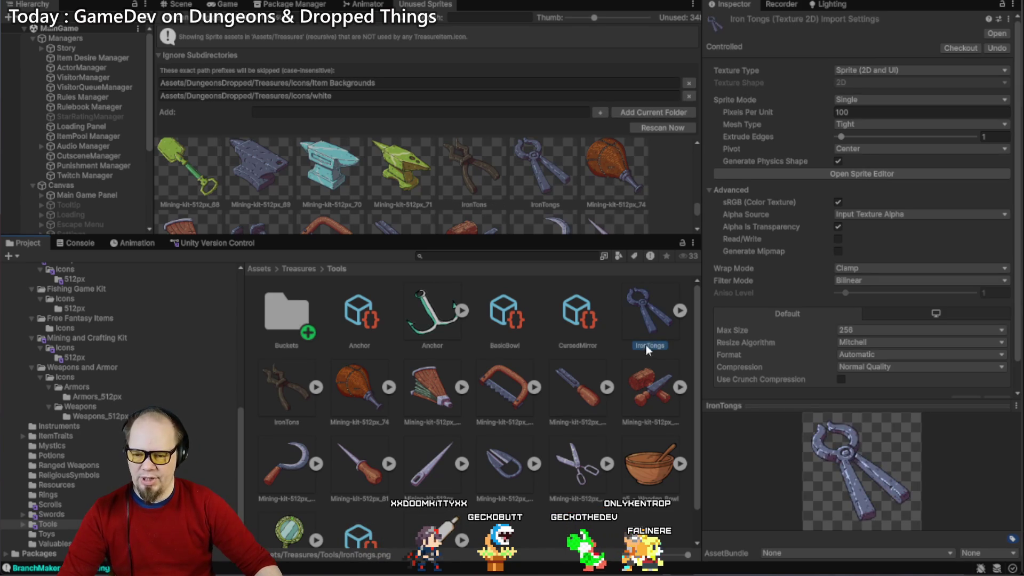
pyautogui.write('SteelTongs')
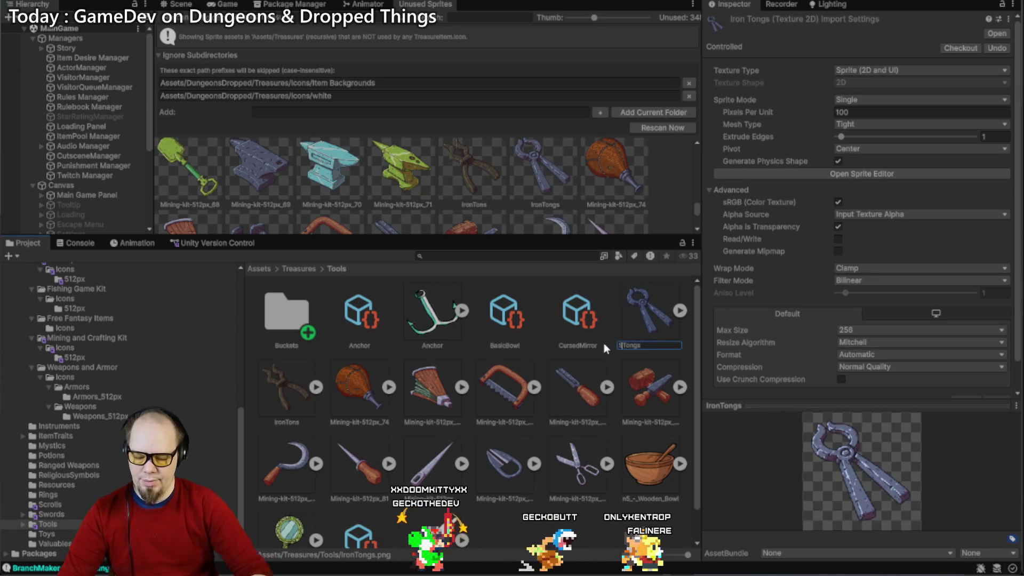
pyautogui.press('Return')
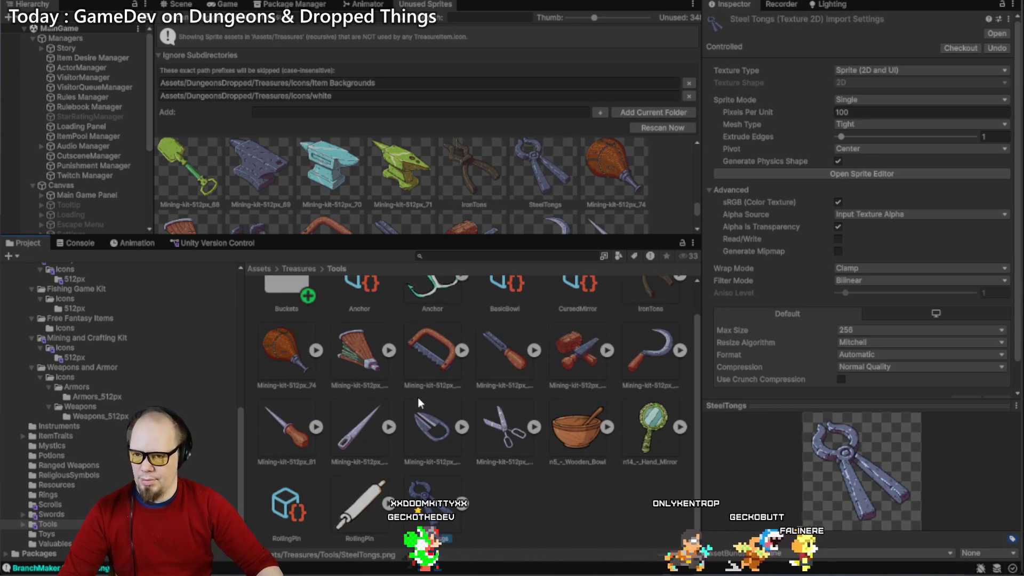
pyautogui.click(643, 346)
pyautogui.write('I')
pyautogui.press('Return')
# Step: Rename the mistyped pliers sprite to IronTongs
pyautogui.scroll(-1, 665, 352)
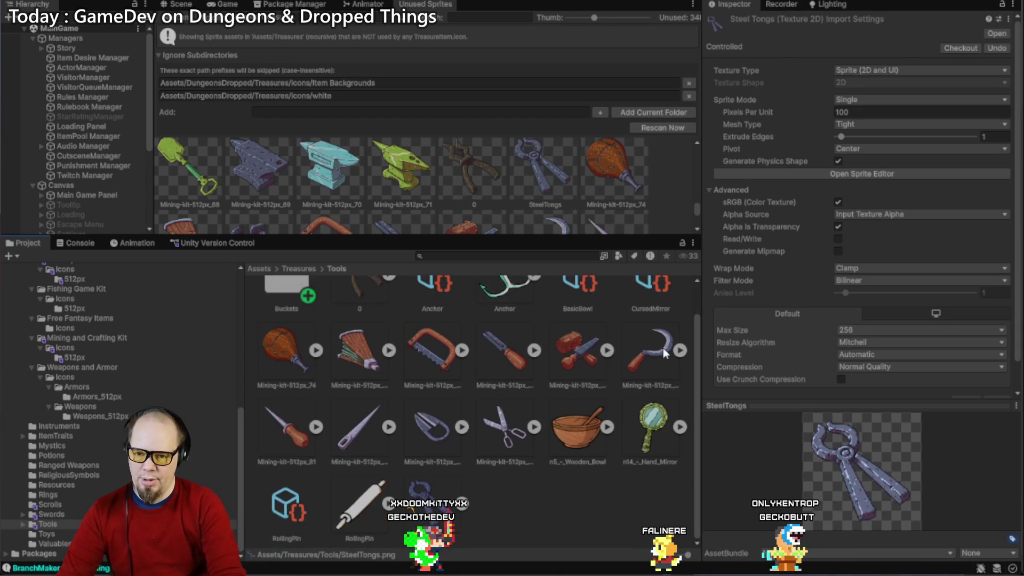
pyautogui.scroll(1, 628, 351)
pyautogui.click(360, 341)
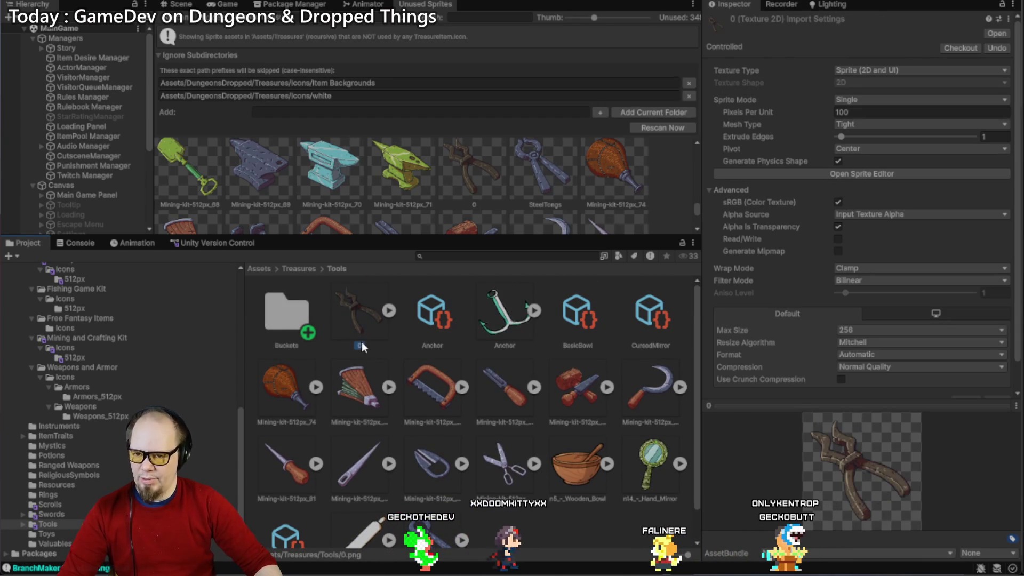
pyautogui.click(361, 341)
pyautogui.write('IronTongs')
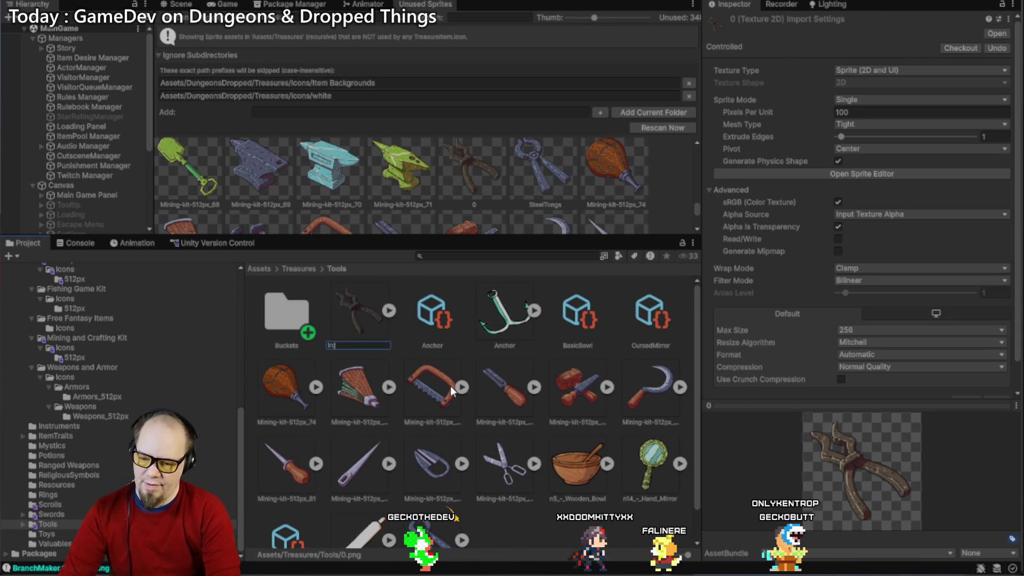
pyautogui.press('Return')
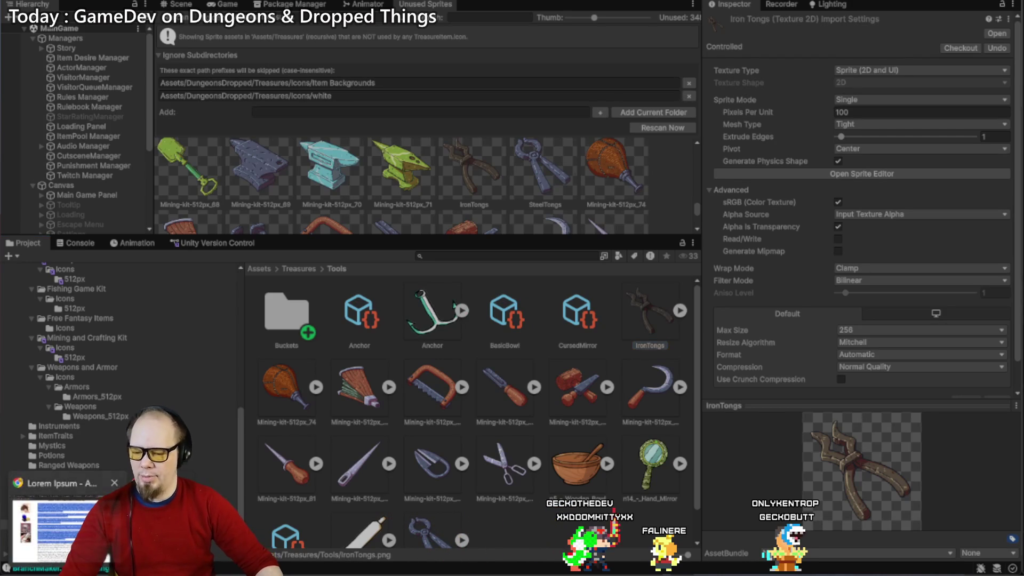
pyautogui.hotkey('alt', 'Tab')
# Step: Search Google for 'tongs', then refine the query to 'tongs blacksmith'
pyautogui.write('tongs')
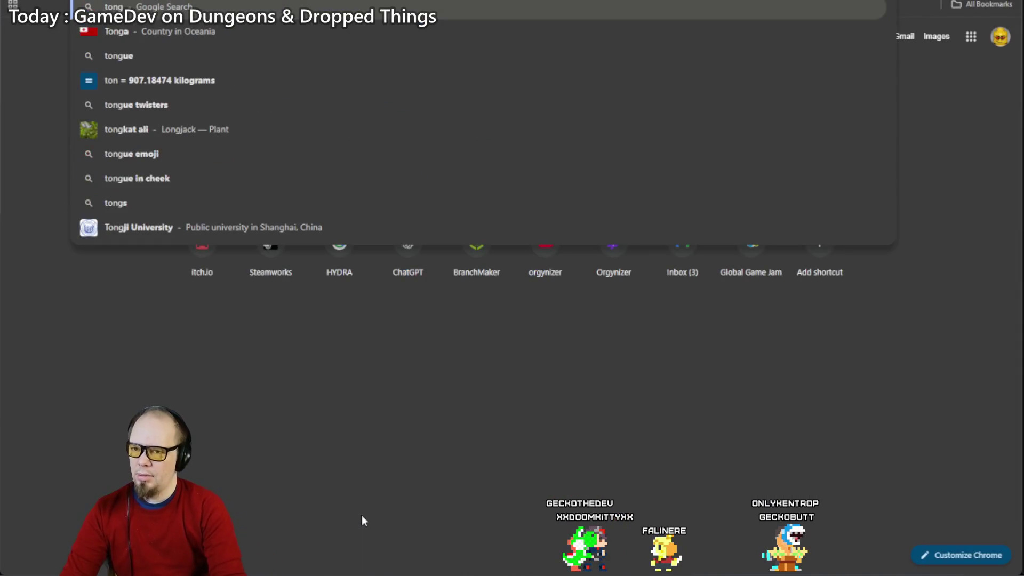
pyautogui.press('Return')
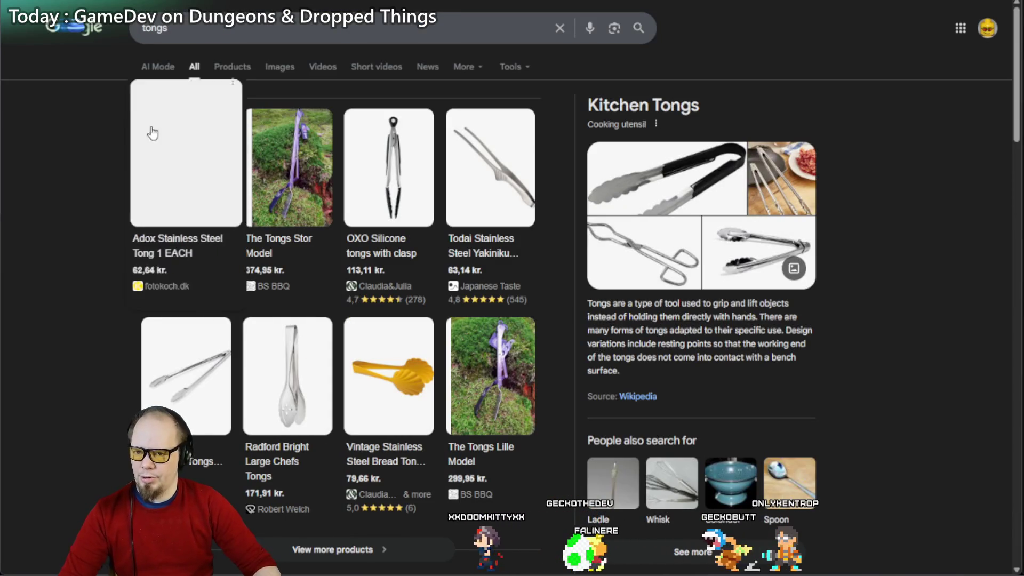
pyautogui.click(263, 37)
pyautogui.write('blacksmith')
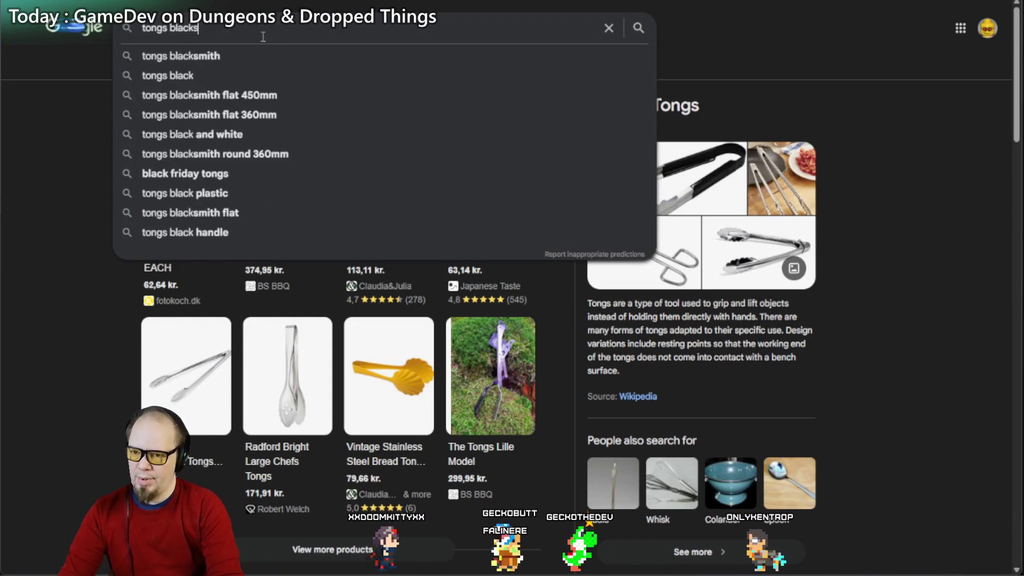
pyautogui.press('Return')
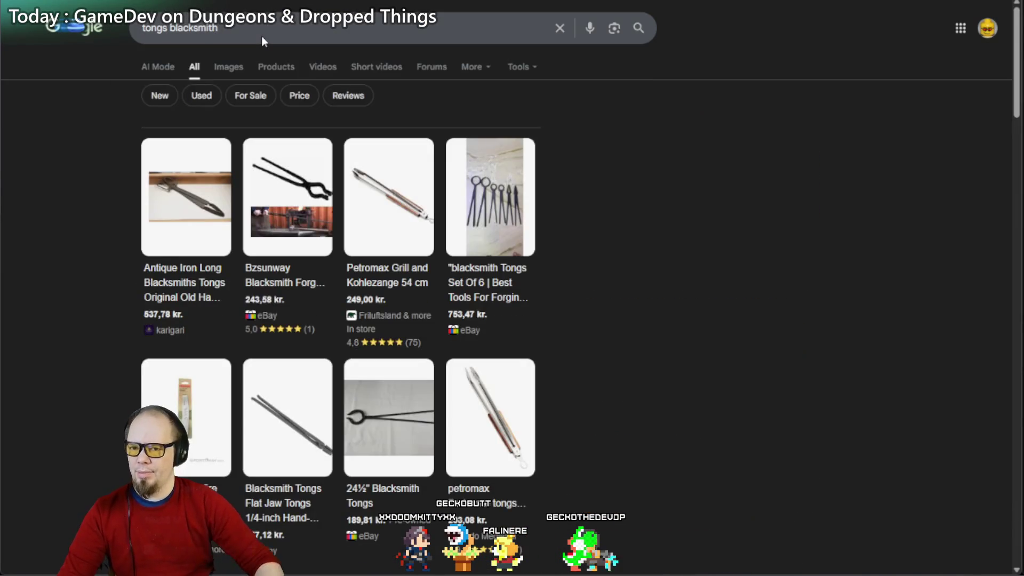
pyautogui.hotkey('alt', 'Tab')
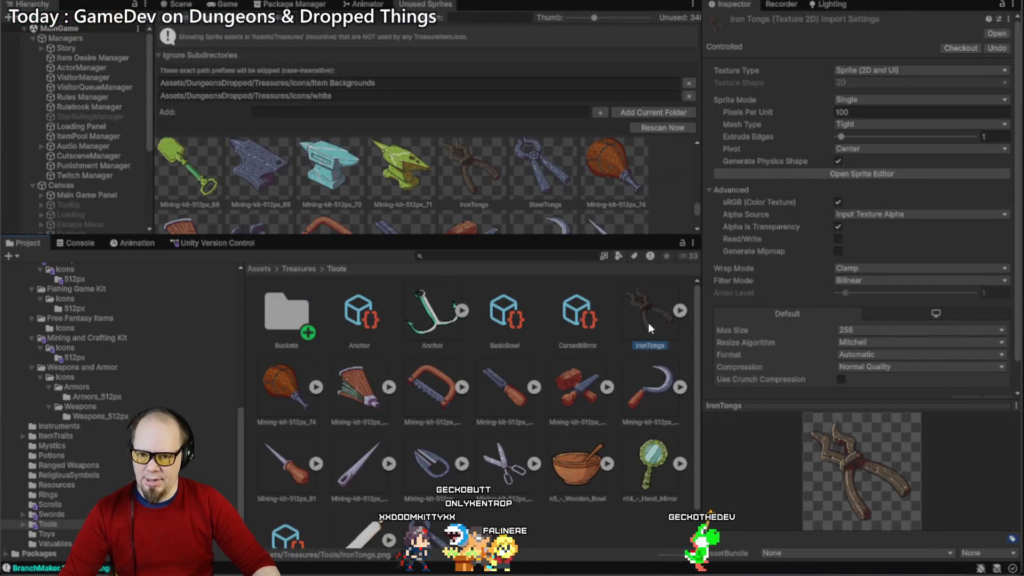
# Step: Create treasure items from the IronTongs and SteelTongs sprites
pyautogui.click(681, 311)
pyautogui.rightClick(292, 378)
pyautogui.click(420, 215)
pyautogui.scroll(-1, 395, 315)
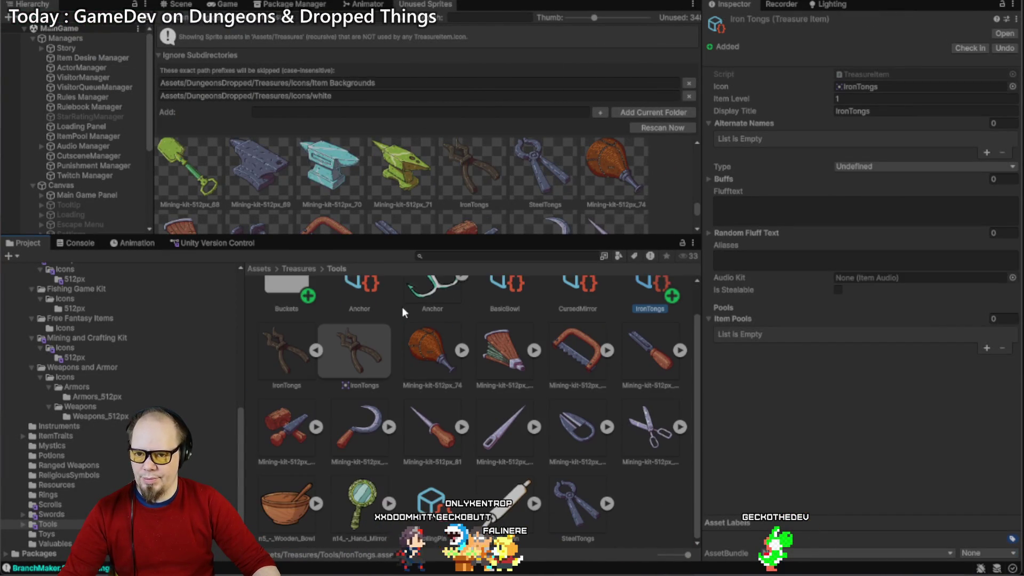
pyautogui.click(607, 503)
pyautogui.rightClick(630, 504)
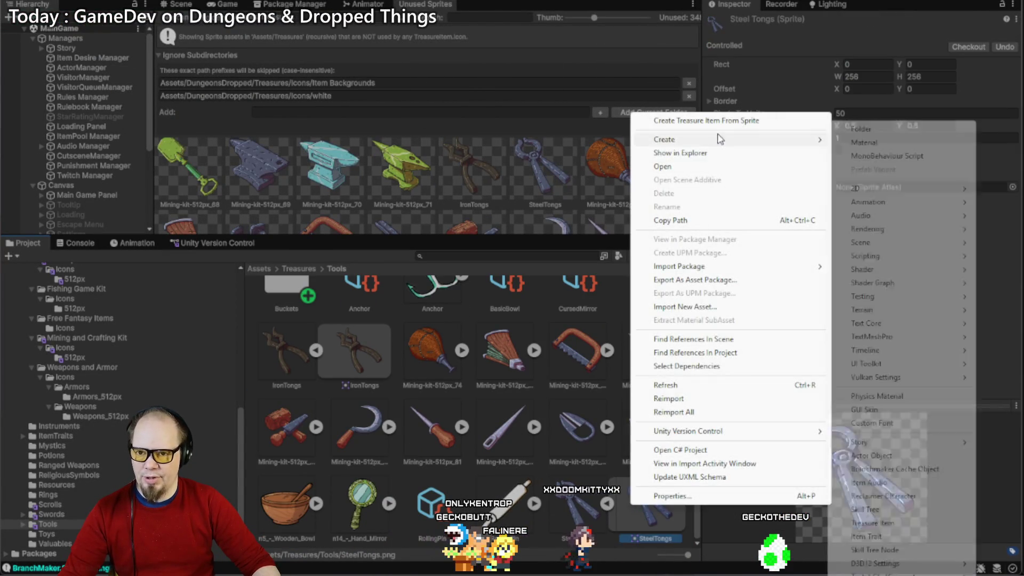
pyautogui.click(724, 120)
pyautogui.scroll(3, 525, 410)
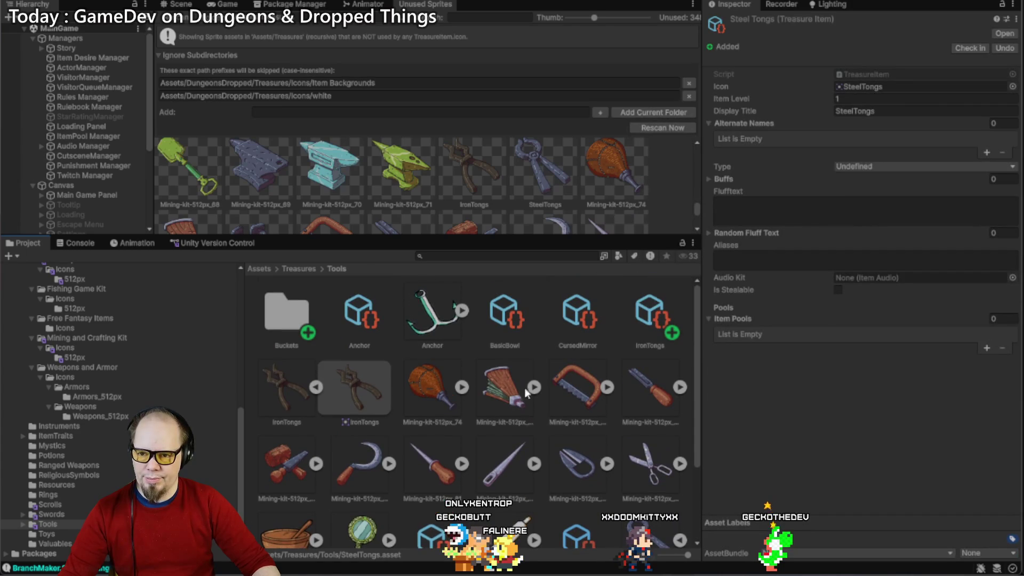
# Step: Set both tongs items' type to Tool, then select SteelTongs' display title text
pyautogui.keyDown('ctrl'); pyautogui.click(639, 311); pyautogui.keyUp('ctrl')
pyautogui.click(875, 158)
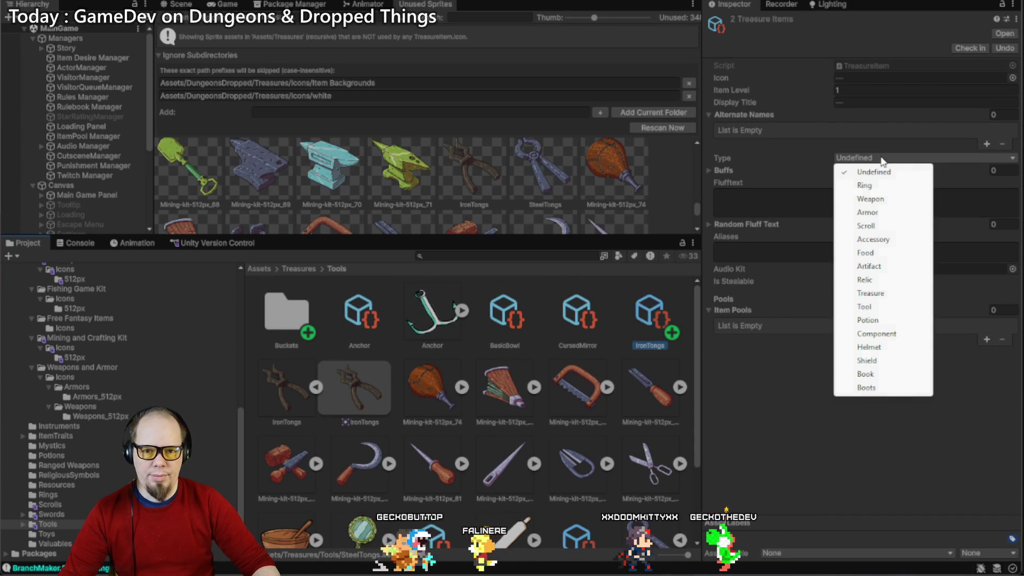
pyautogui.click(895, 307)
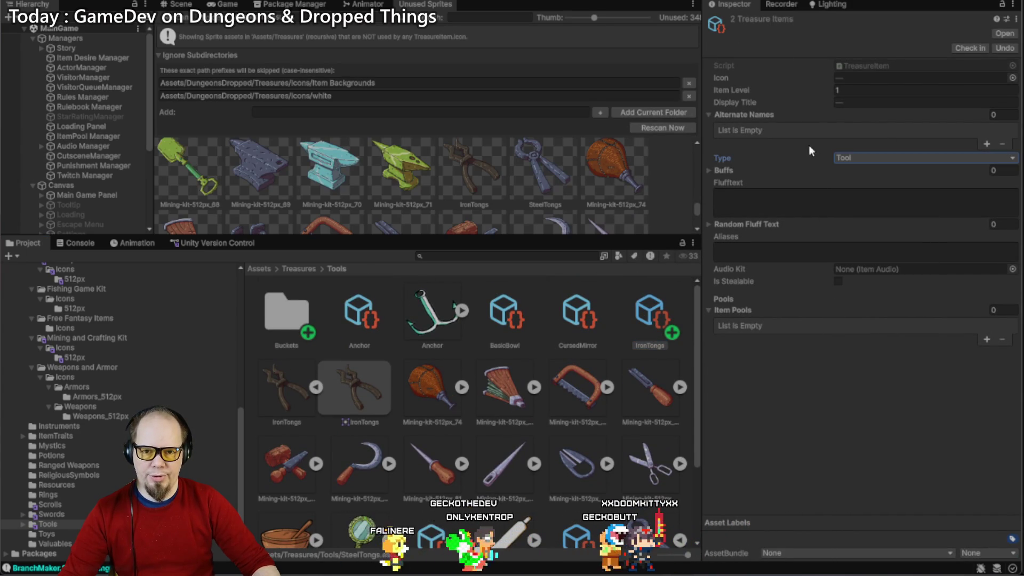
pyautogui.click(655, 325)
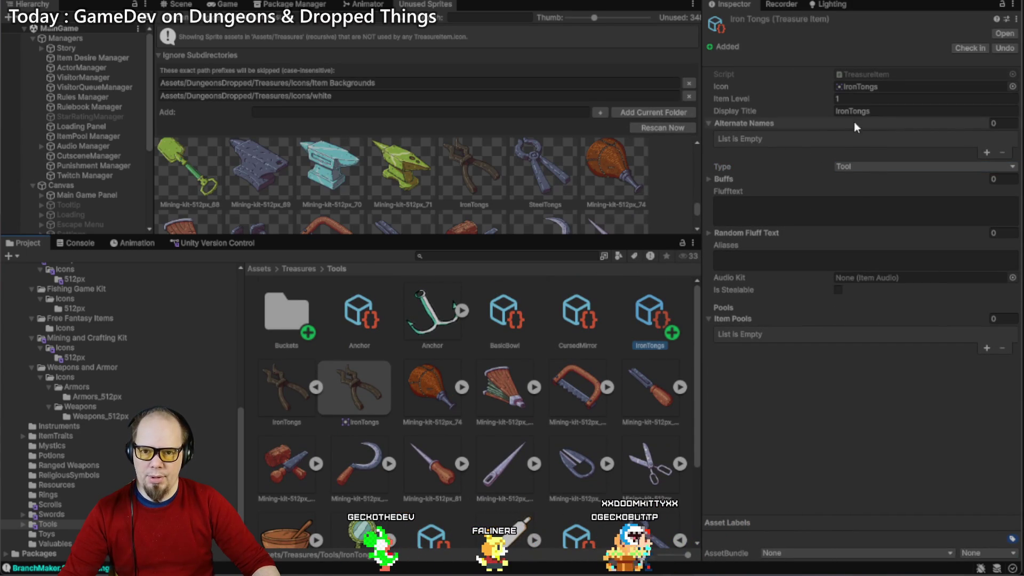
pyautogui.scroll(-3, 598, 325)
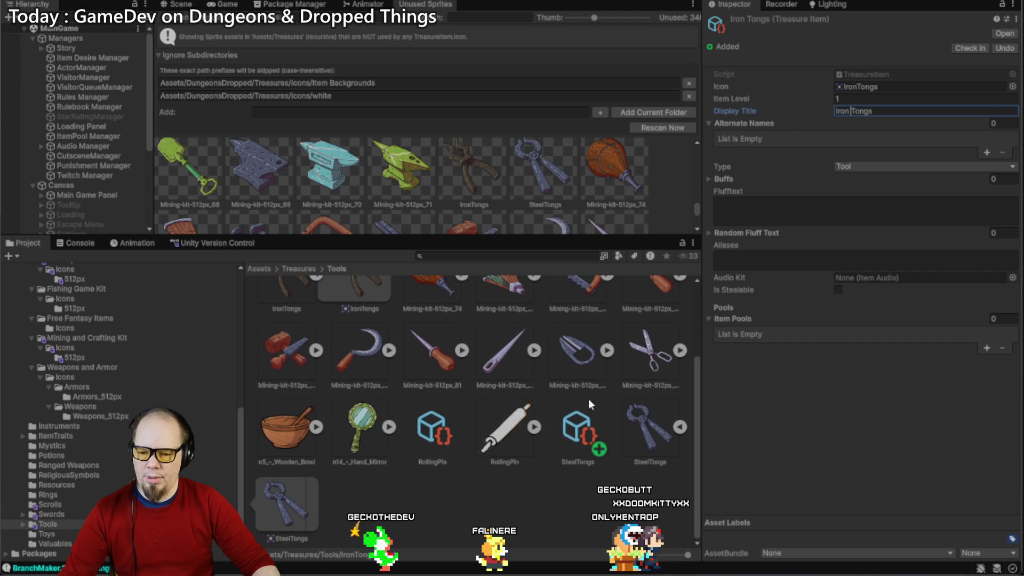
pyautogui.click(580, 424)
pyautogui.click(852, 109)
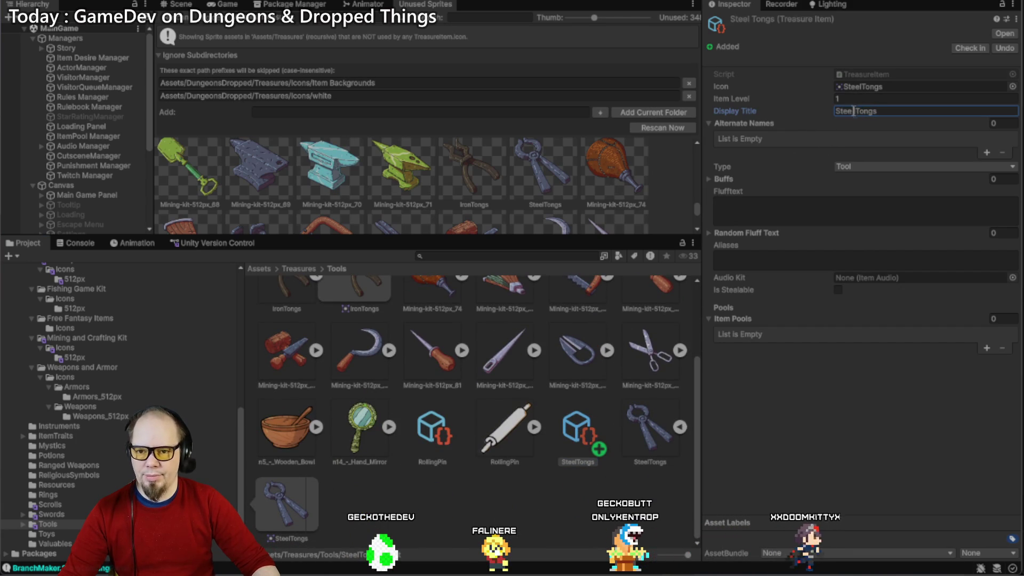
pyautogui.doubleClick(855, 111)
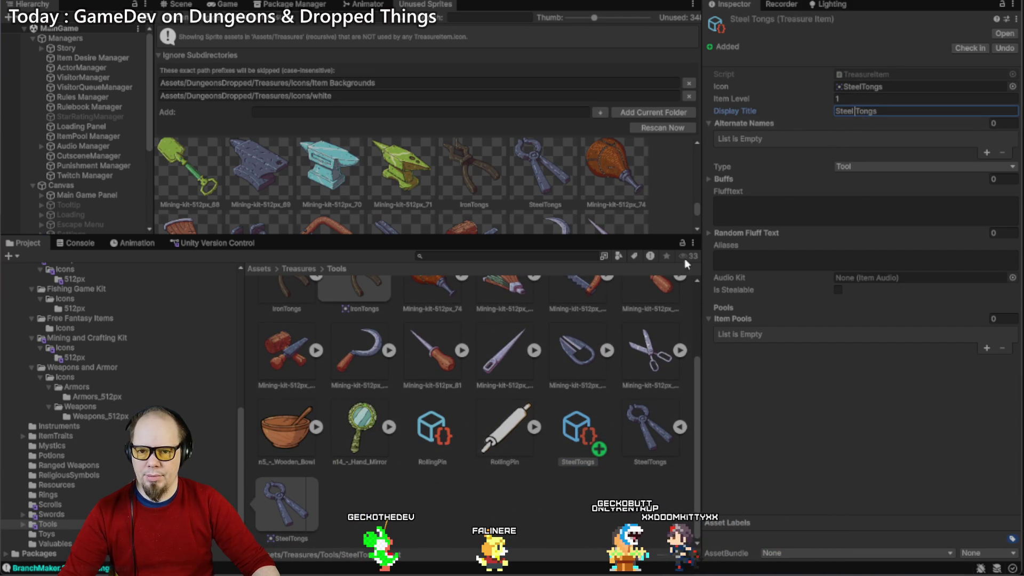
# Step: Multi-select IronTongs and SteelTongs and give both the alias 'tongs'
pyautogui.click(642, 421)
pyautogui.scroll(3, 616, 386)
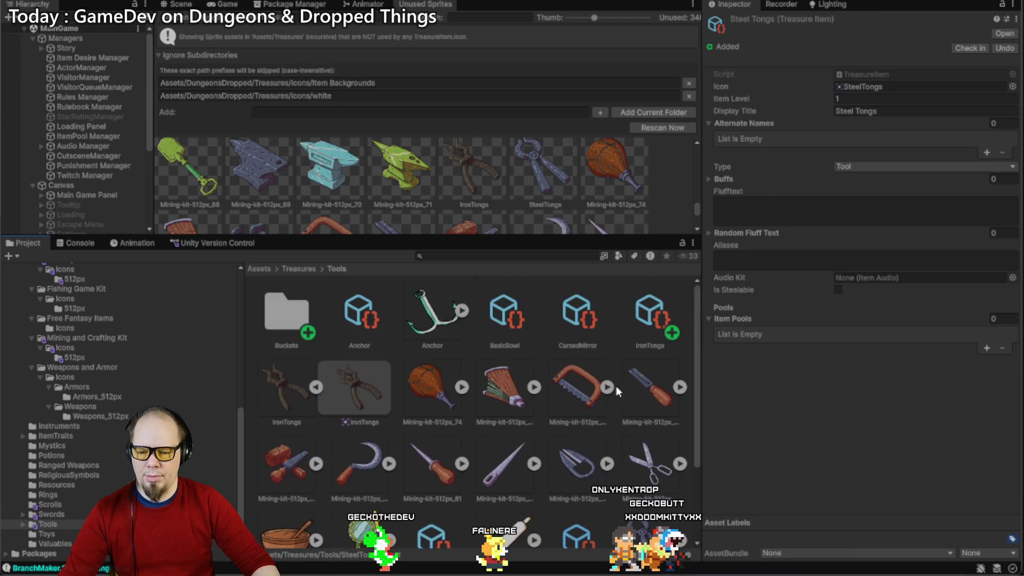
pyautogui.keyDown('ctrl'); pyautogui.click(651, 318); pyautogui.keyUp('ctrl')
pyautogui.click(807, 250)
pyautogui.write('tongs')
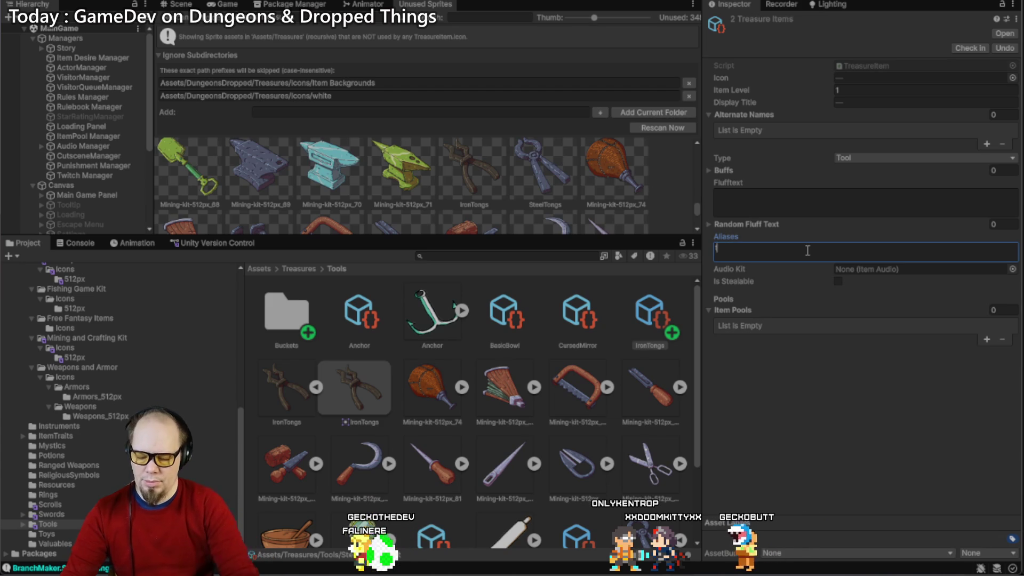
pyautogui.press('Return')
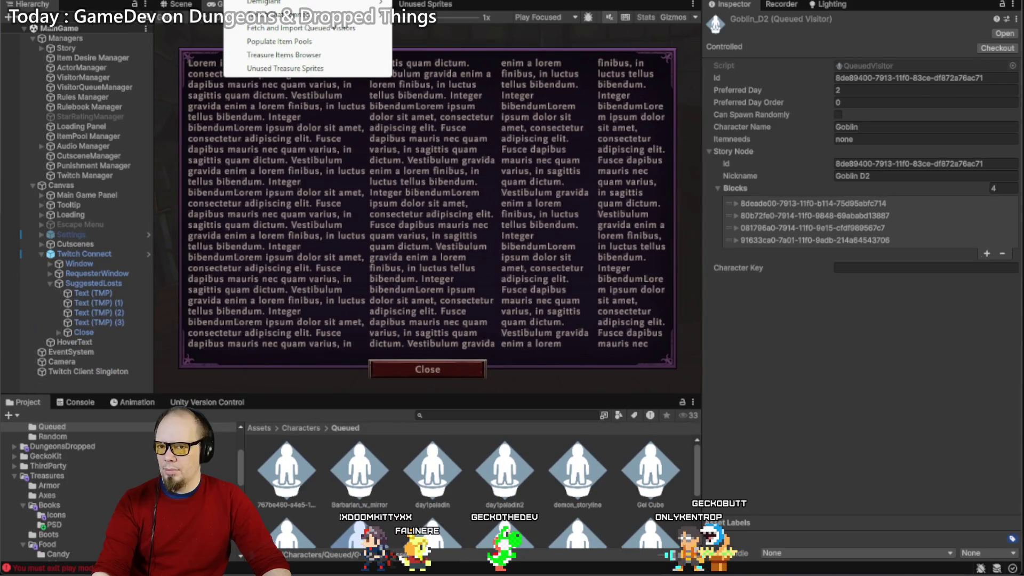
# Step: Fetch and import queued visitors, repopulate item pools, and rescan Unused Sprites
pyautogui.click(262, 30)
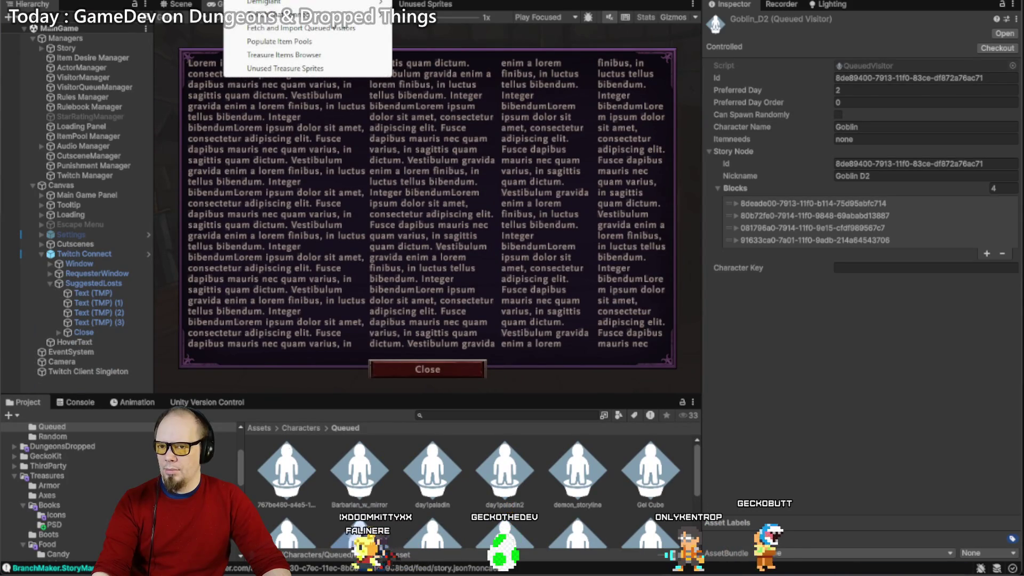
pyautogui.click(258, 42)
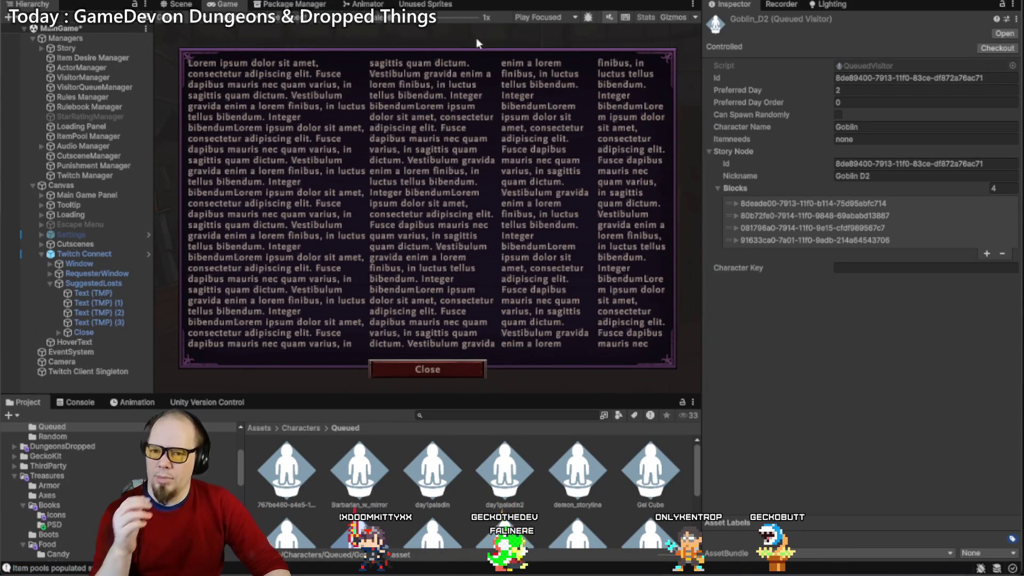
pyautogui.click(425, 6)
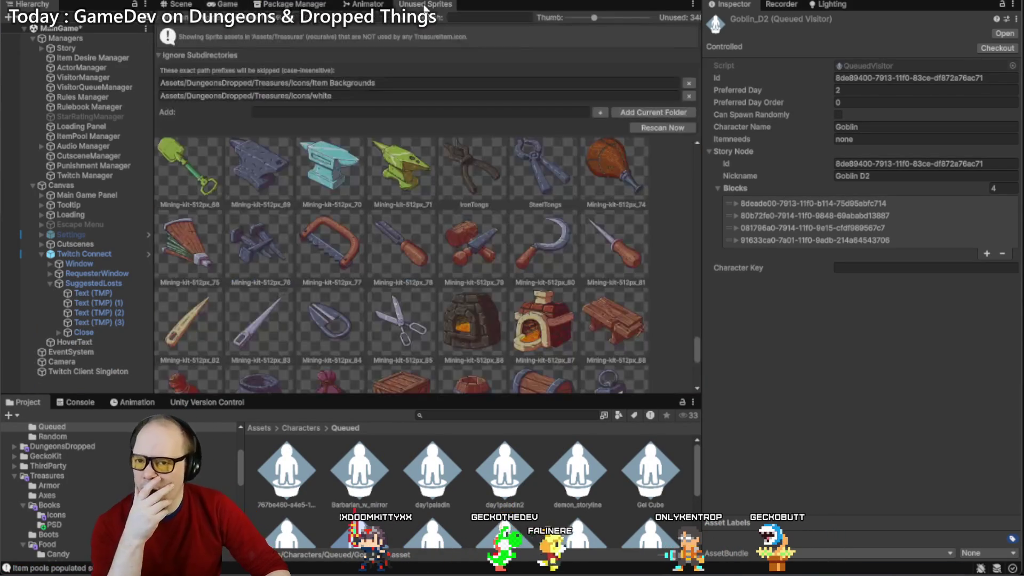
pyautogui.click(663, 127)
pyautogui.moveTo(696, 346)
pyautogui.mouseDown()
pyautogui.moveTo(697, 383)
pyautogui.moveTo(687, 129)
pyautogui.mouseUp()
# Step: Play-test the Tool category in the Game view, then check in the tongs changes
pyautogui.click(227, 5)
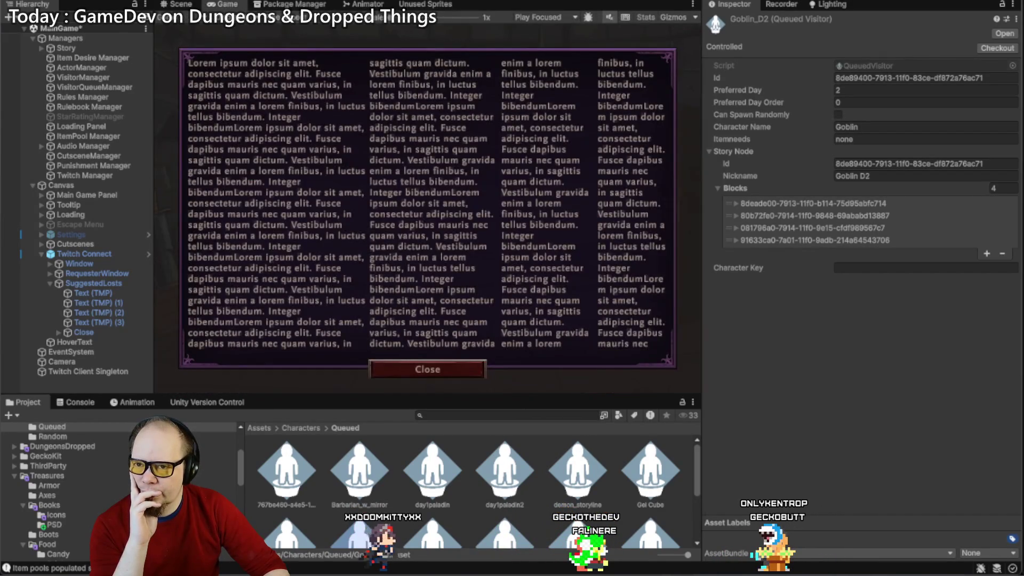
pyautogui.hotkey('ctrl', 'p')
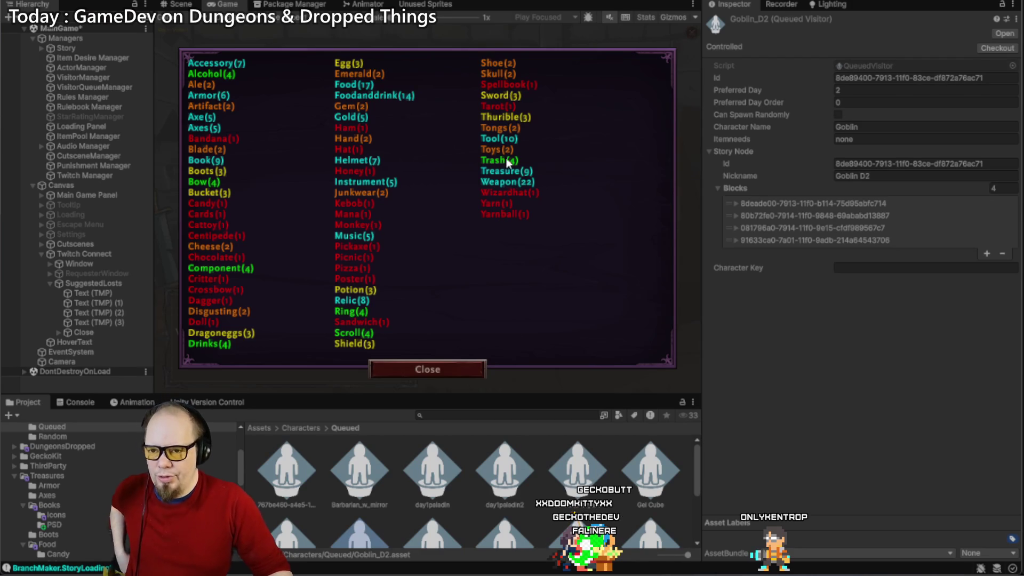
pyautogui.click(495, 139)
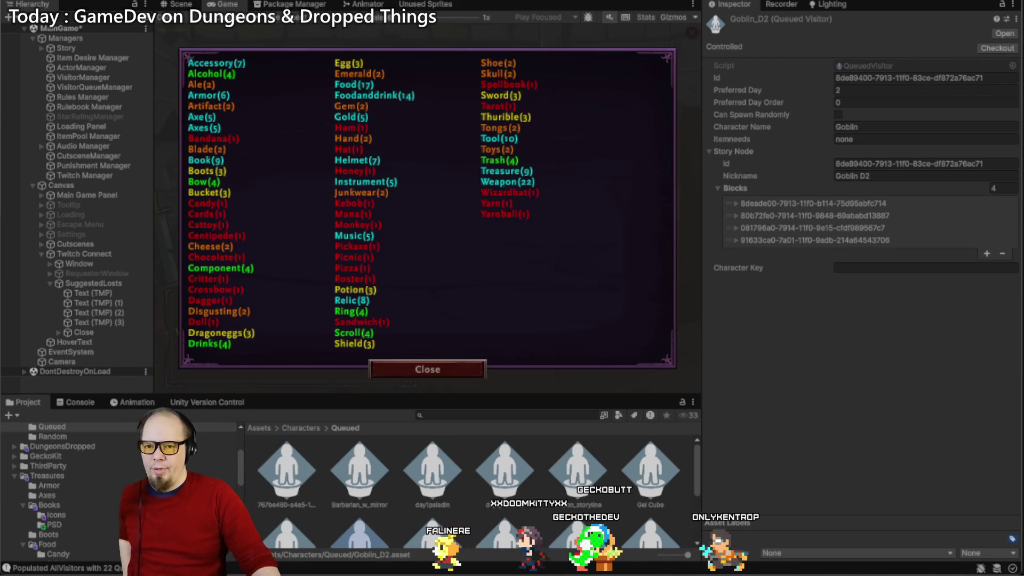
pyautogui.hotkey('ctrl', 'p')
pyautogui.click(365, 521)
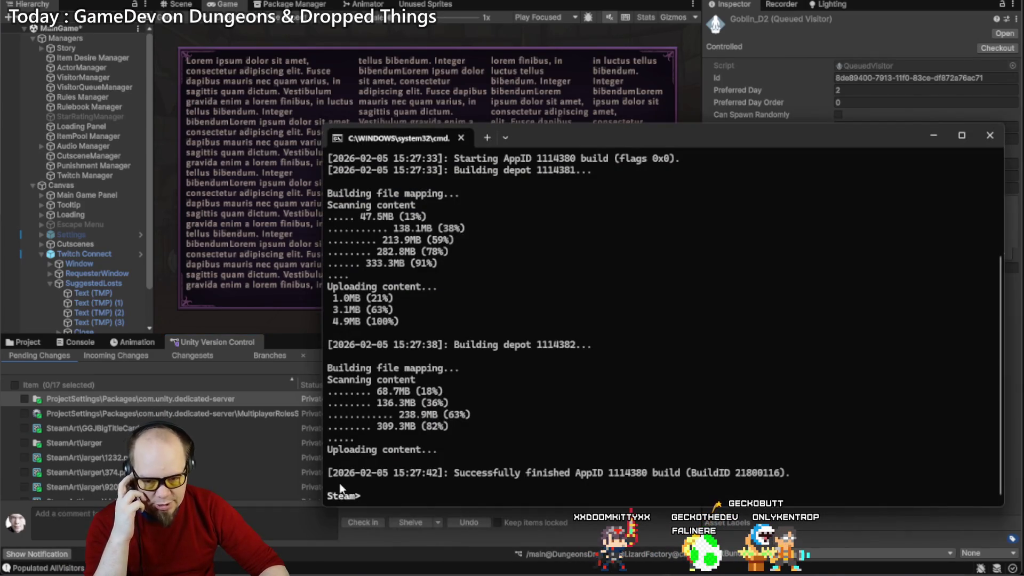
# Step: Close the Steam build console and build the Windows player into Dungeons, saving MainGame
pyautogui.click(990, 135)
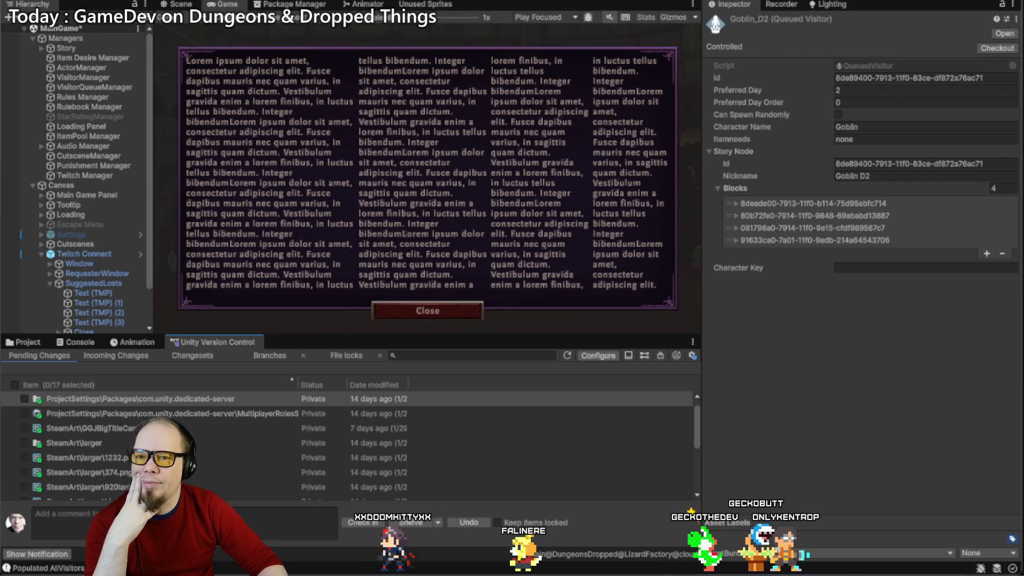
pyautogui.click(11, 1)
pyautogui.click(98, 120)
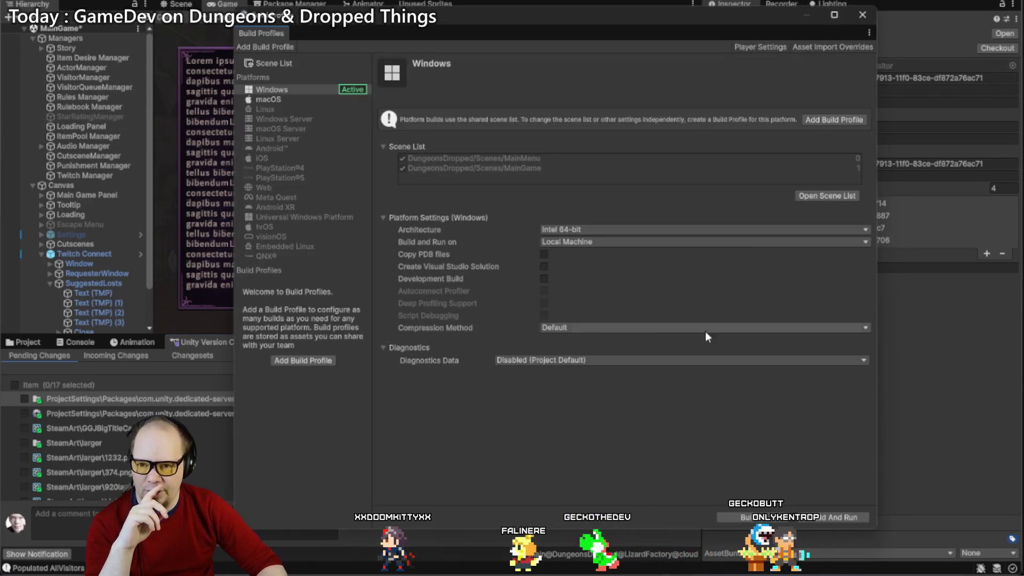
pyautogui.click(738, 516)
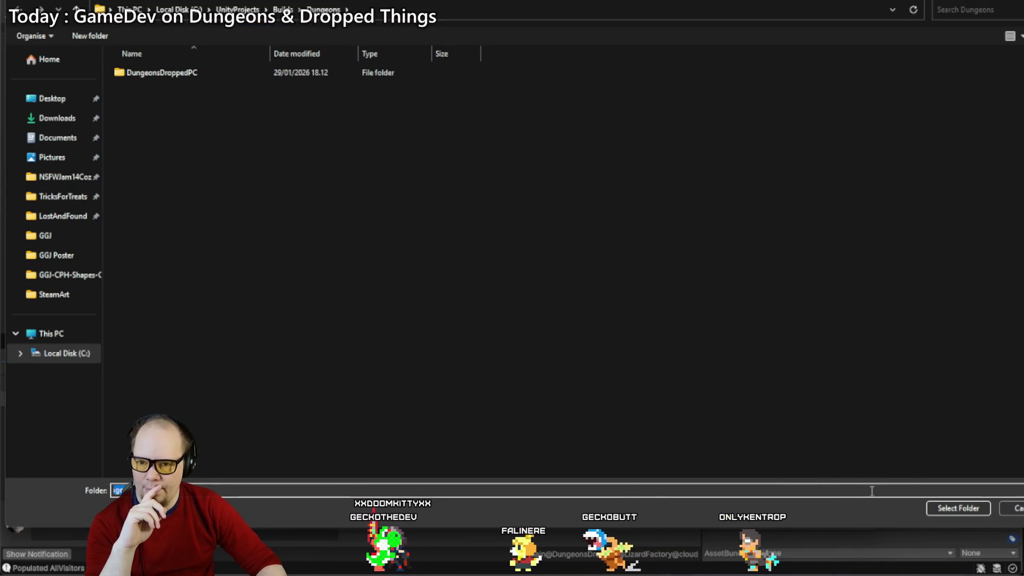
pyautogui.click(935, 508)
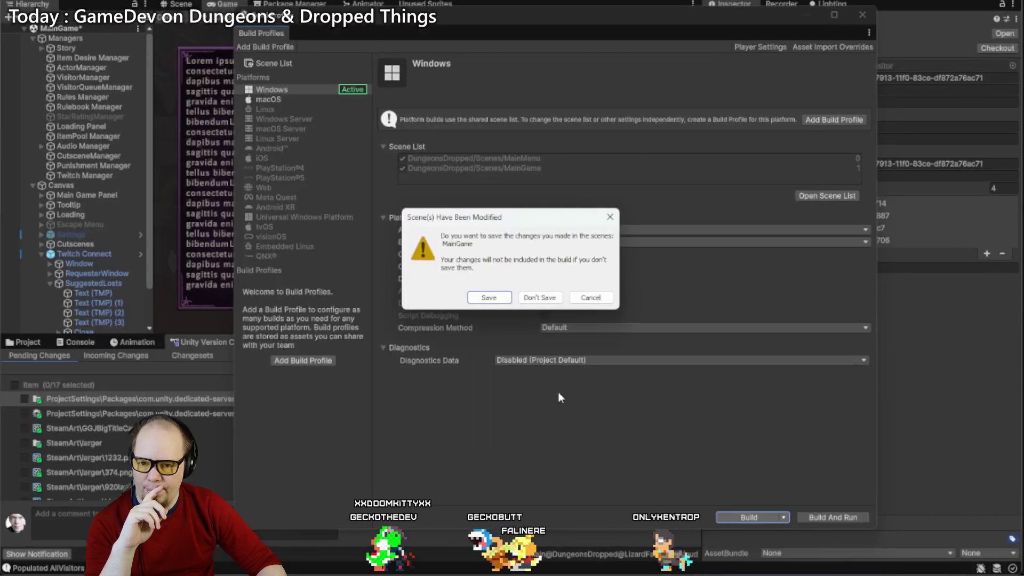
pyautogui.click(489, 299)
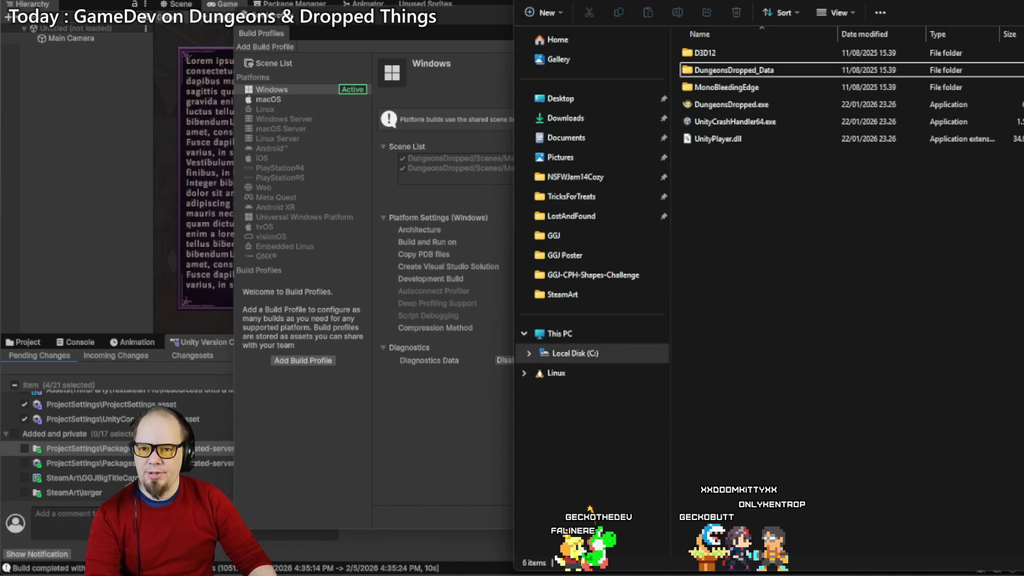
# Step: Run the Itch and Steam push scripts from the builds folder, then open the Steamworks partner site
pyautogui.hotkey('alt', 'Up')
pyautogui.doubleClick(727, 71)
pyautogui.doubleClick(727, 85)
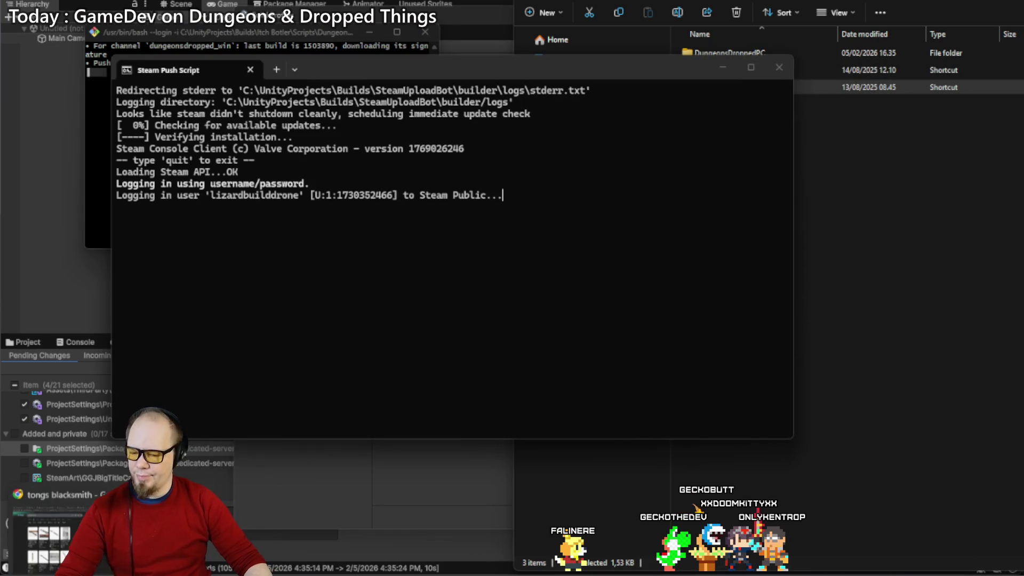
pyautogui.write('partn')
pyautogui.press('Return')
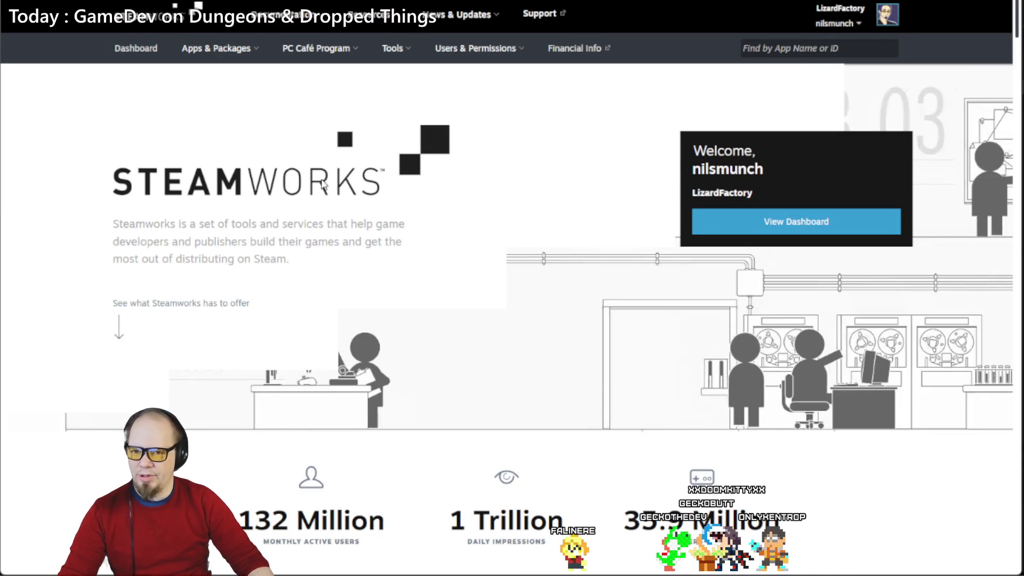
# Step: Open the Dungeons & Dropped Things store page editor on its Description section
pyautogui.scroll(-10, 304, 165)
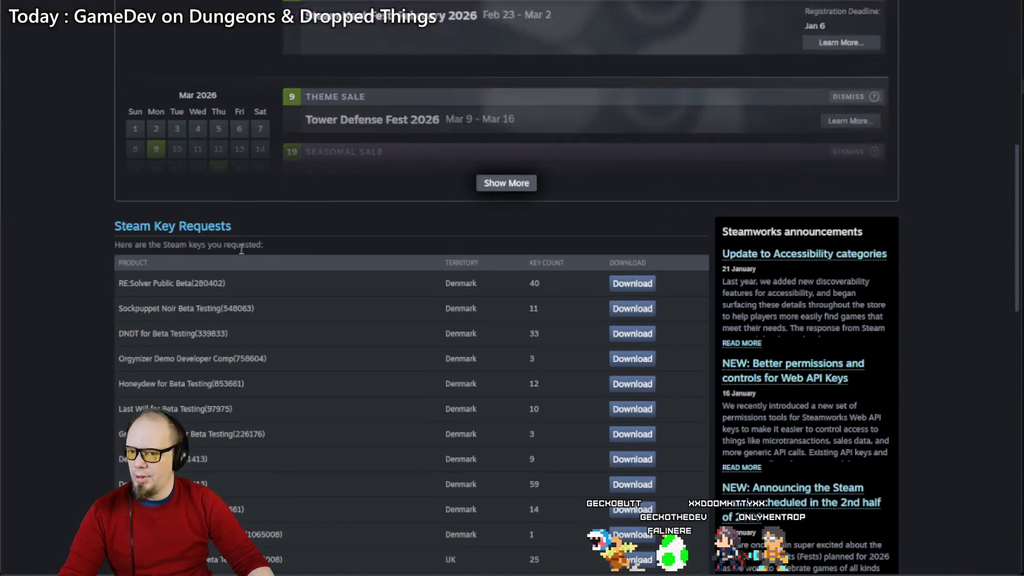
pyautogui.scroll(10, 242, 250)
pyautogui.click(209, 203)
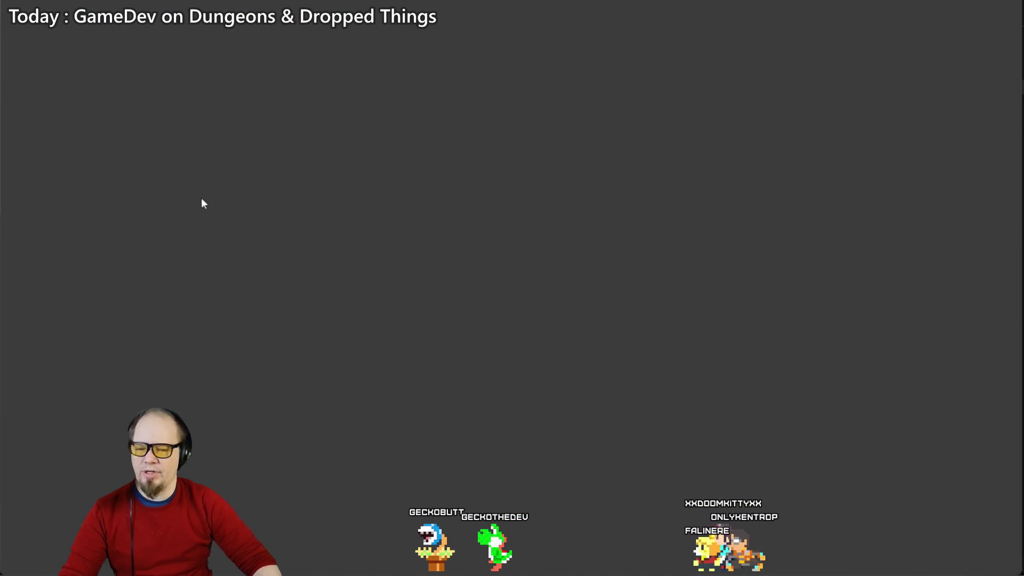
pyautogui.scroll(-7, 216, 277)
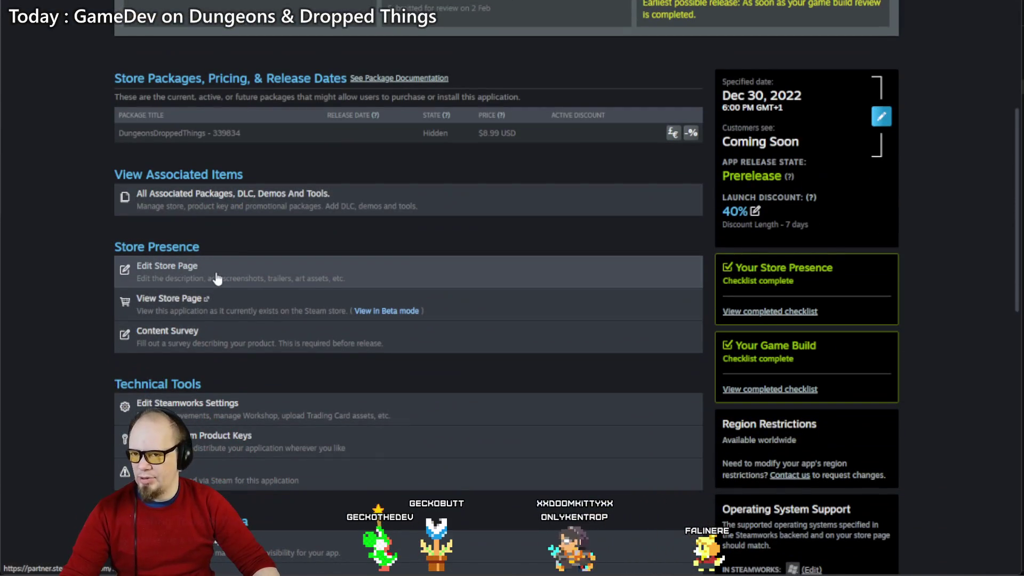
pyautogui.click(217, 278)
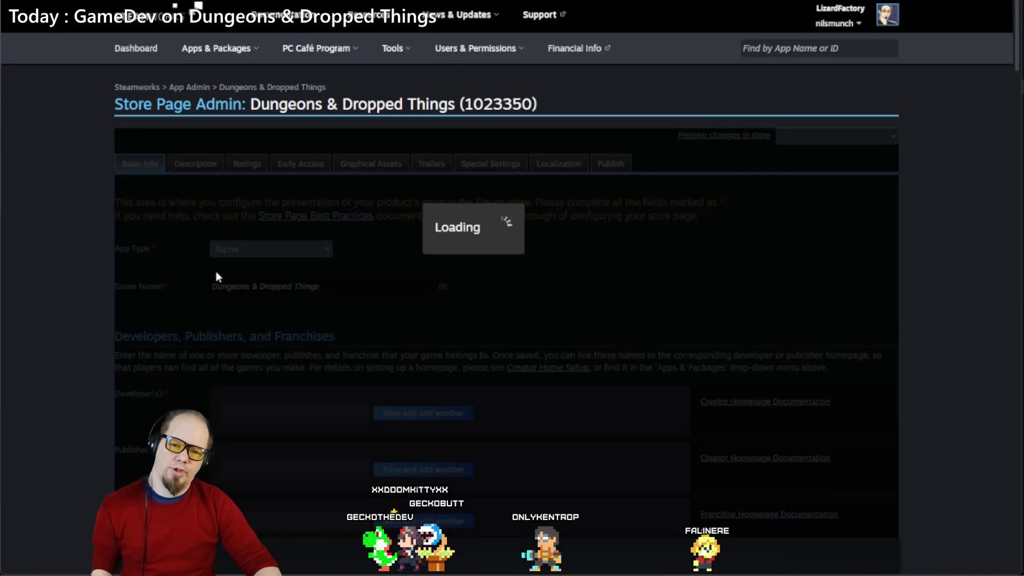
pyautogui.click(201, 164)
pyautogui.scroll(-3, 479, 248)
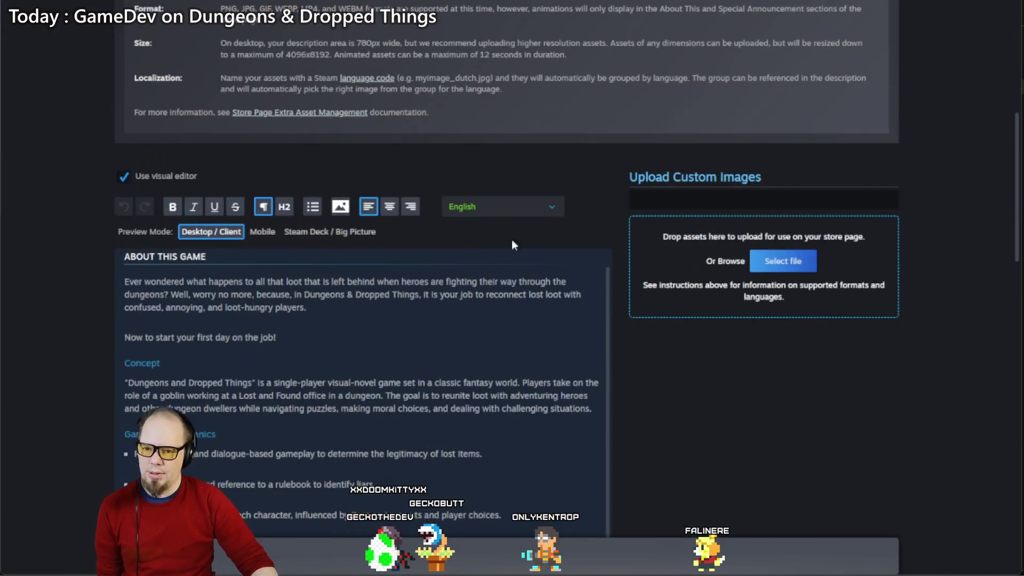
# Step: Upload SteamSignGameplay.png (389 x 182, English) as a custom image
pyautogui.click(773, 257)
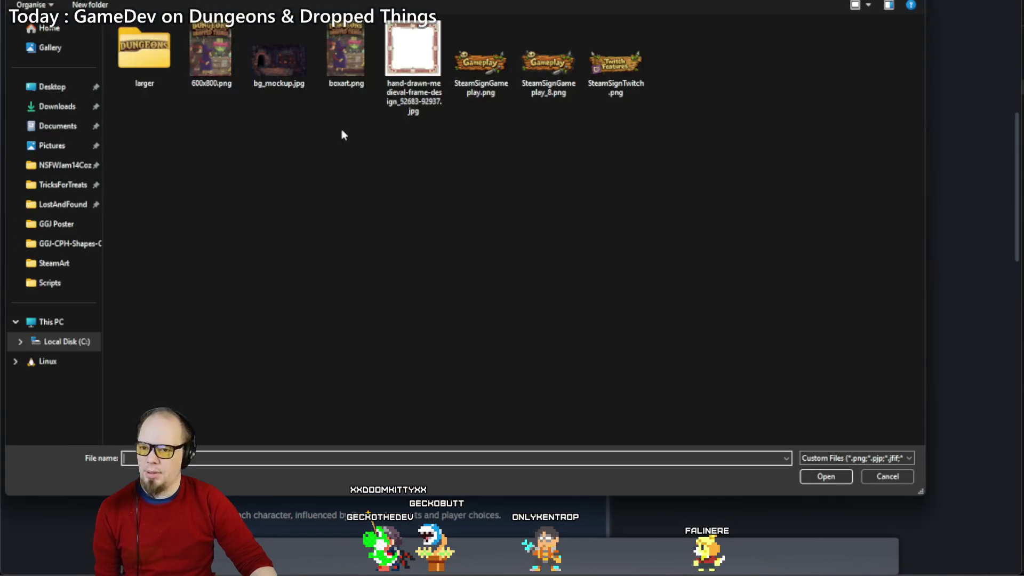
pyautogui.doubleClick(472, 56)
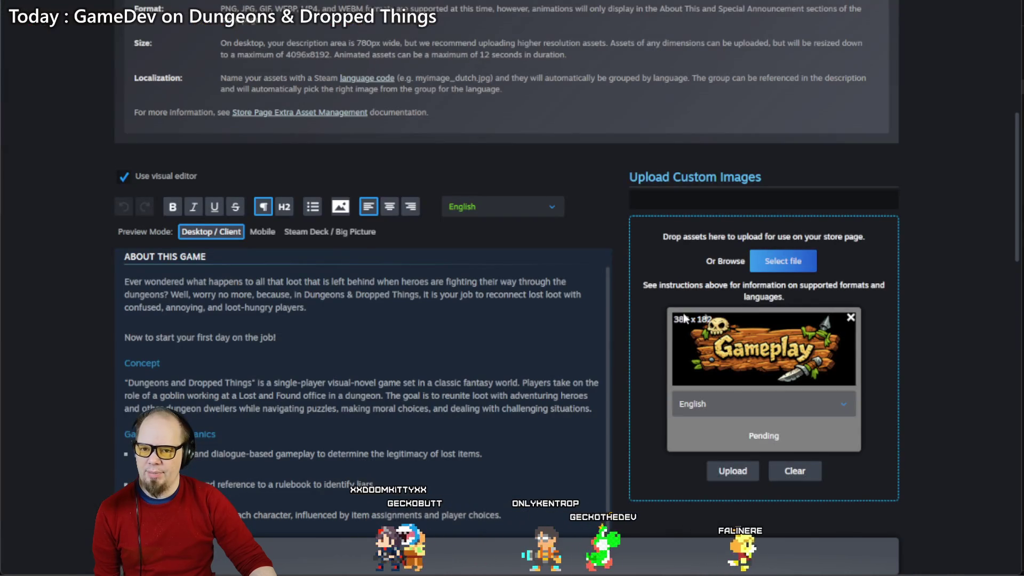
pyautogui.click(731, 471)
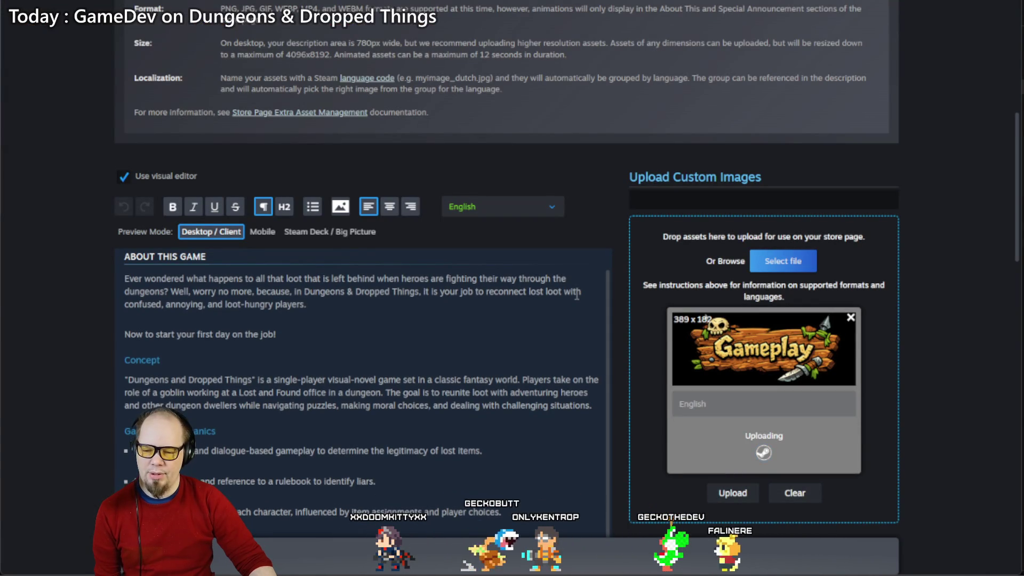
pyautogui.scroll(-2, 612, 322)
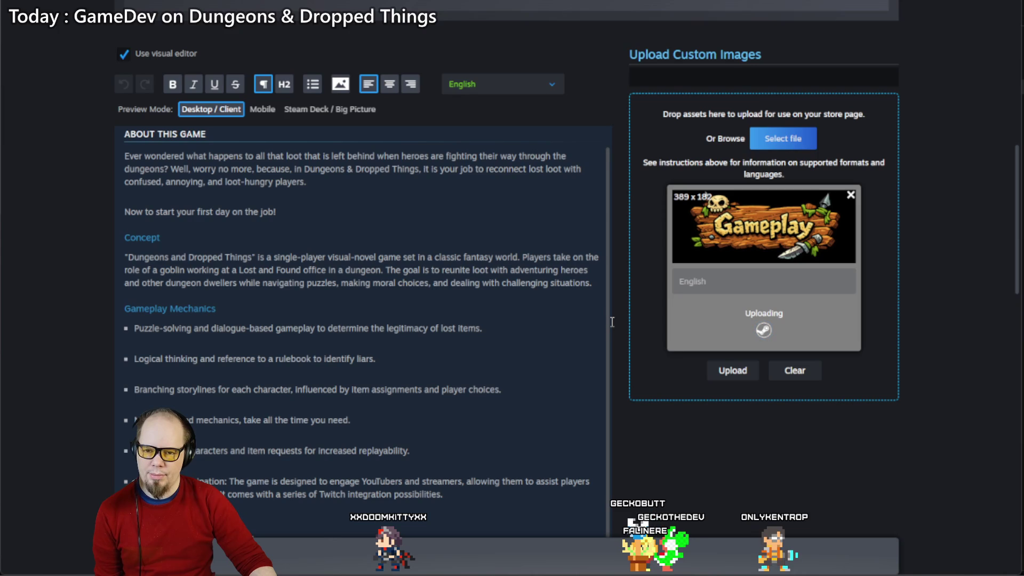
# Step: Remove the blank lines between the description's bullet items, keeping the Branching storylines bullet
pyautogui.click(442, 346)
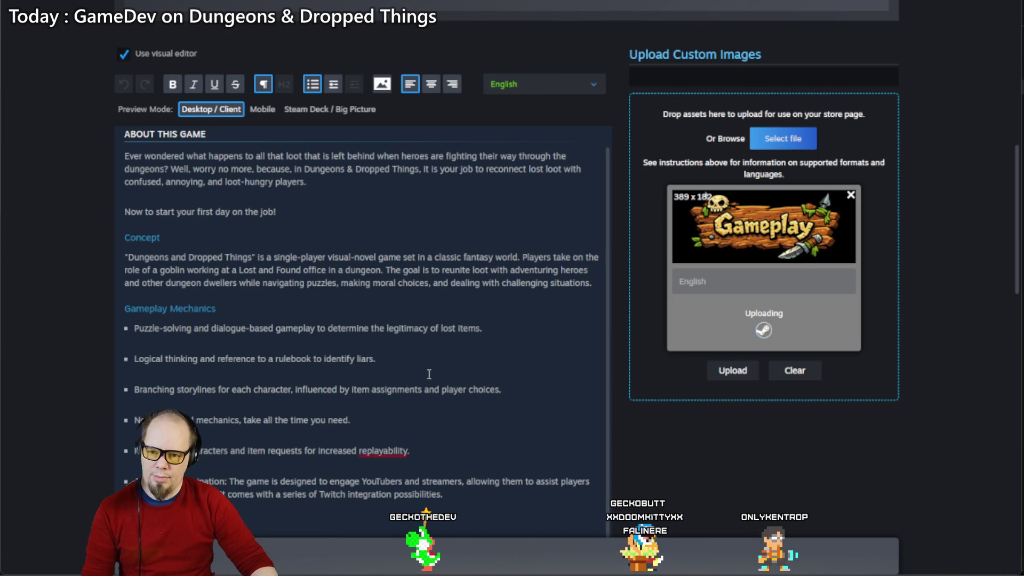
pyautogui.press('BackSpace')
pyautogui.press('BackSpace')
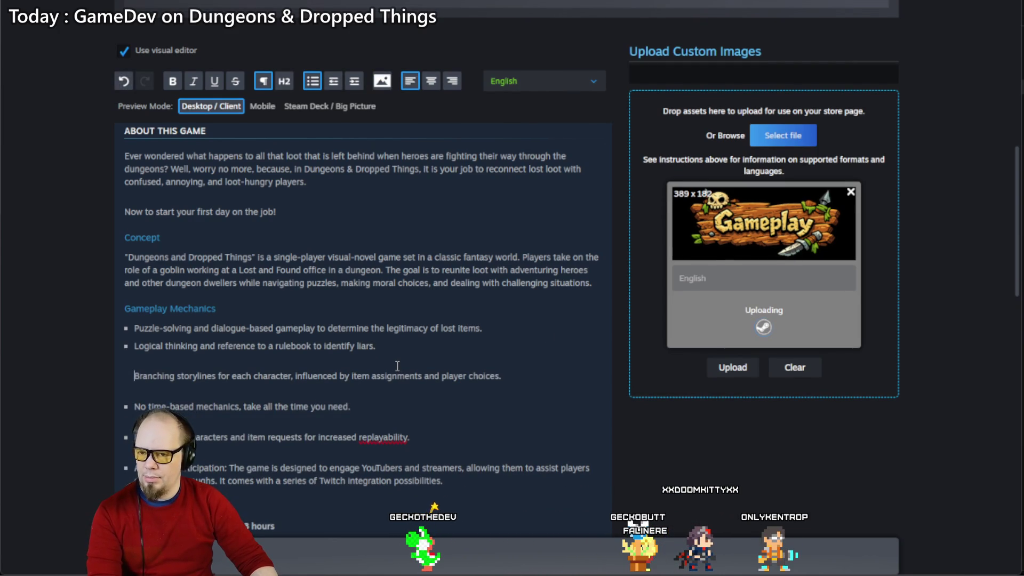
pyautogui.hotkey('ctrl', 'z')
pyautogui.press('BackSpace')
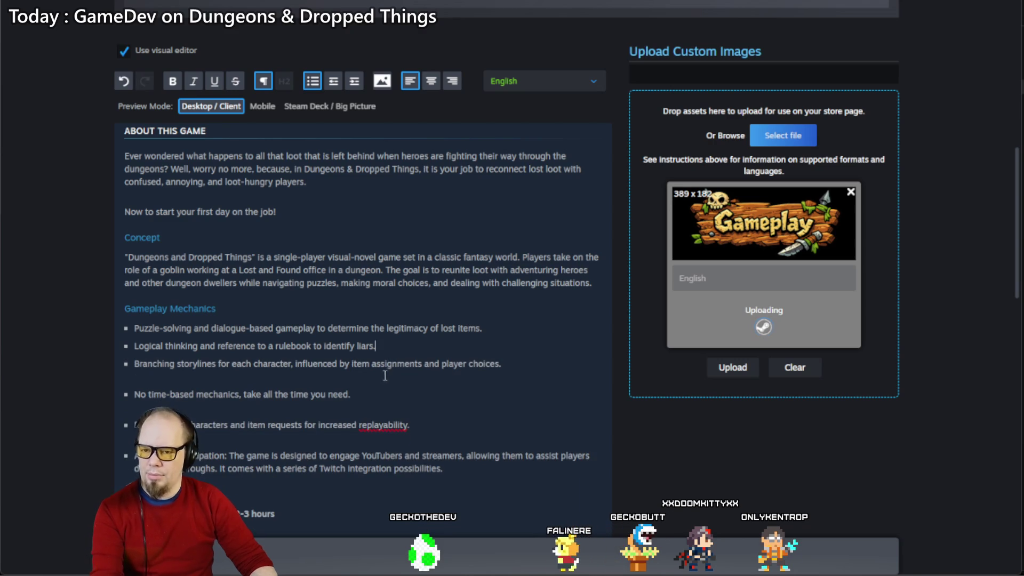
pyautogui.press('Down')
pyautogui.press('Down')
pyautogui.press('BackSpace')
pyautogui.press('Down')
pyautogui.press('Down')
pyautogui.press('BackSpace')
pyautogui.press('Down')
pyautogui.press('Down')
pyautogui.press('BackSpace')
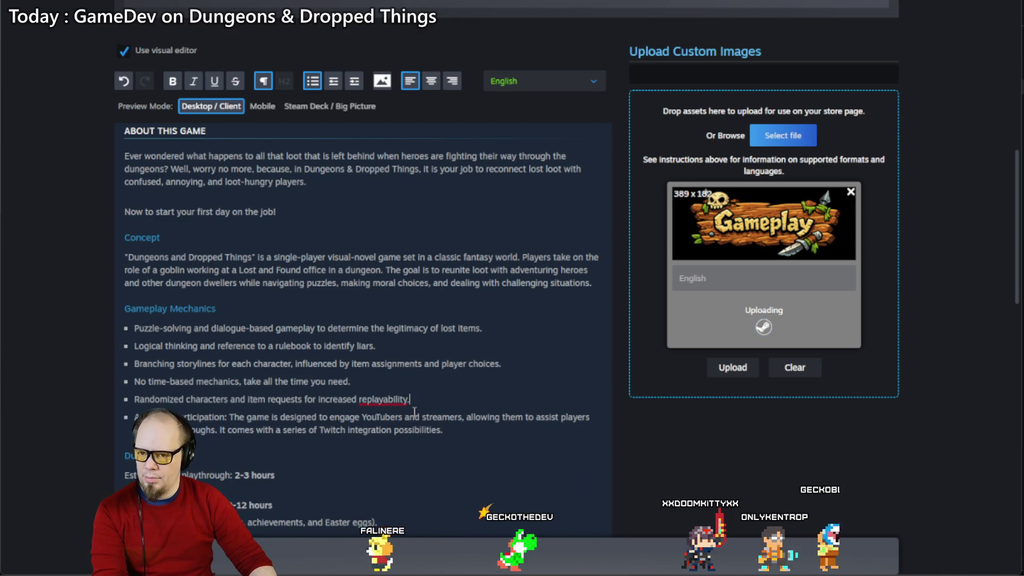
pyautogui.scroll(-3, 304, 316)
pyautogui.click(286, 303)
pyautogui.press('BackSpace')
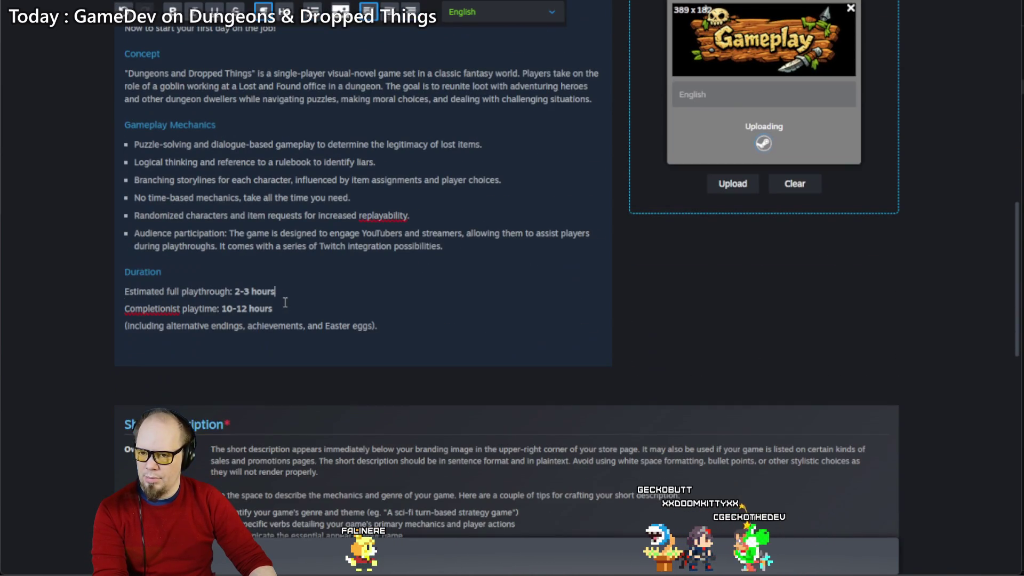
pyautogui.scroll(-3, 386, 305)
pyautogui.scroll(6, 36, 258)
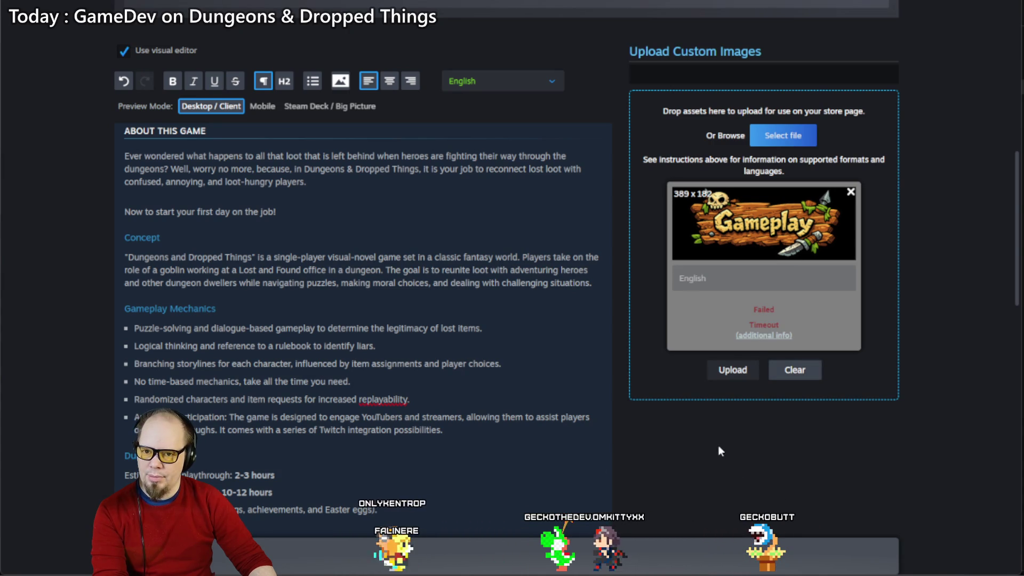
# Step: Reload the editor and upload SteamSignTwitch.png (379 x 179) as a second custom image
pyautogui.press('F5')
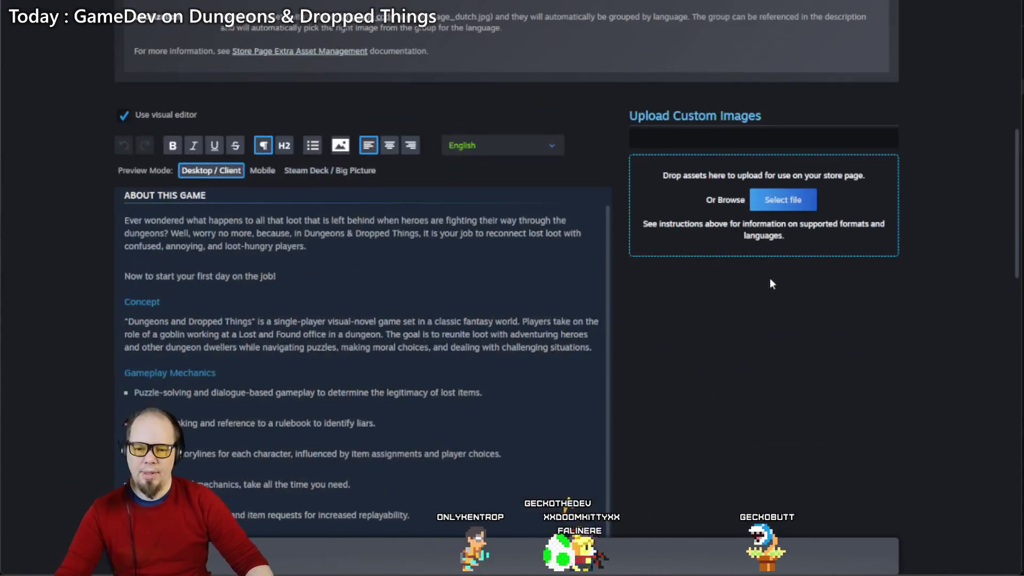
pyautogui.click(790, 201)
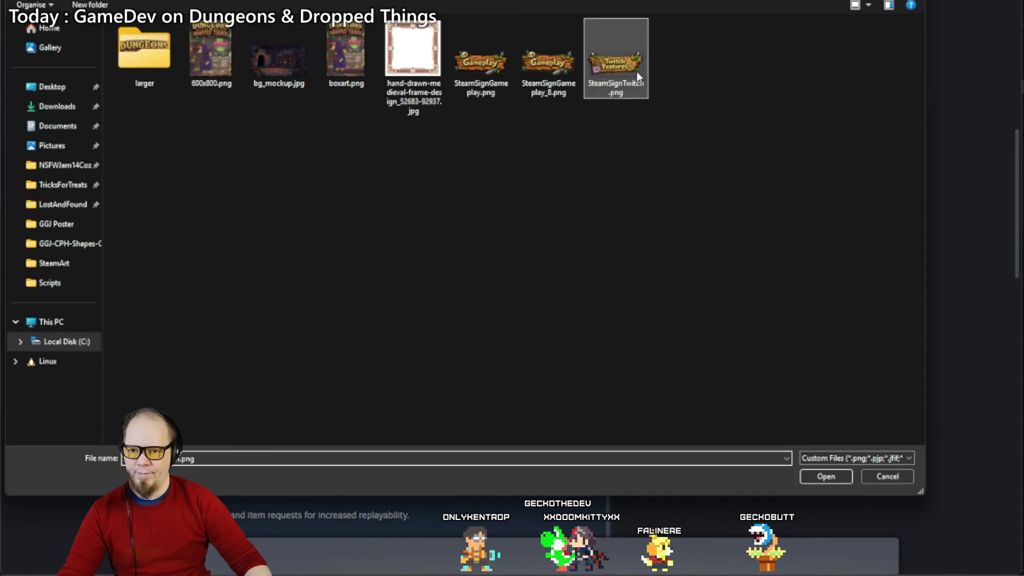
pyautogui.doubleClick(636, 74)
pyautogui.click(729, 410)
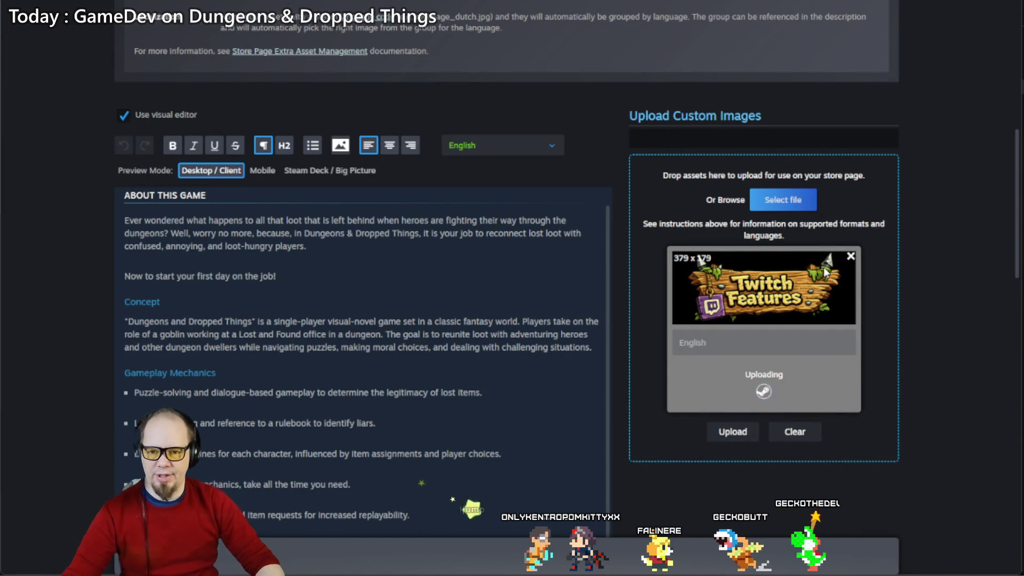
pyautogui.hotkey('alt', 'Tab')
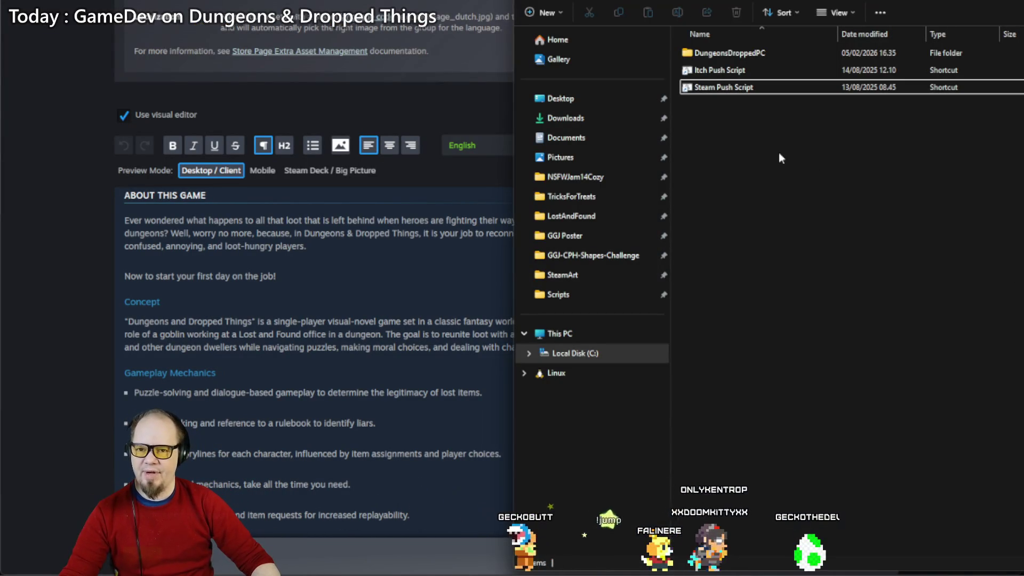
pyautogui.hotkey('alt', 'Tab')
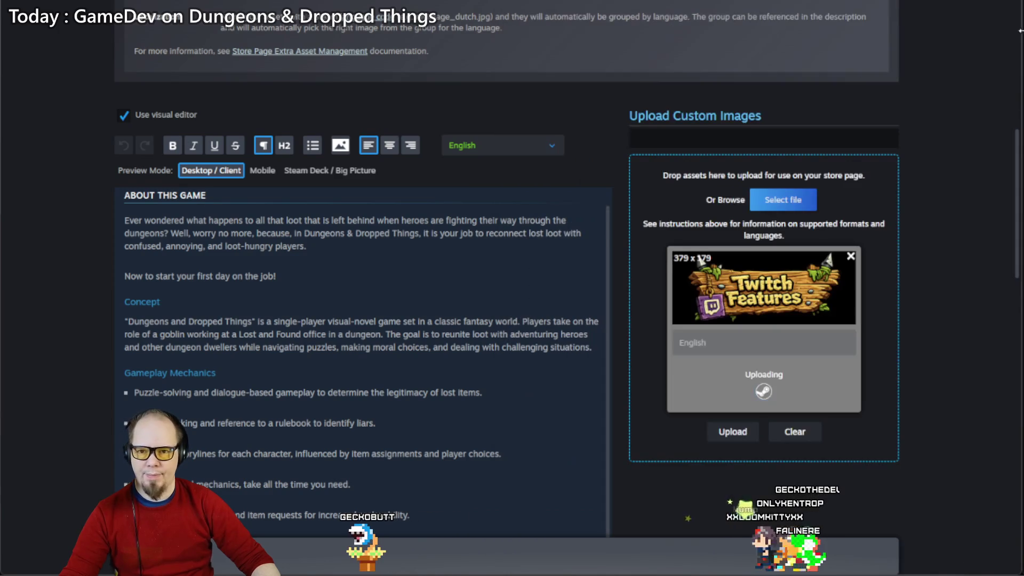
pyautogui.scroll(6, 376, 134)
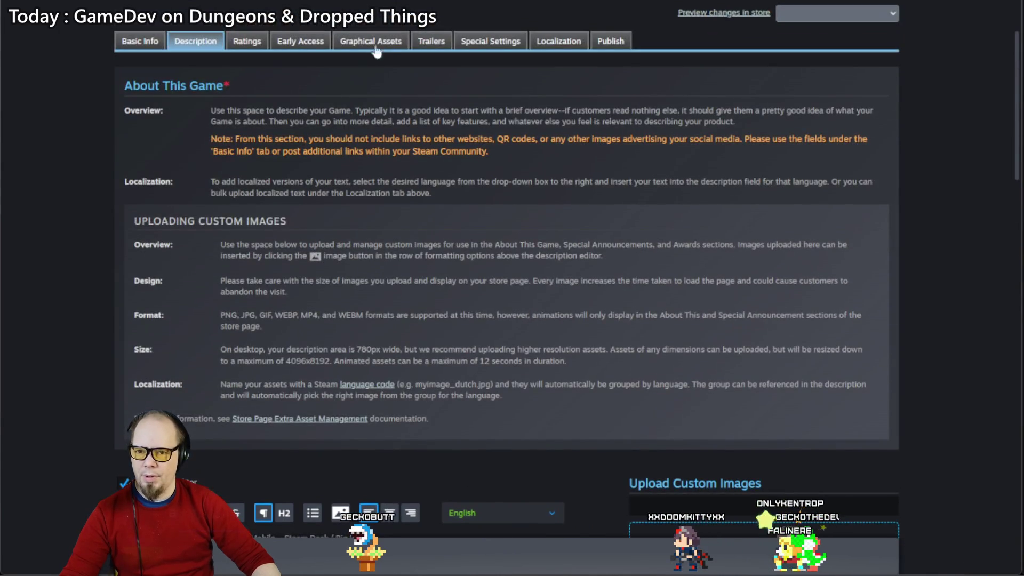
pyautogui.scroll(2, 511, 101)
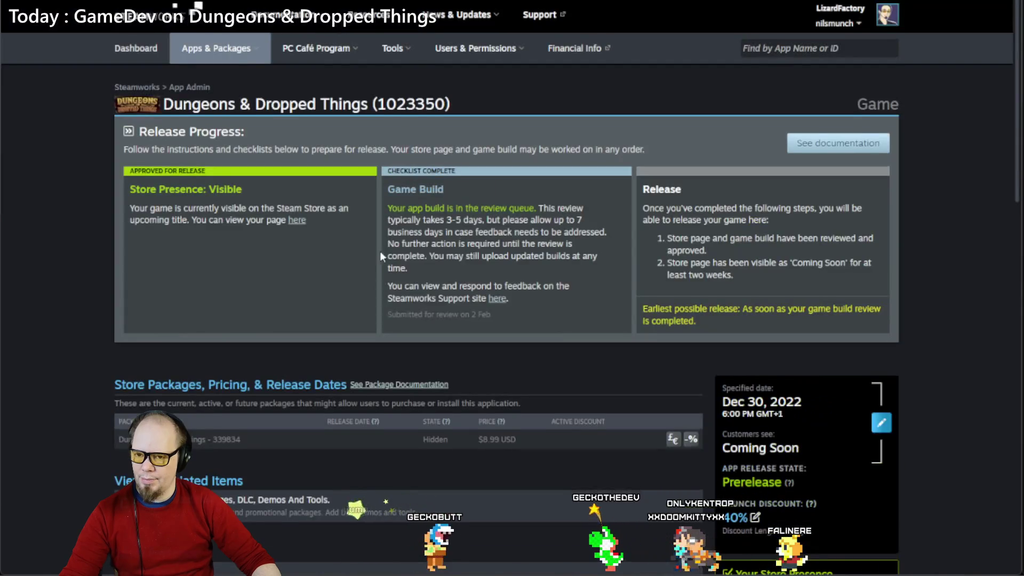
# Step: In SteamPipe Builds, assign build 21801150 to the default branch and confirm setting it live
pyautogui.scroll(-8, 385, 251)
pyautogui.click(176, 344)
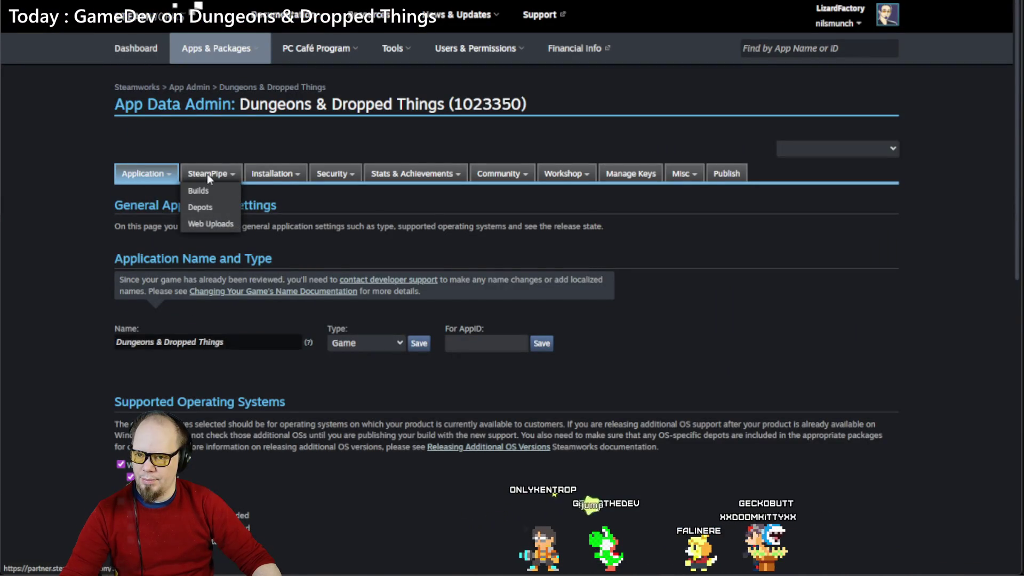
pyautogui.click(207, 176)
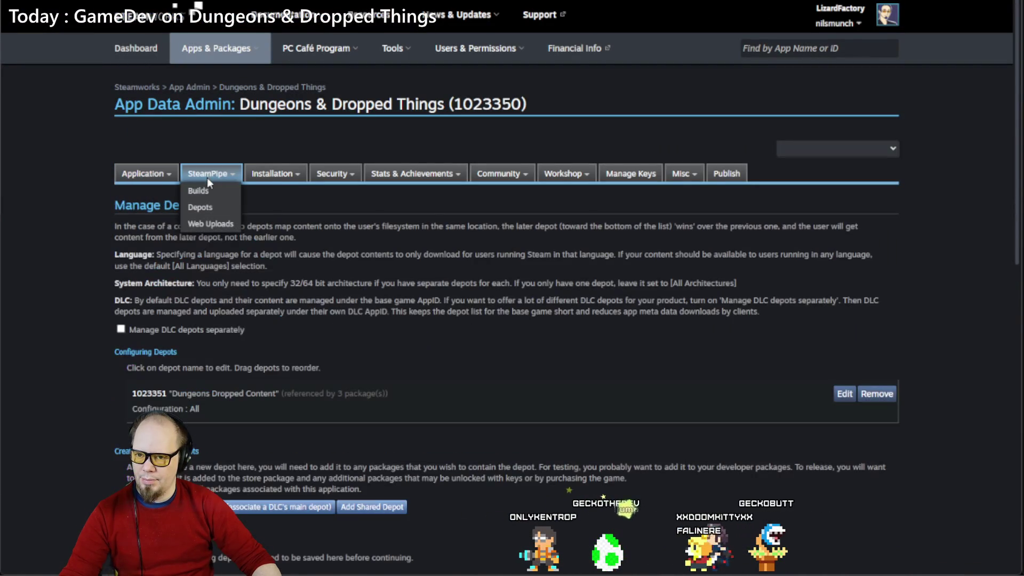
pyautogui.click(200, 193)
pyautogui.scroll(-6, 351, 228)
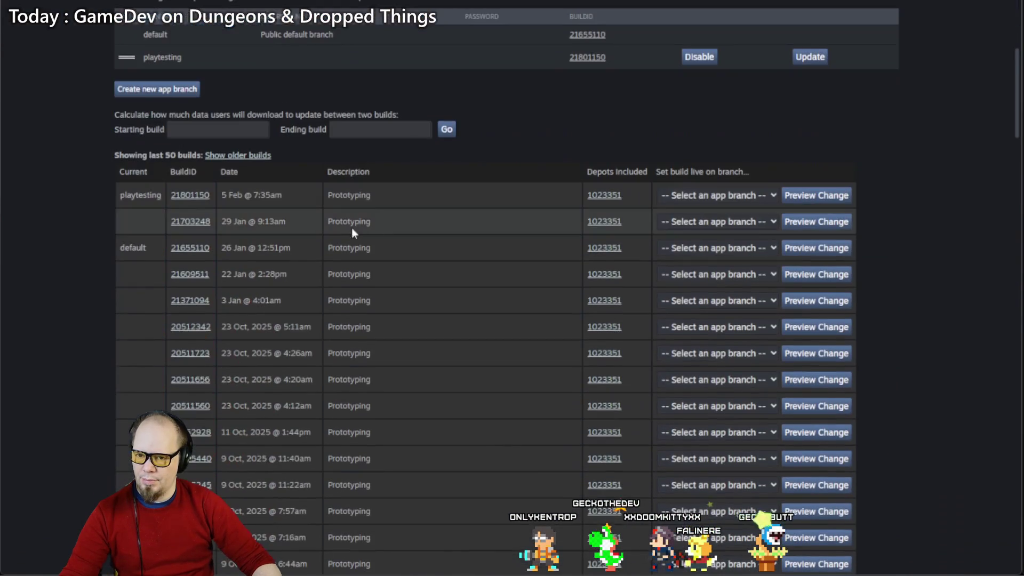
pyautogui.click(710, 198)
pyautogui.click(705, 231)
pyautogui.click(813, 196)
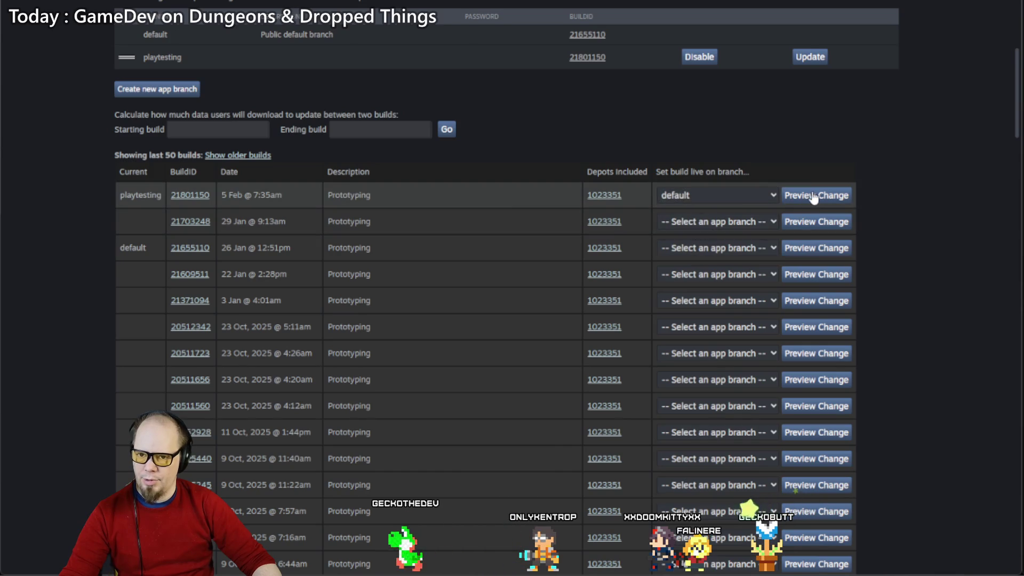
pyautogui.click(432, 337)
pyautogui.click(565, 61)
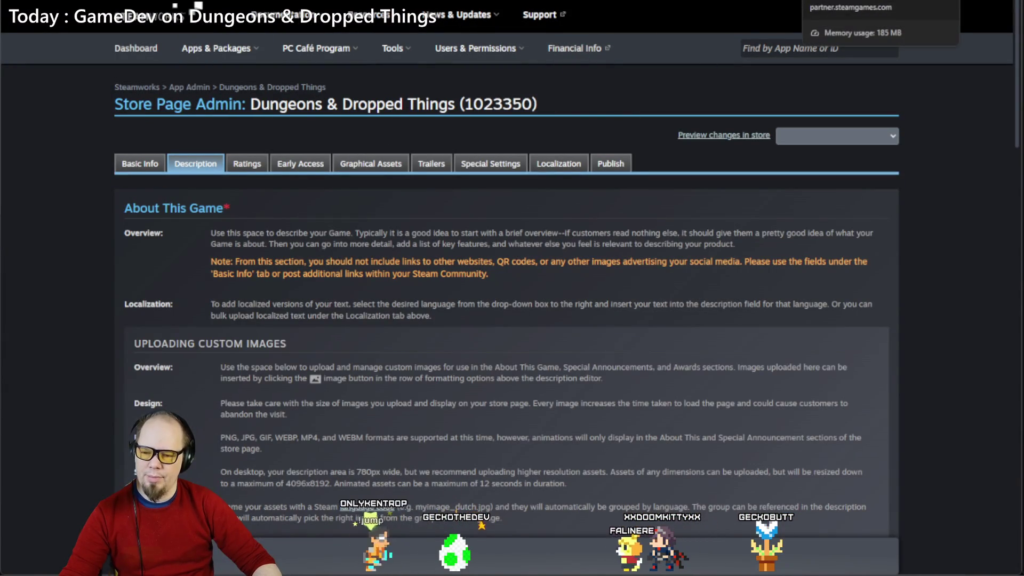
# Step: Select the Twitch Features upload timeout error and open its additional info on Asset Errors
pyautogui.scroll(-8, 571, 213)
pyautogui.scroll(-5, 570, 216)
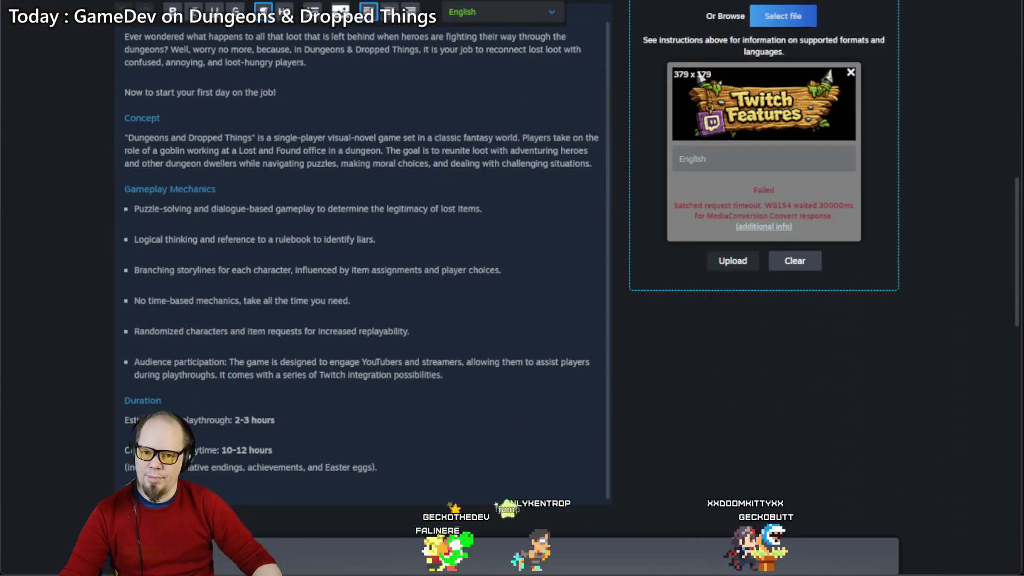
pyautogui.tripleClick(794, 213)
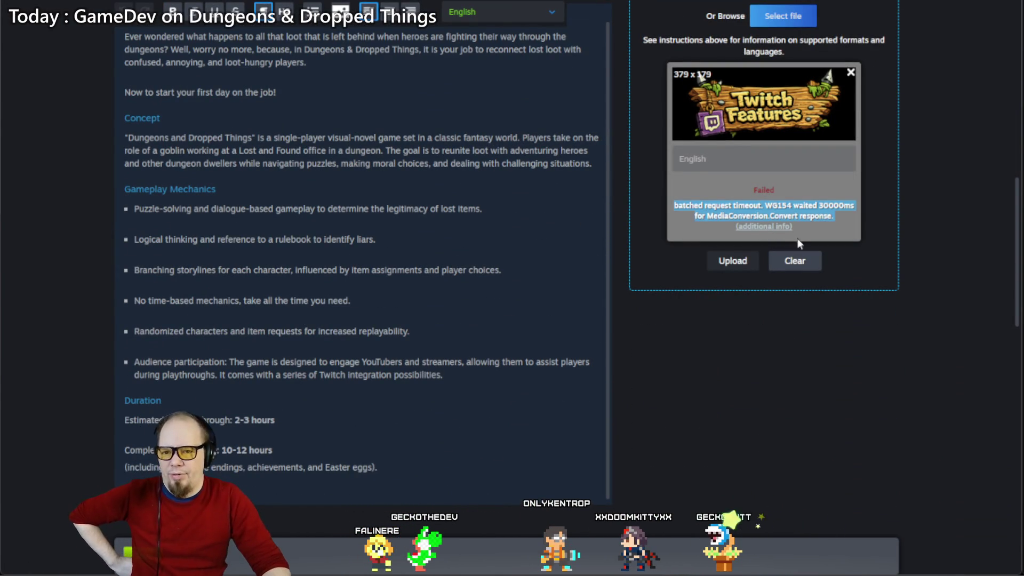
pyautogui.click(749, 227)
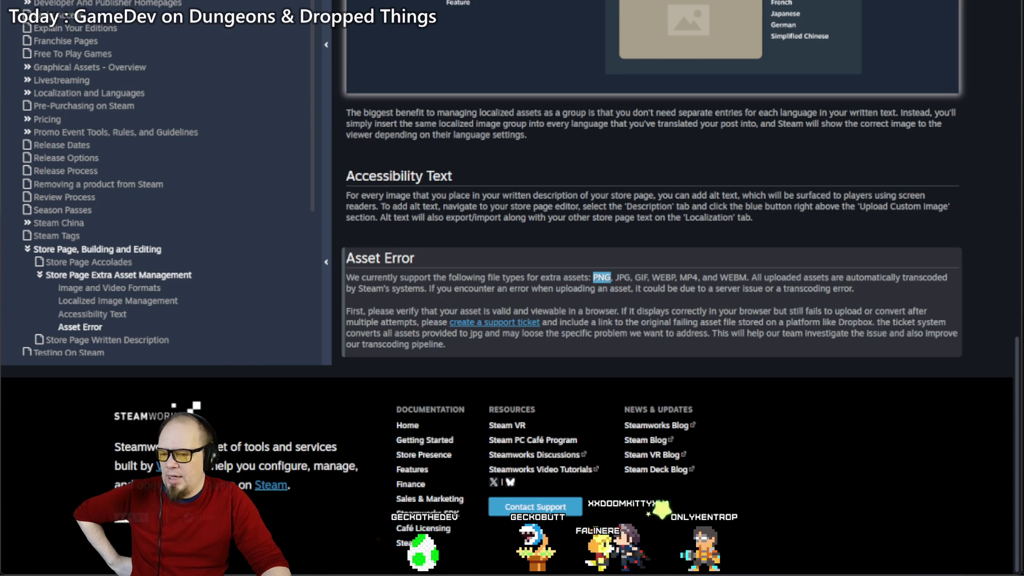
# Step: Look through the LostAndFound > SteamArt image folder in File Explorer
pyautogui.click(64, 544)
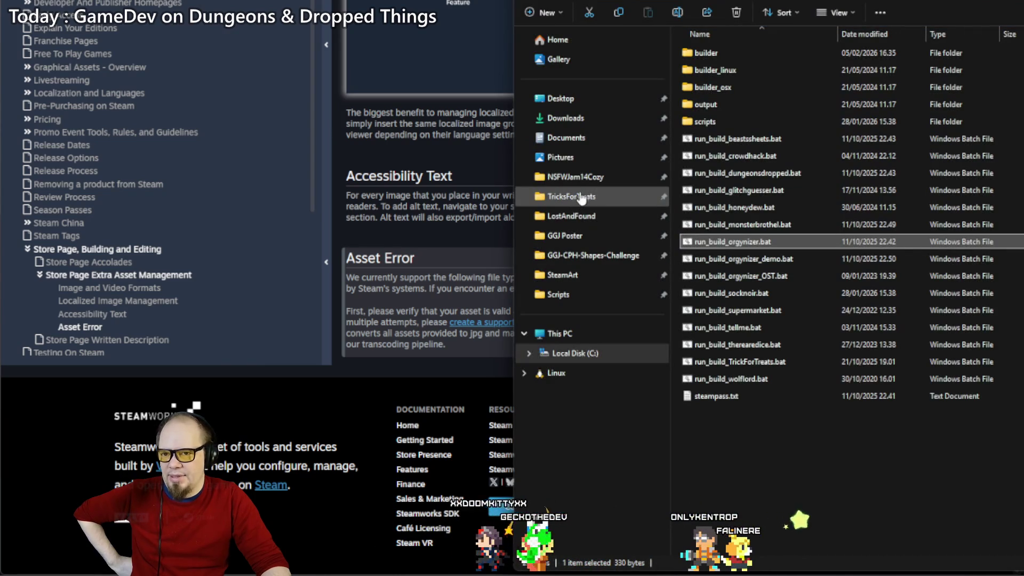
pyautogui.click(571, 216)
pyautogui.doubleClick(732, 226)
pyautogui.moveTo(826, 1); pyautogui.dragTo(593, 24)
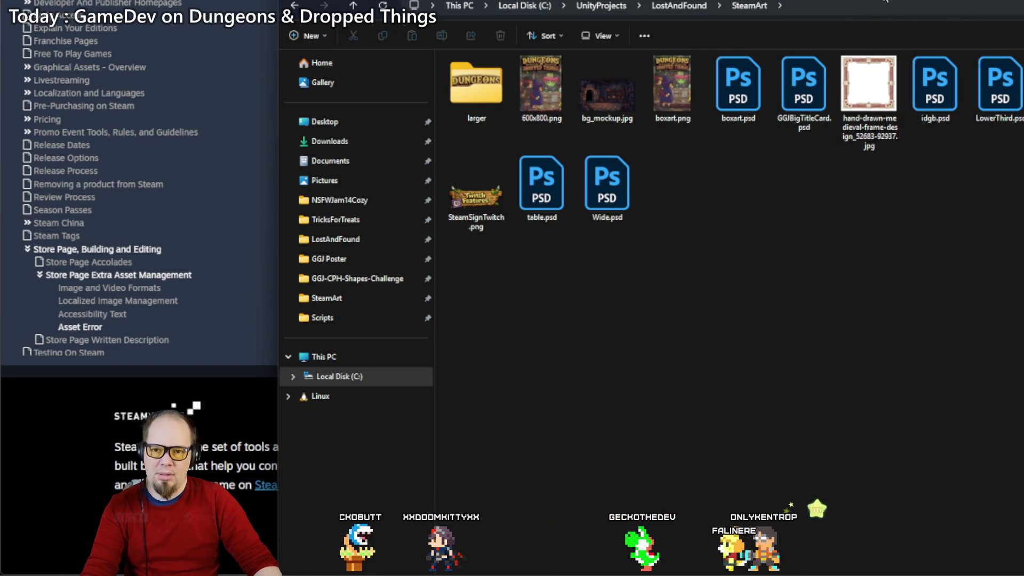
# Step: Return to Chrome and navigate back to the Steamworks store page editor
pyautogui.hotkey('alt', 'Tab')
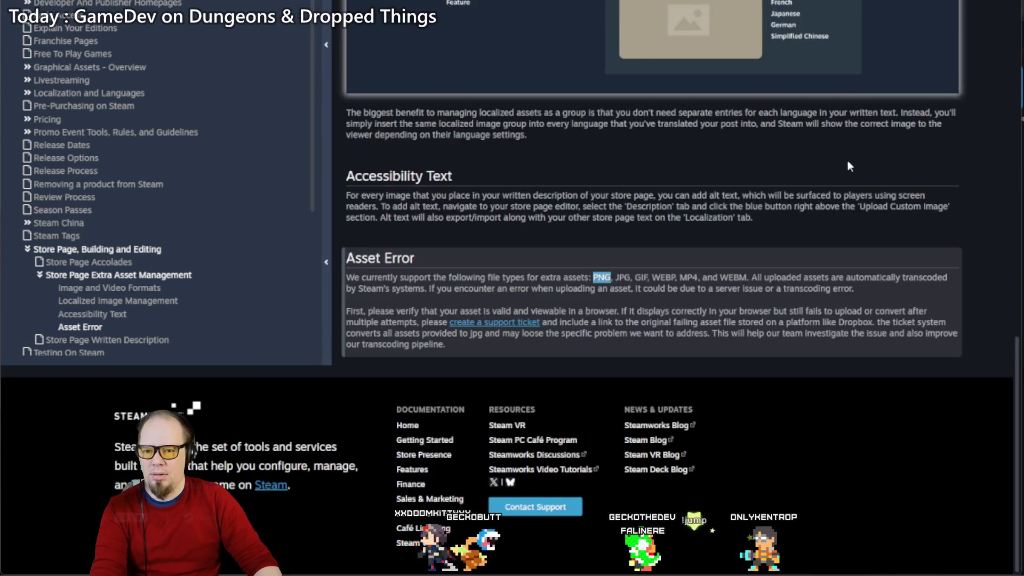
pyautogui.hotkey('alt', 'Left')
pyautogui.hotkey('alt', 'Left')
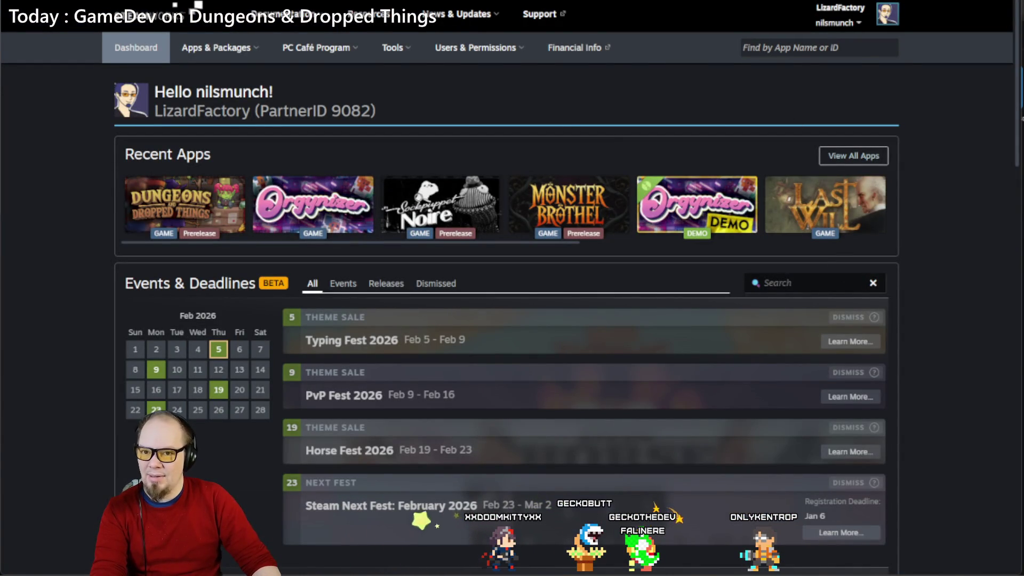
pyautogui.hotkey('alt', 'Right')
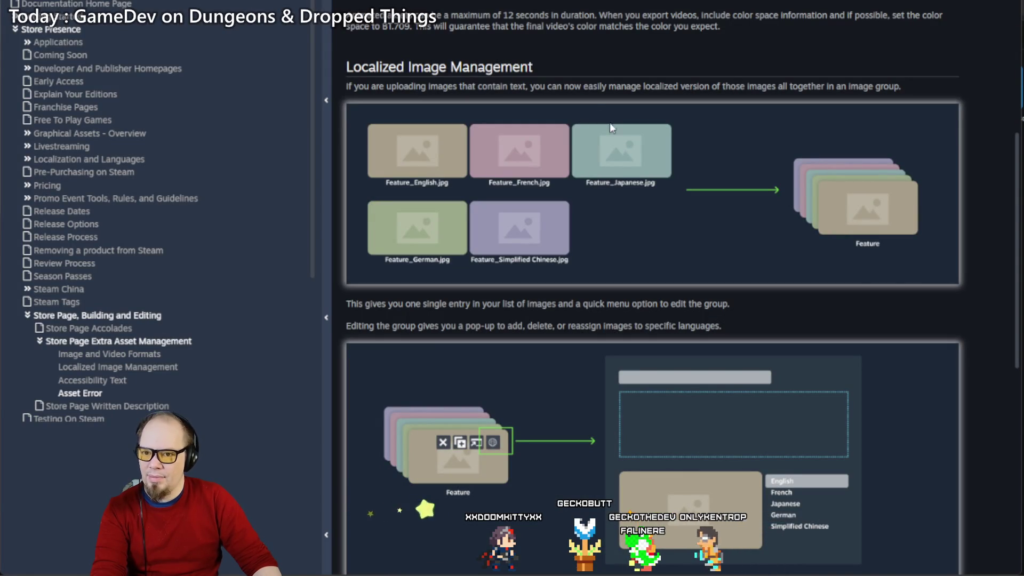
pyautogui.hotkey('alt', 'Left')
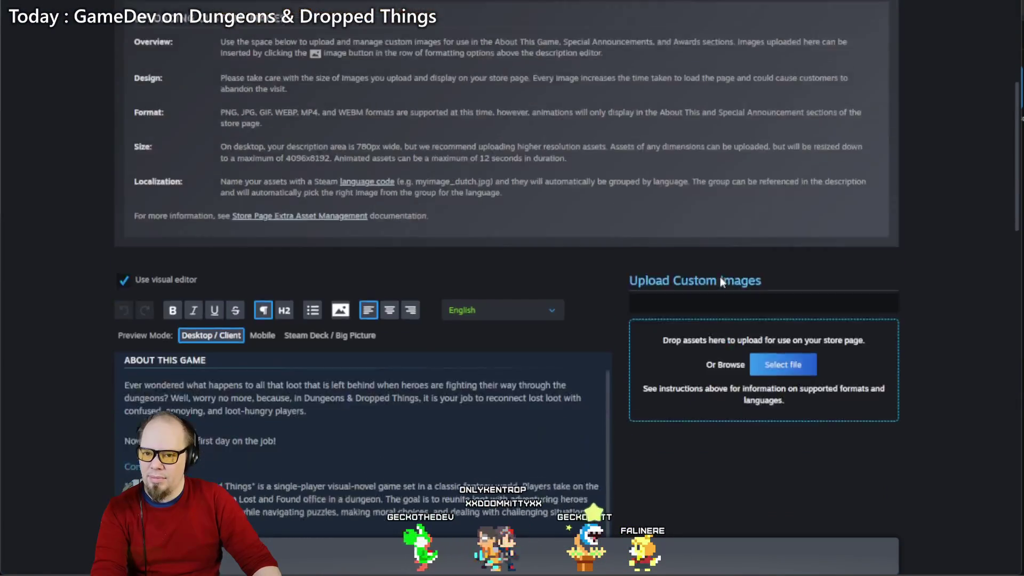
# Step: Upload SteamSignGameplay.PNG as a custom image again
pyautogui.scroll(-3, 720, 276)
pyautogui.click(782, 241)
pyautogui.doubleClick(469, 66)
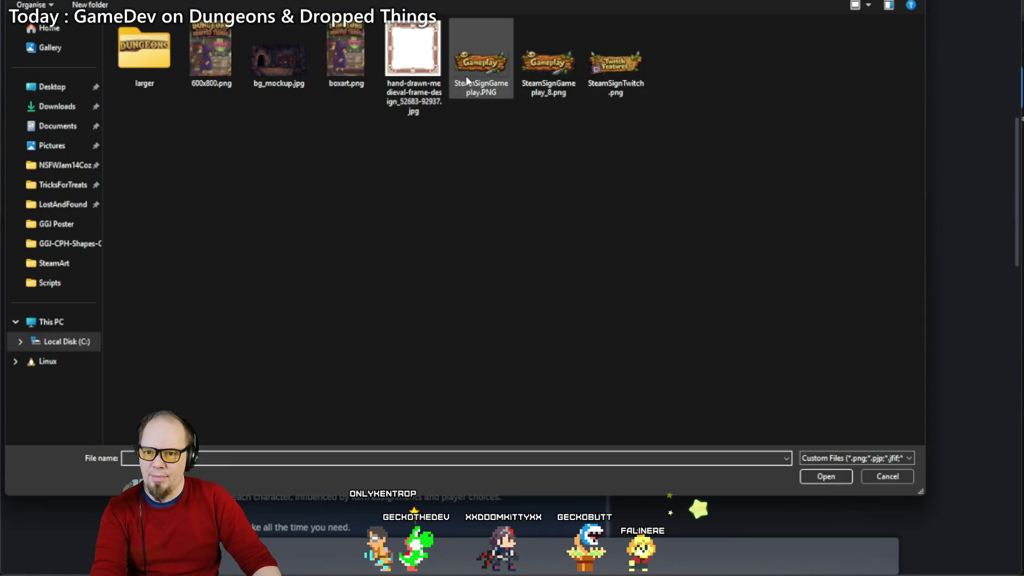
pyautogui.click(748, 452)
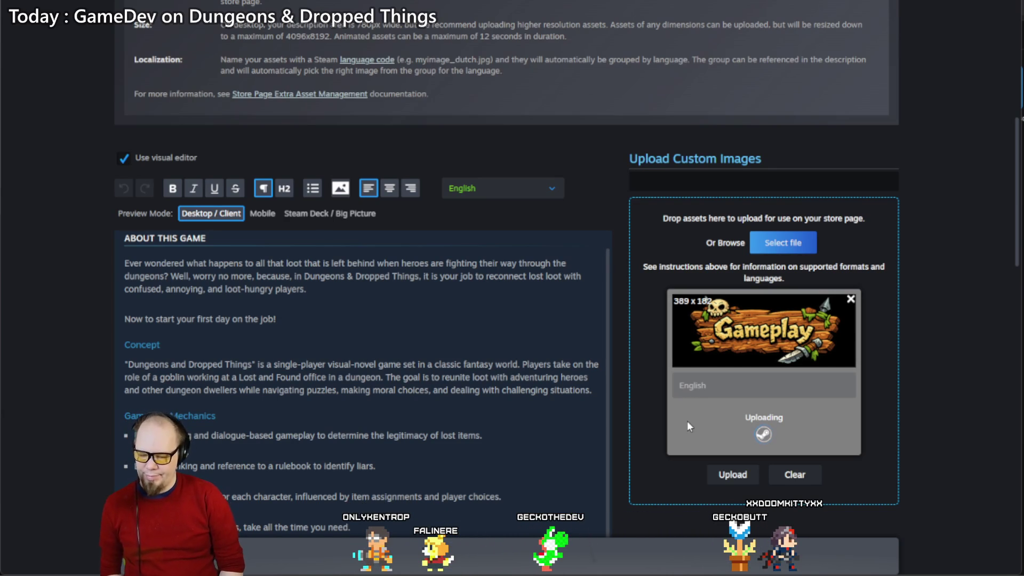
# Step: Delete the empty lines between the first five Gameplay Mechanics bullets, up to Audience participation
pyautogui.doubleClick(143, 341)
pyautogui.click(198, 356)
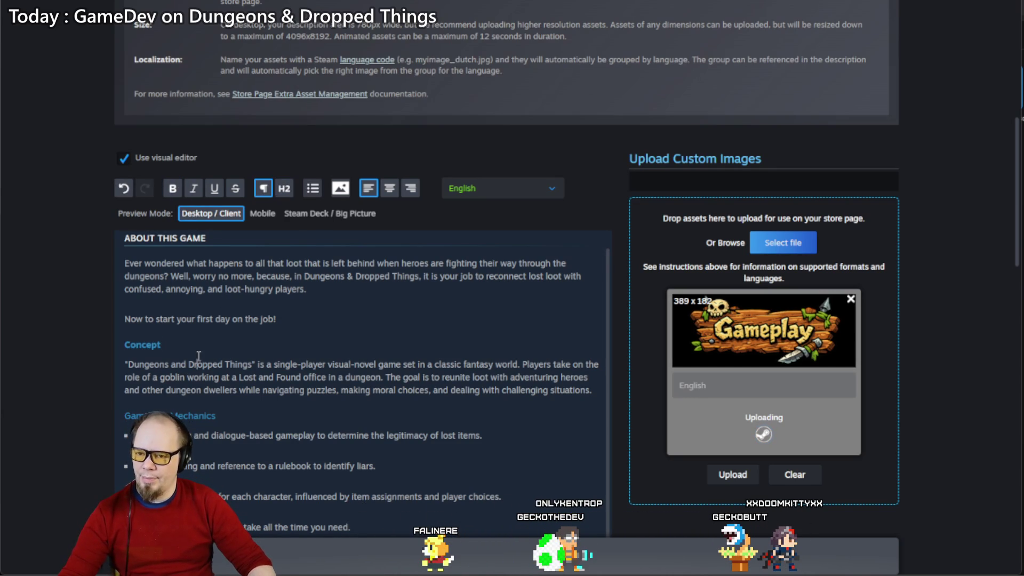
pyautogui.tripleClick(164, 407)
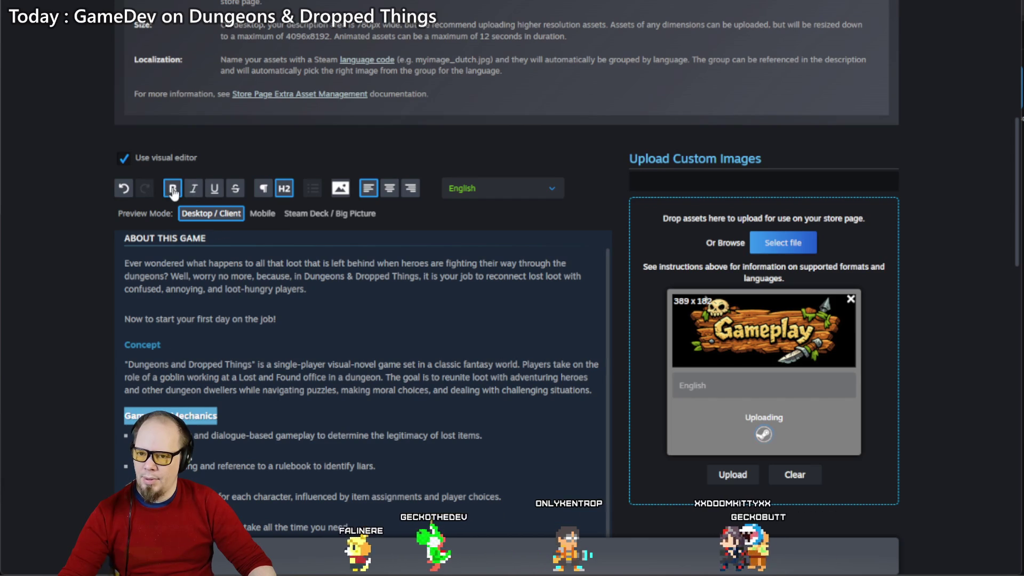
pyautogui.press('Down')
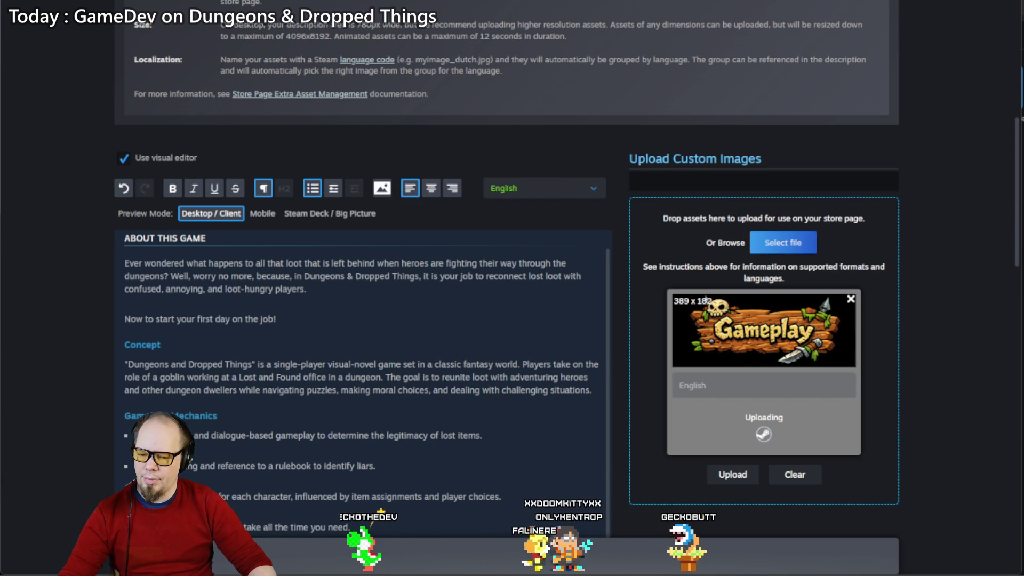
pyautogui.scroll(-1, 54, 401)
pyautogui.scroll(-5, 53, 401)
pyautogui.click(182, 242)
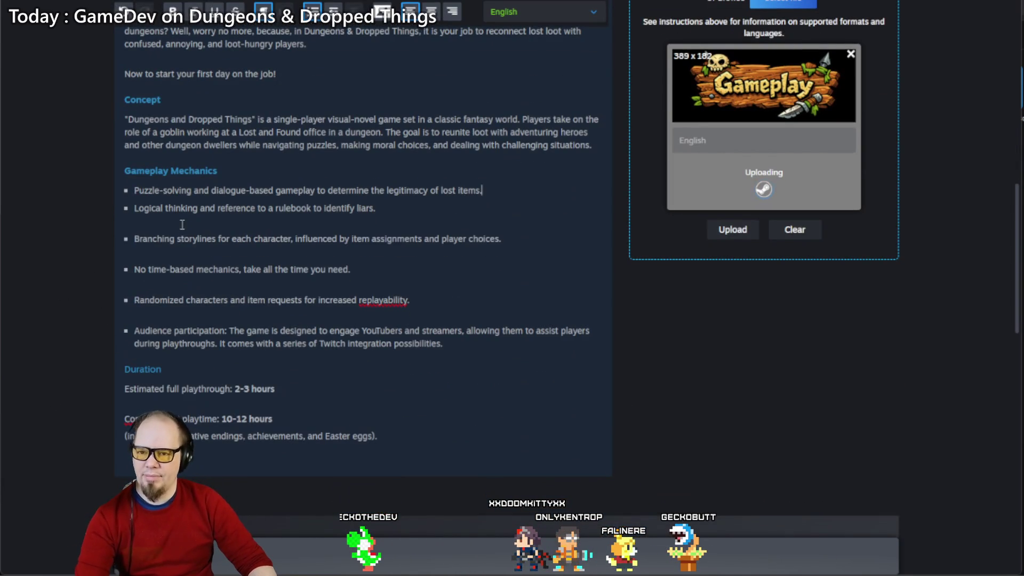
pyautogui.press('BackSpace')
pyautogui.press('BackSpace')
pyautogui.click(173, 266)
pyautogui.press('BackSpace')
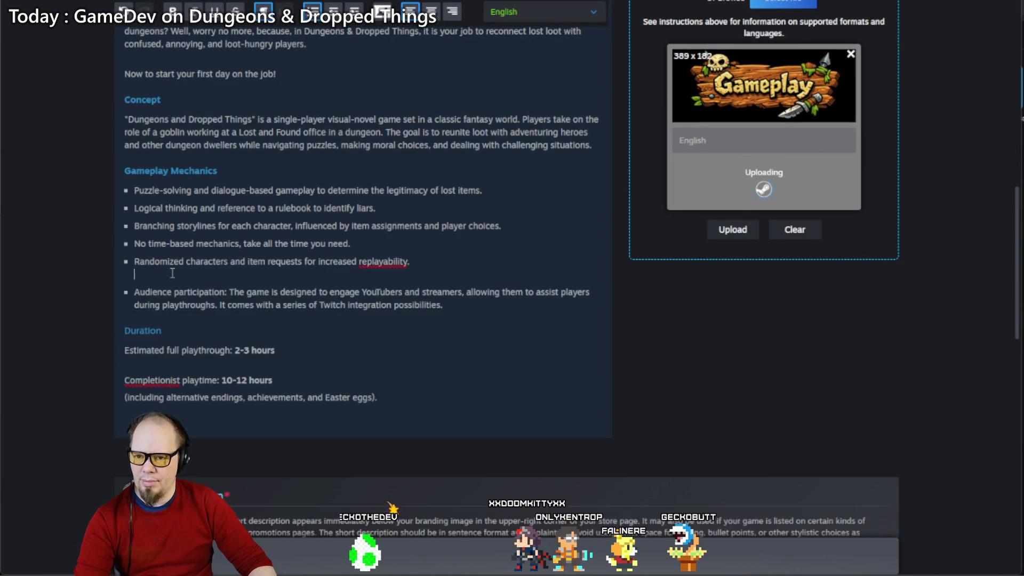
pyautogui.click(173, 269)
pyautogui.press('BackSpace')
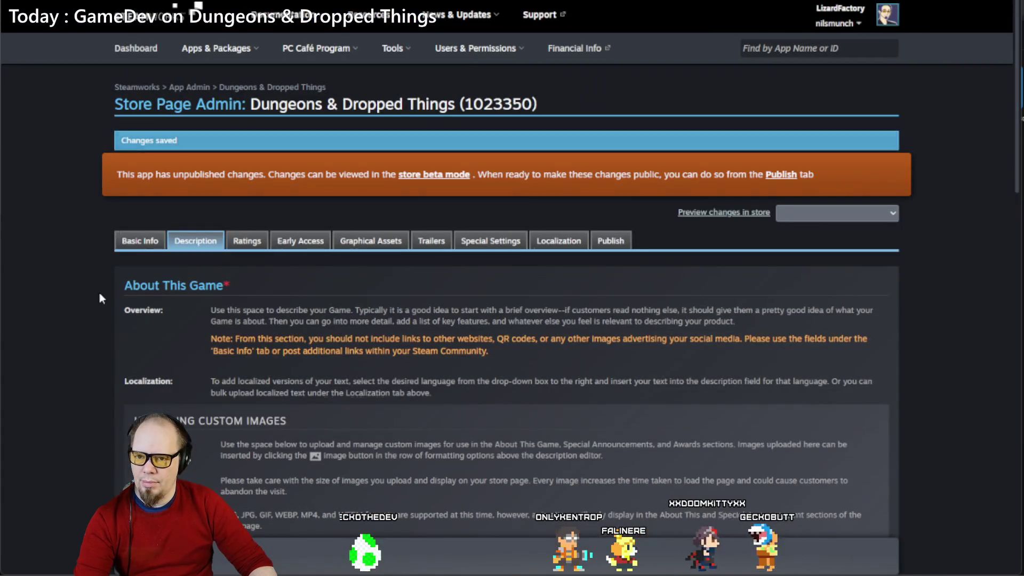
# Step: Place the cursor below the first Gameplay Mechanics bullet and compare Steam Deck and desktop previews
pyautogui.scroll(-10, 94, 248)
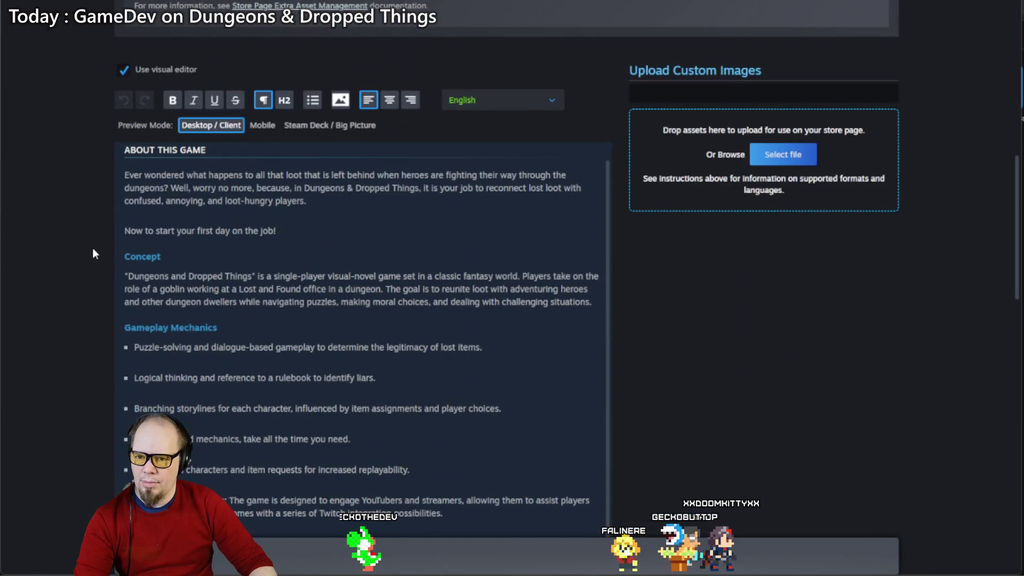
pyautogui.click(174, 363)
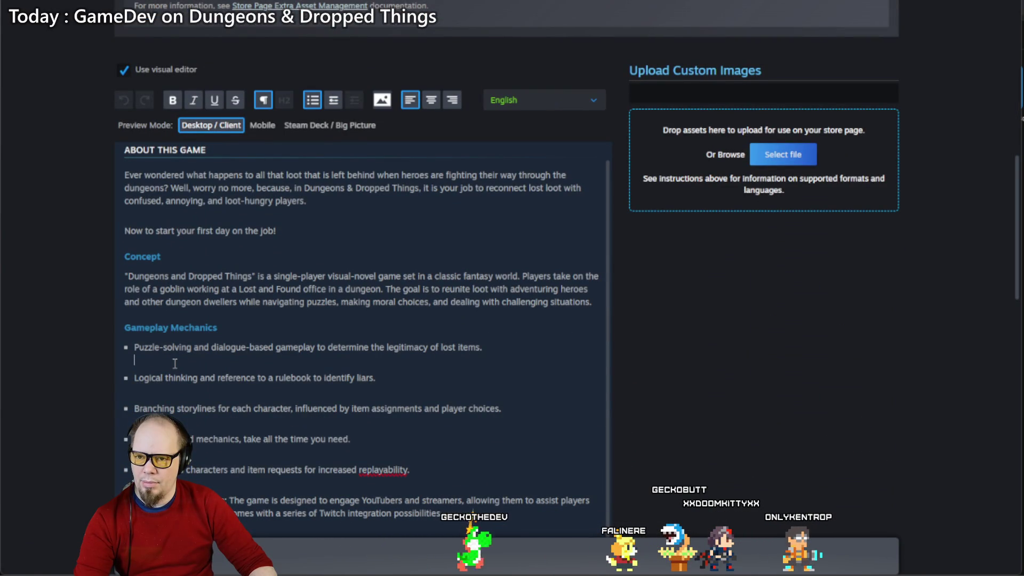
pyautogui.click(307, 128)
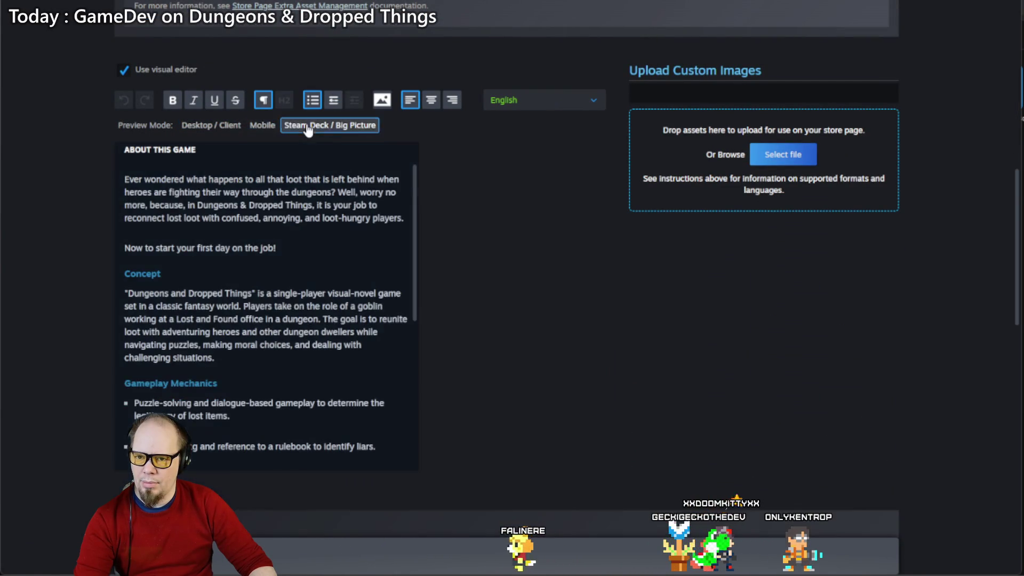
pyautogui.click(224, 133)
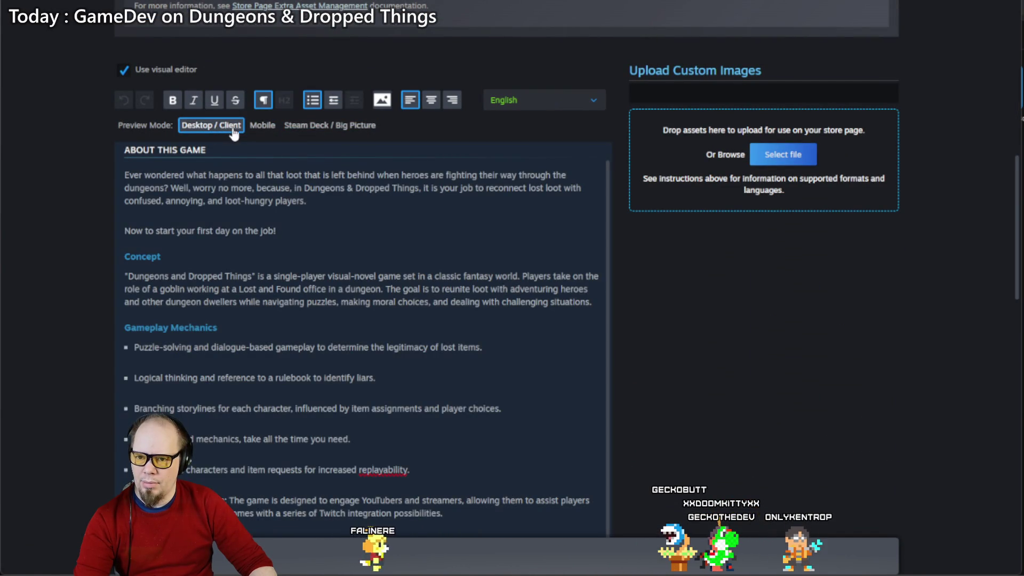
pyautogui.click(328, 132)
pyautogui.click(207, 126)
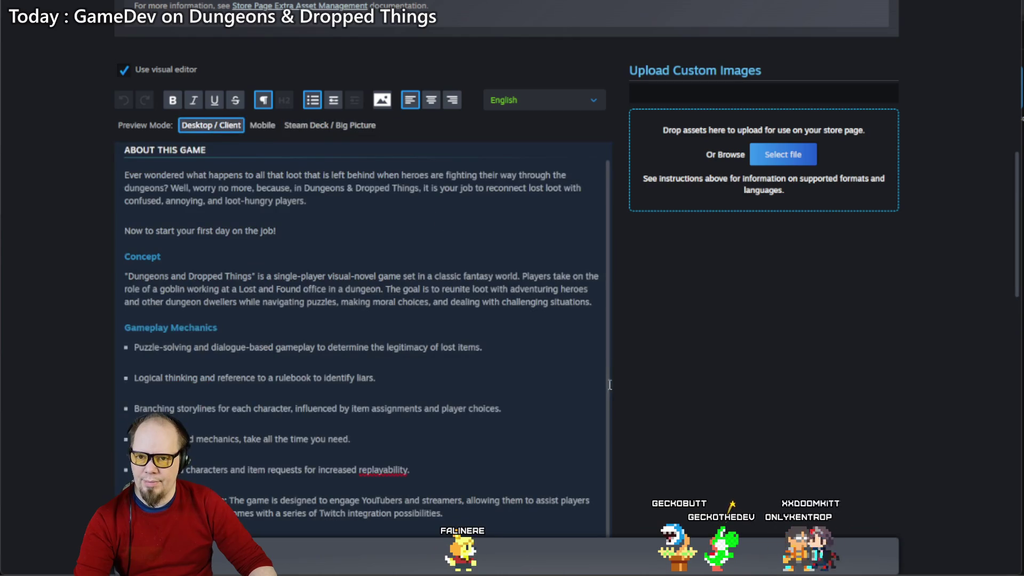
pyautogui.scroll(7, 616, 402)
pyautogui.scroll(-8, 615, 402)
pyautogui.scroll(9, 616, 401)
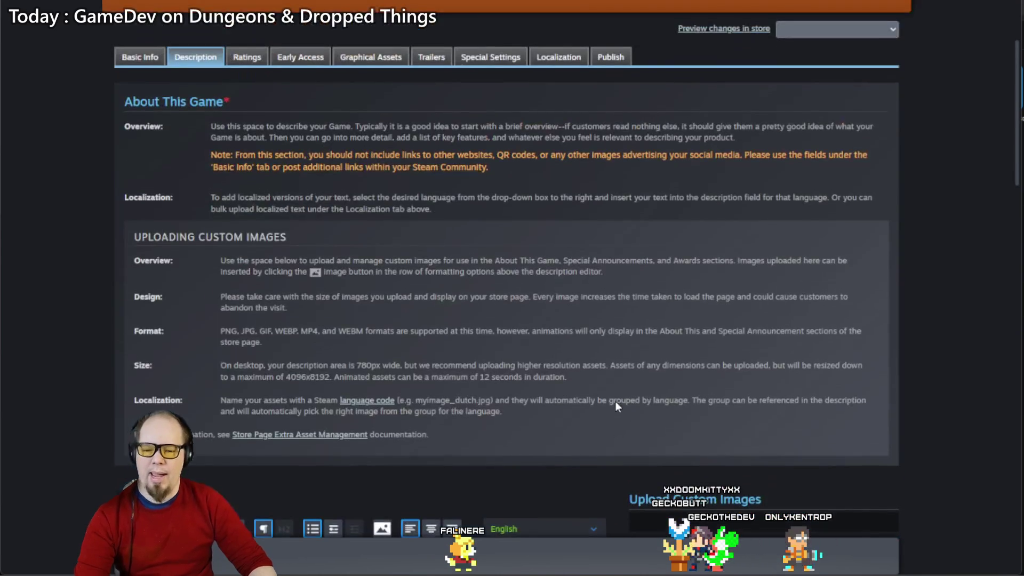
pyautogui.scroll(-2, 561, 322)
# Step: Insert SteamSignGameplay.PNG into the description there, then switch to the raw markup editor
pyautogui.click(386, 405)
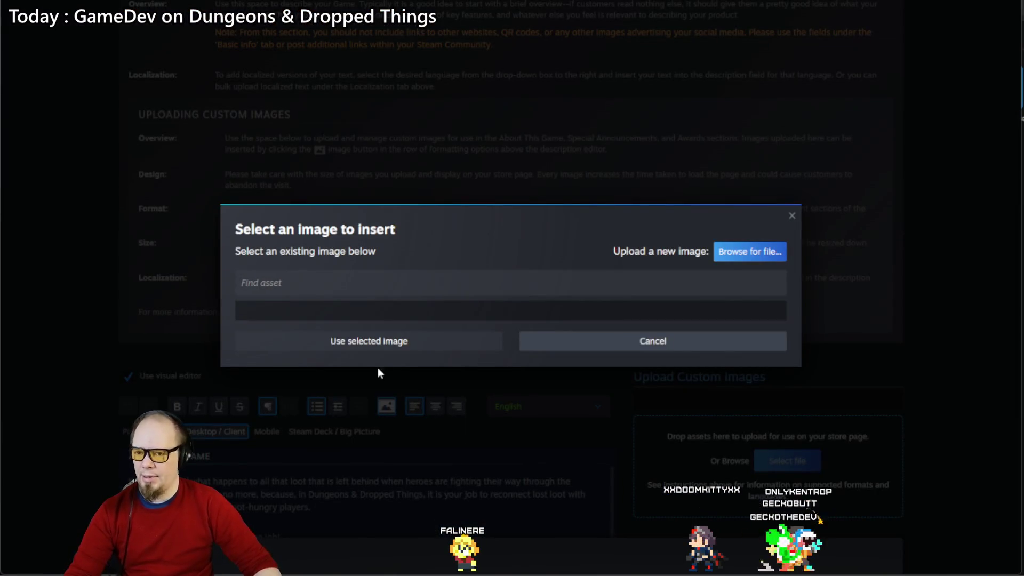
pyautogui.click(731, 255)
pyautogui.click(487, 59)
pyautogui.doubleClick(487, 58)
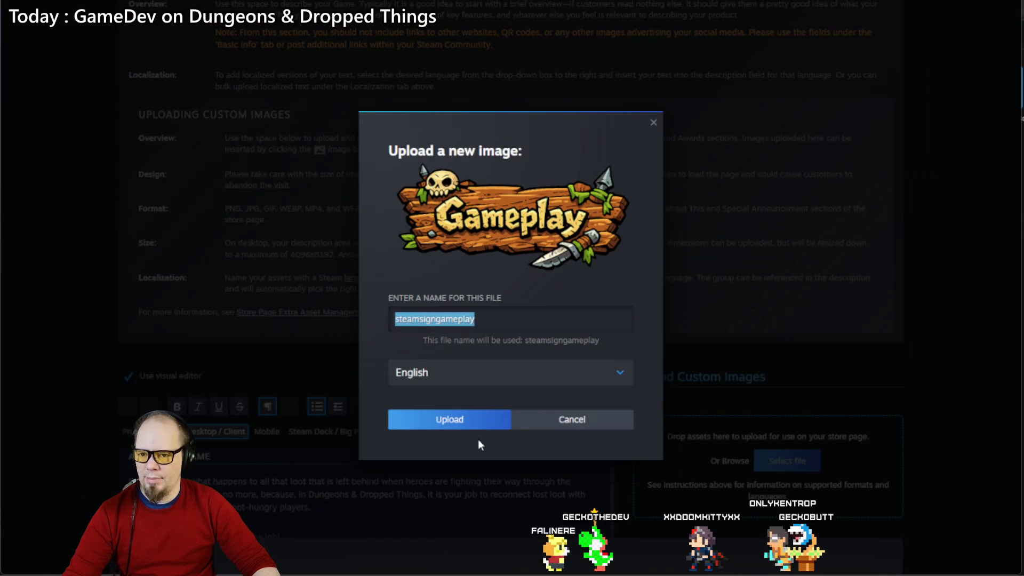
pyautogui.click(464, 425)
pyautogui.scroll(-5, 485, 328)
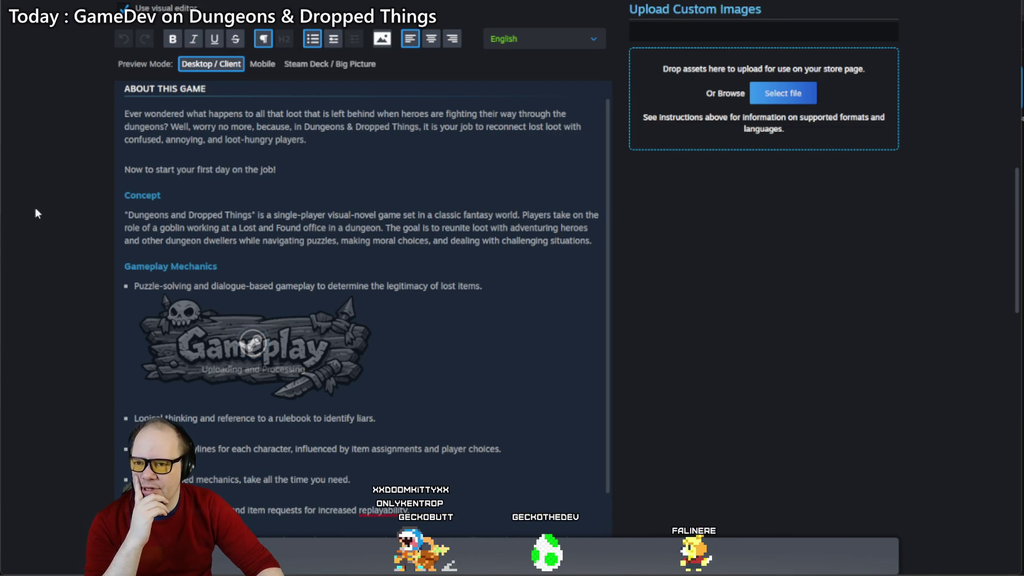
pyautogui.click(123, 9)
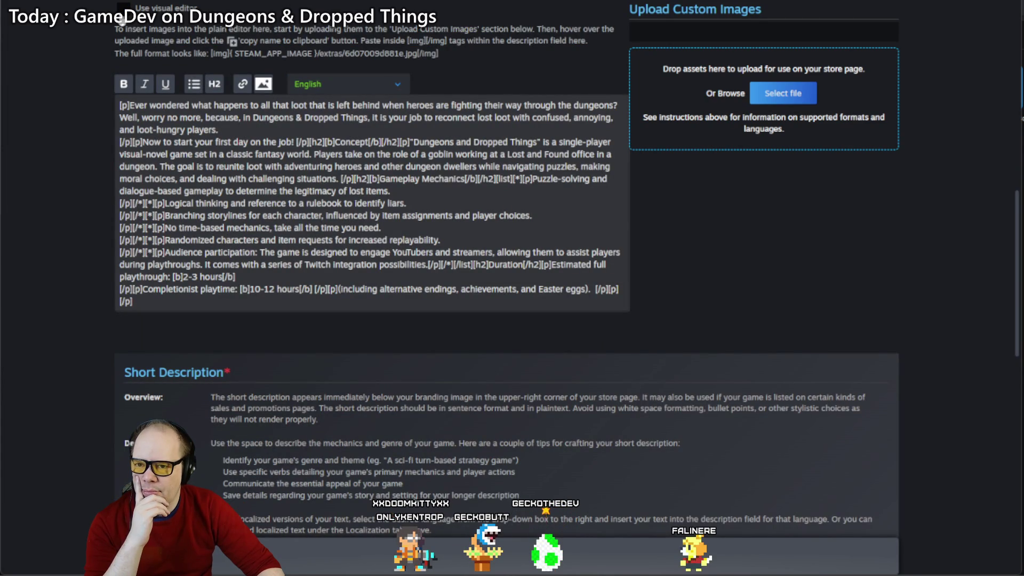
# Step: Delete stray [/*] and [/p] tags before Logical thinking and give Gameplay Mechanics its own line
pyautogui.click(124, 9)
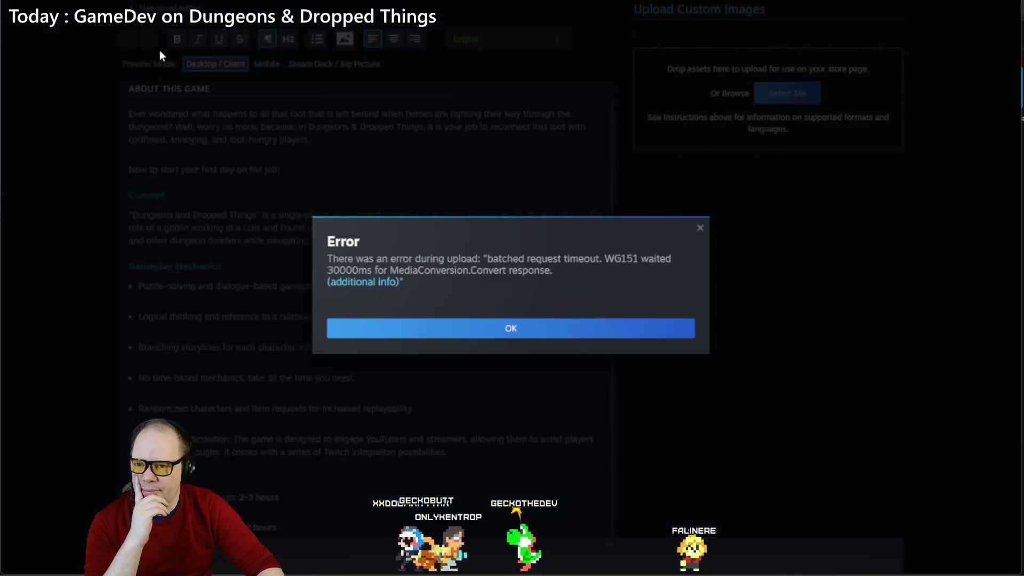
pyautogui.click(466, 329)
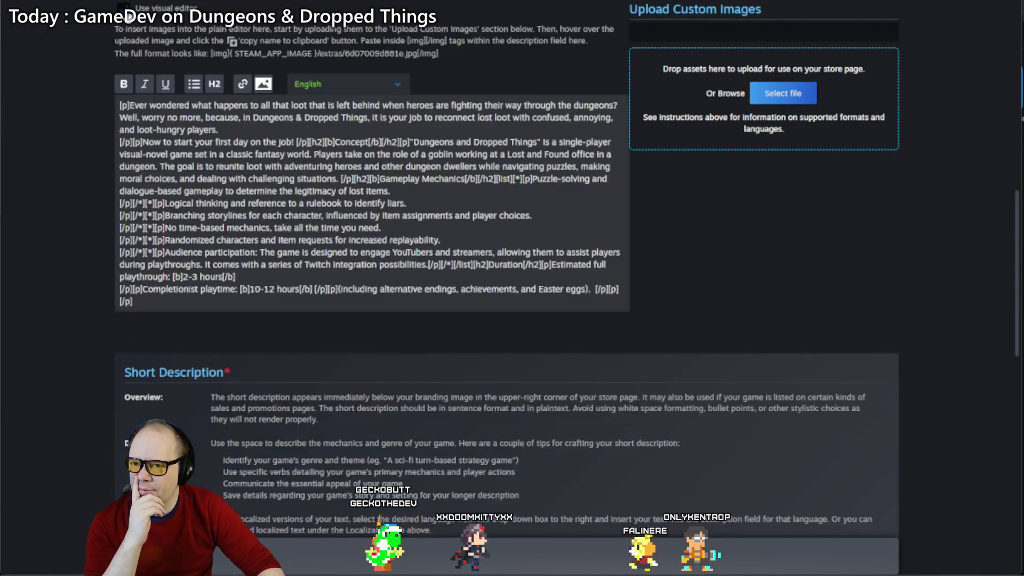
pyautogui.scroll(2, 94, 195)
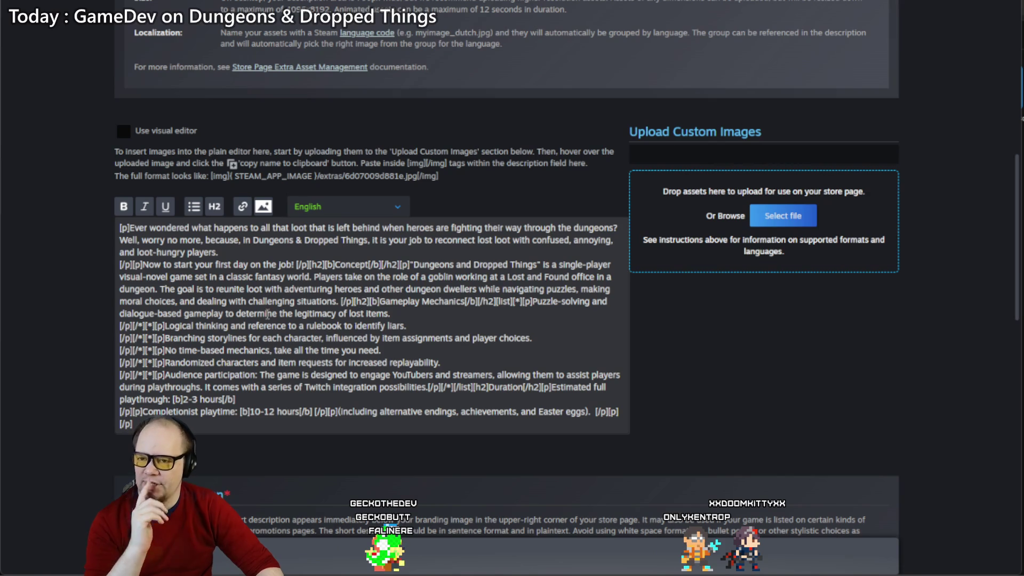
pyautogui.click(166, 325)
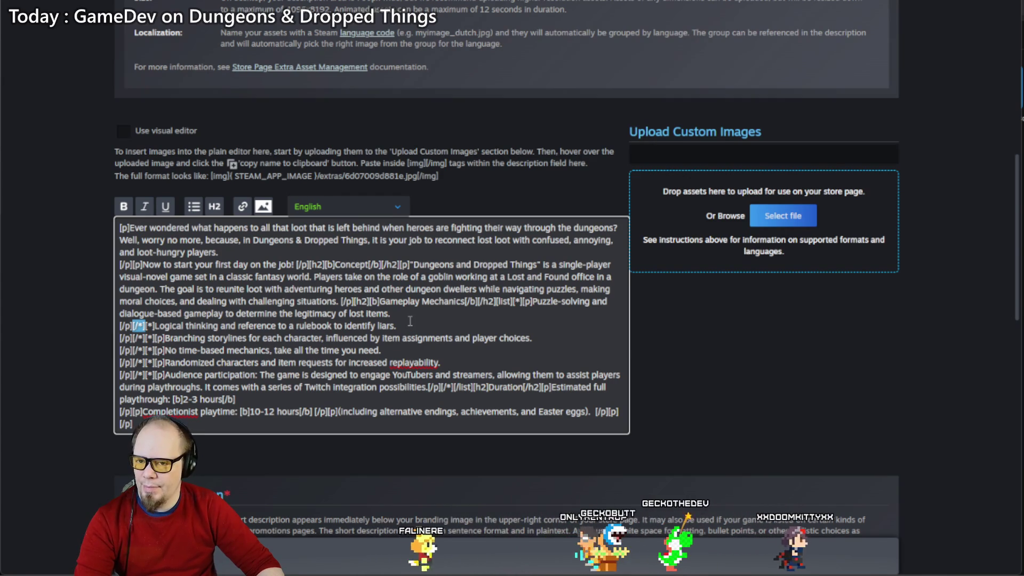
pyautogui.press('BackSpace')
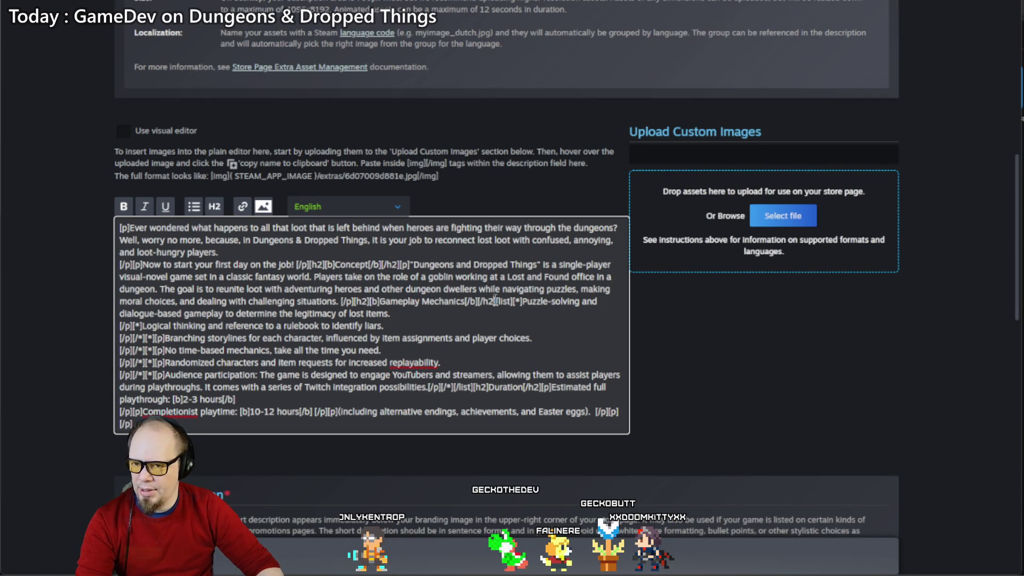
pyautogui.press('Return')
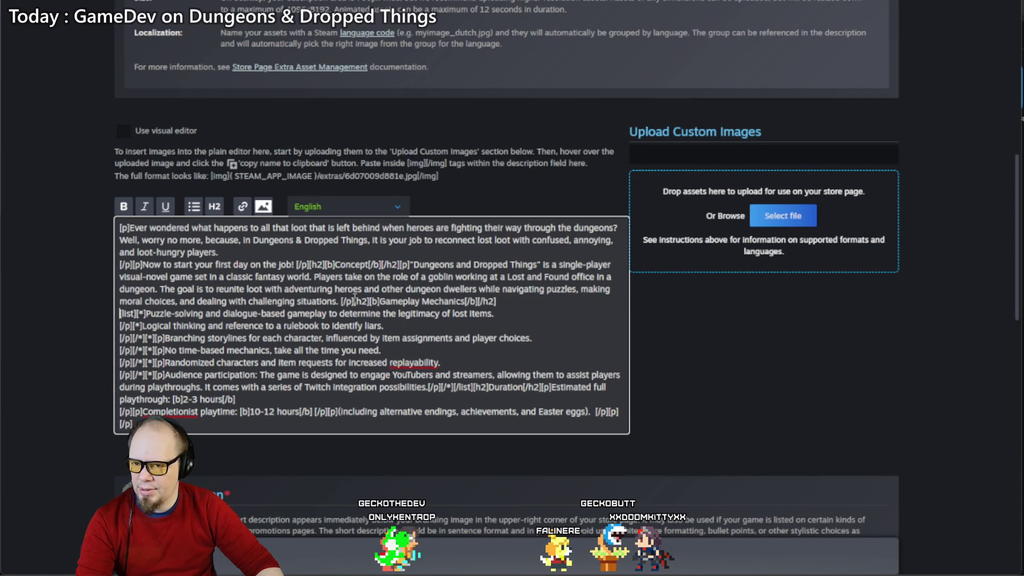
pyautogui.click(354, 301)
pyautogui.press('Return')
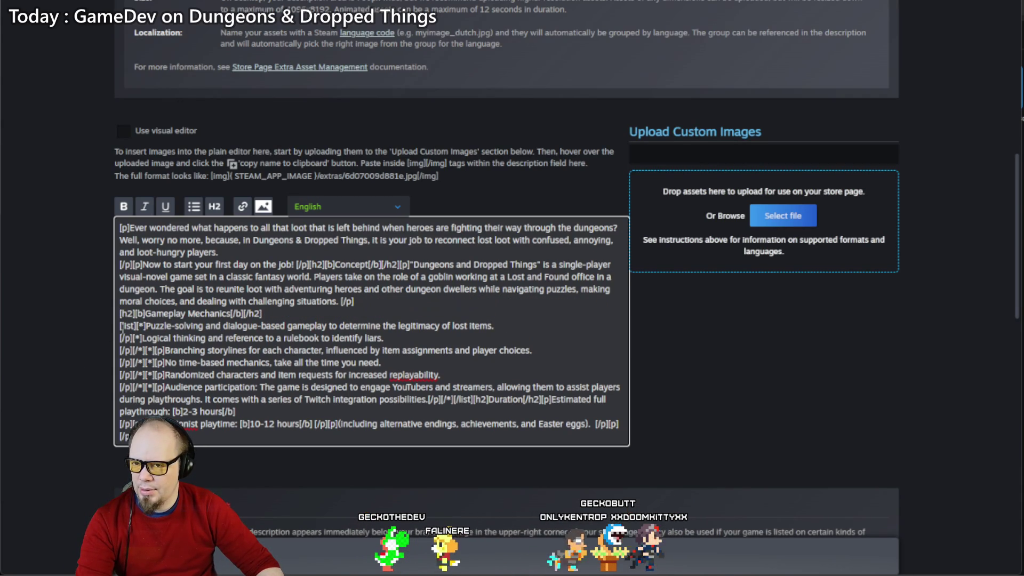
pyautogui.click(131, 337)
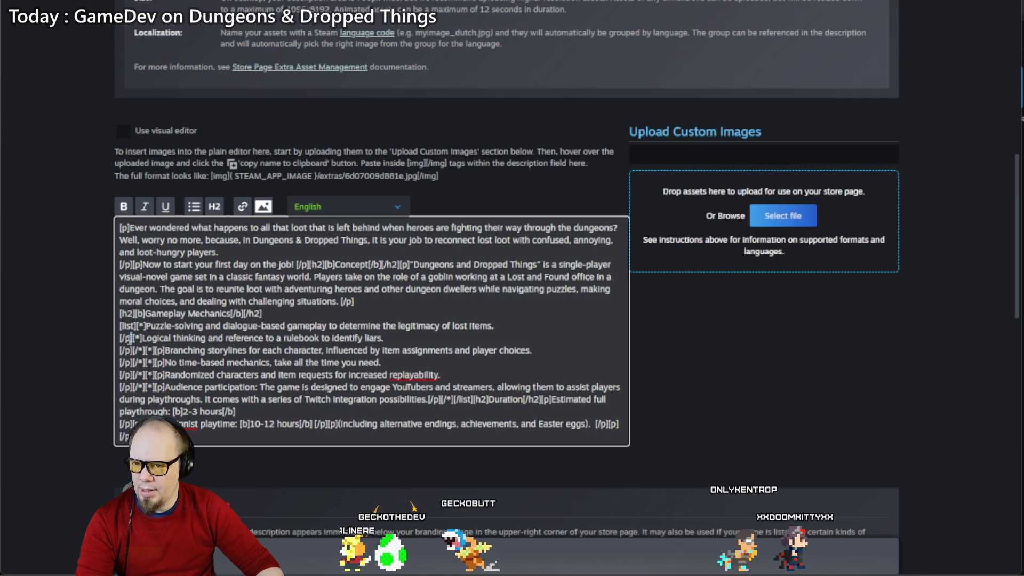
pyautogui.press('BackSpace')
pyautogui.press('BackSpace')
pyautogui.press('BackSpace')
pyautogui.press('BackSpace')
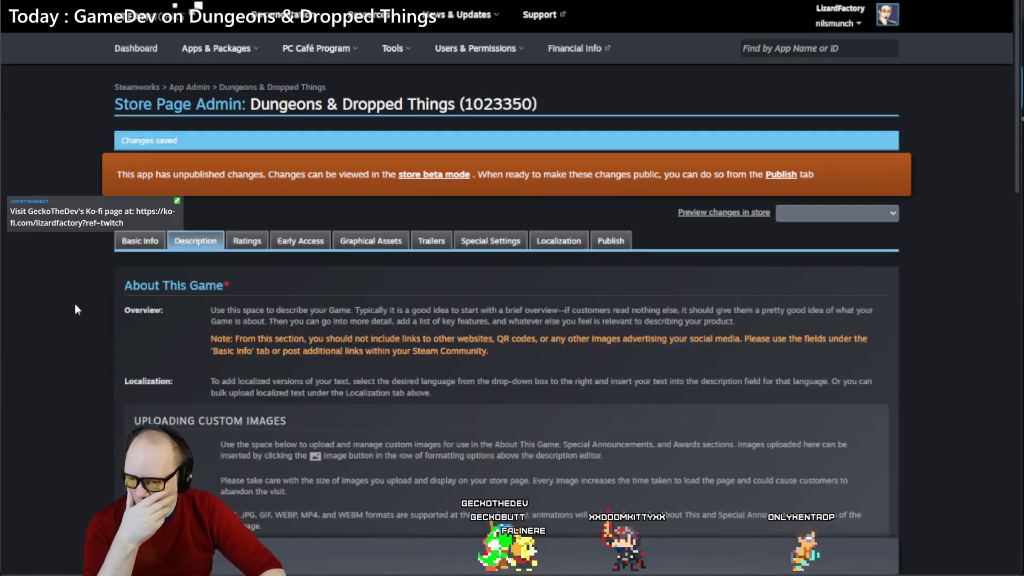
pyautogui.scroll(-10, 138, 240)
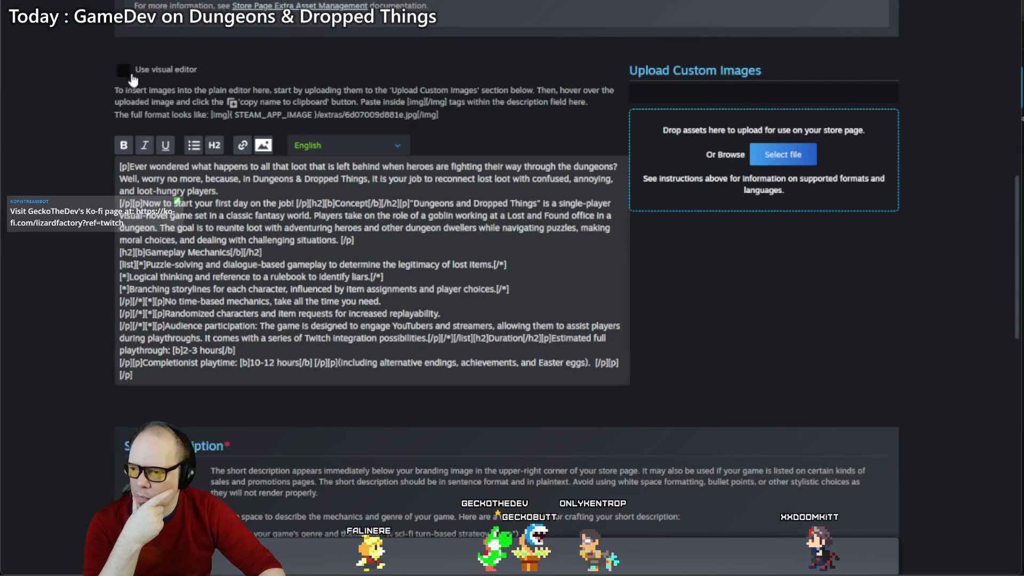
pyautogui.click(124, 70)
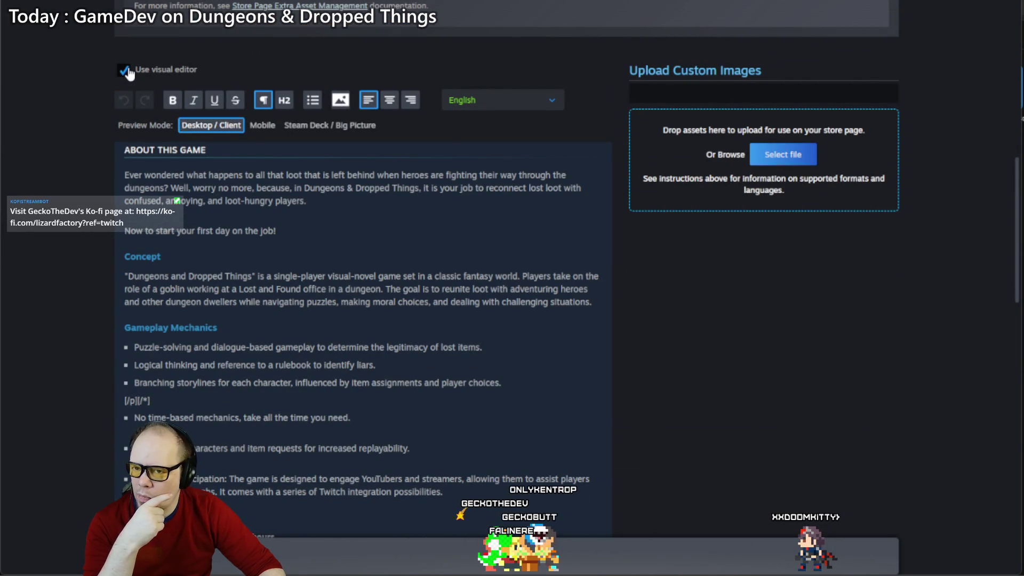
pyautogui.click(124, 70)
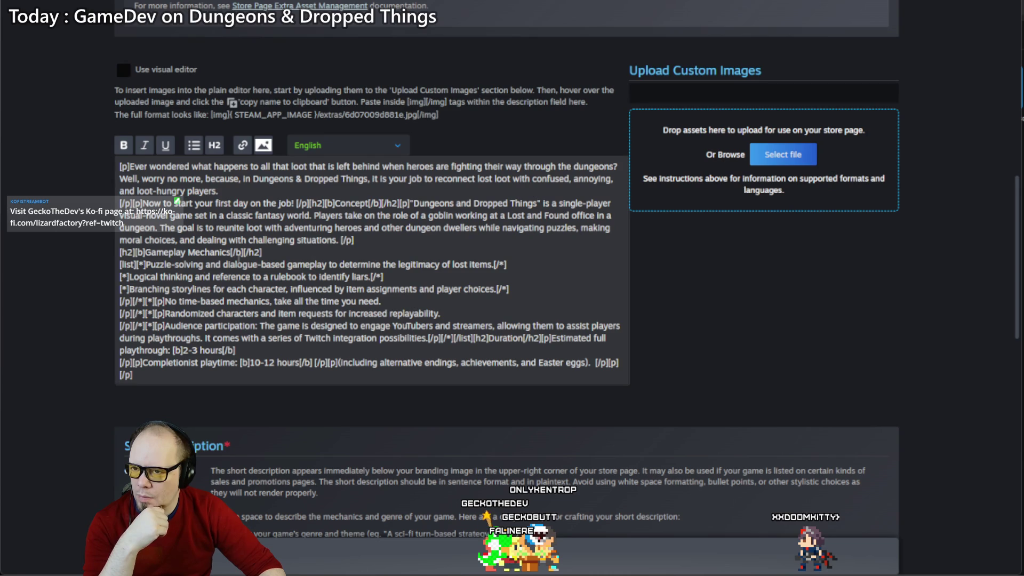
# Step: Put No time-based mechanics on its own line, stripping stray [p]/[/p] tags there and from Randomized characters
pyautogui.click(179, 308)
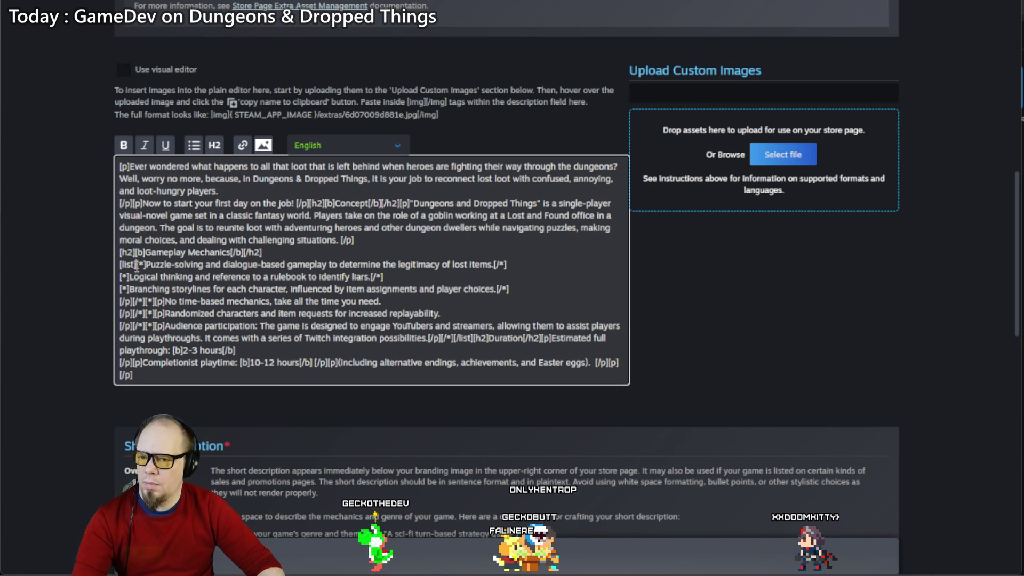
pyautogui.moveTo(137, 301); pyautogui.dragTo(116, 301)
pyautogui.press('BackSpace')
pyautogui.press('BackSpace')
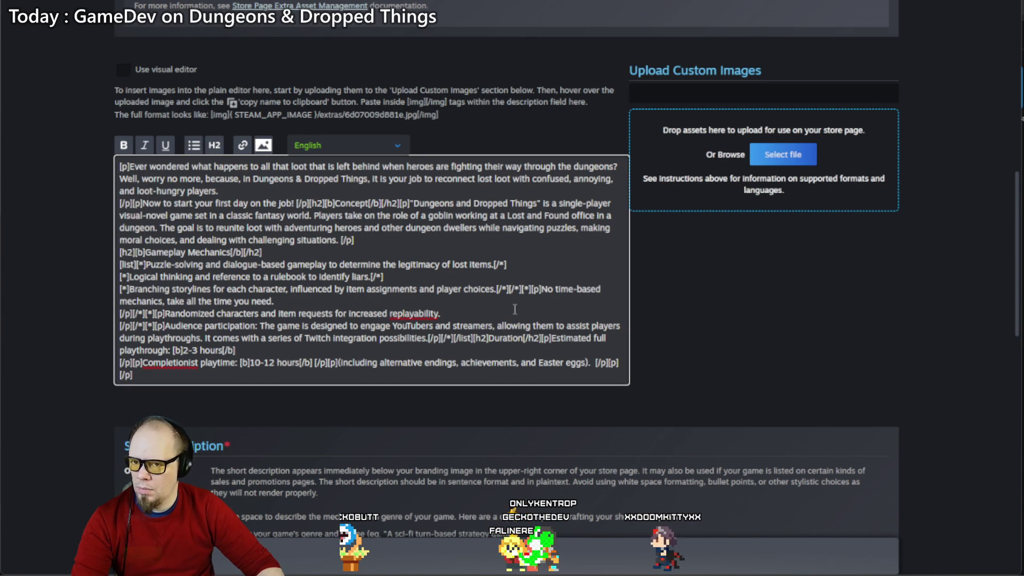
pyautogui.press('BackSpace')
pyautogui.press('BackSpace')
pyautogui.press('BackSpace')
pyautogui.click(510, 289)
pyautogui.press('Return')
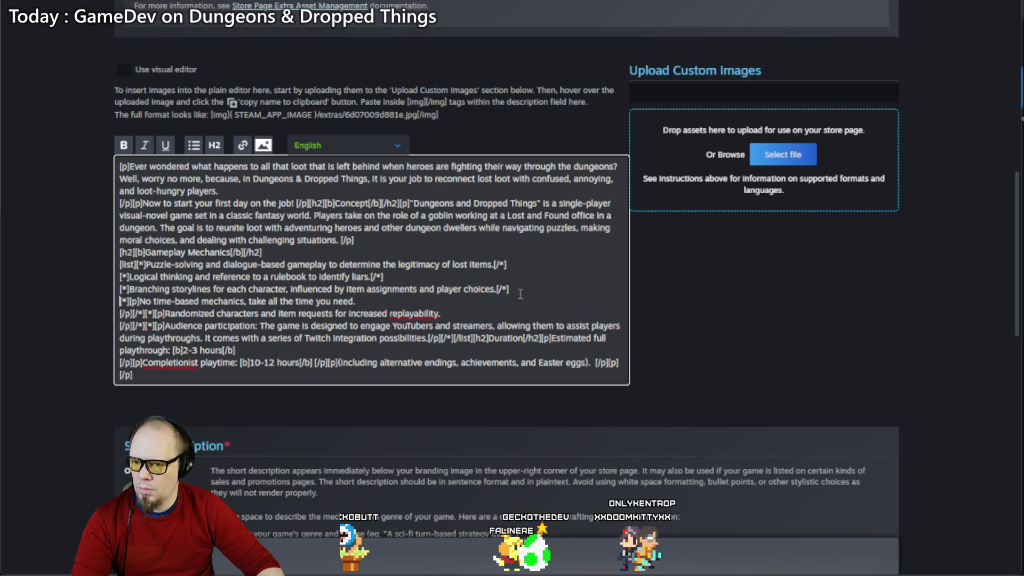
pyautogui.press('Right')
pyautogui.press('Right')
pyautogui.press('Right')
pyautogui.press('Delete')
pyautogui.press('Delete')
pyautogui.press('Delete')
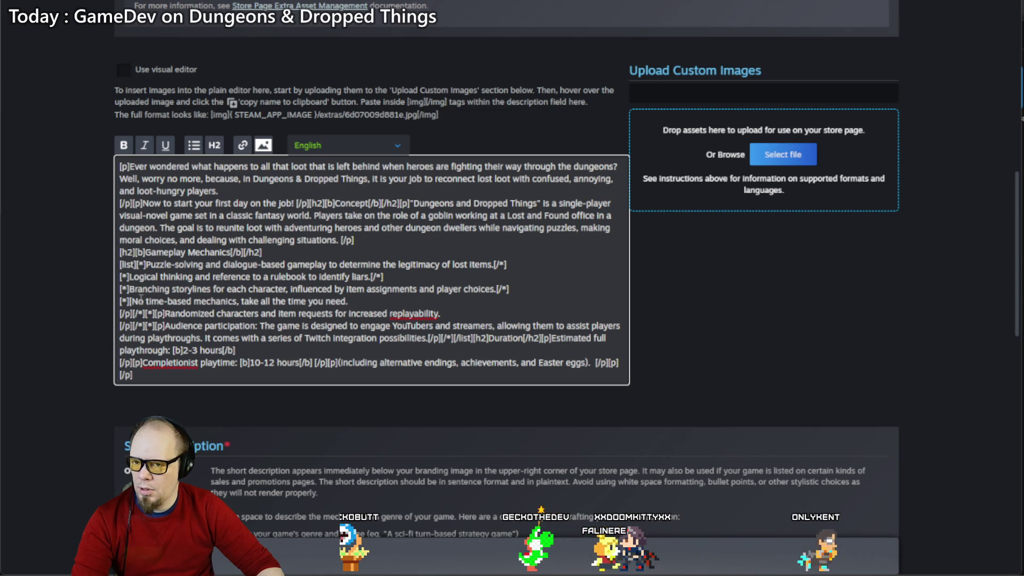
pyautogui.press('Delete')
pyautogui.press('Delete')
pyautogui.press('Delete')
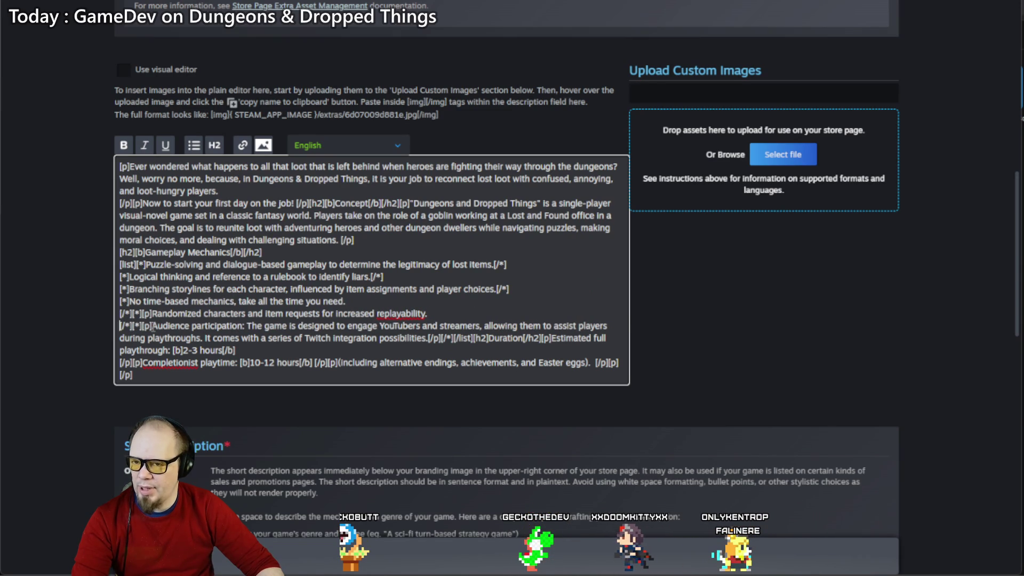
pyautogui.press('Right')
pyautogui.press('Right')
pyautogui.press('Right')
pyautogui.press('Delete')
pyautogui.press('Delete')
pyautogui.press('Delete')
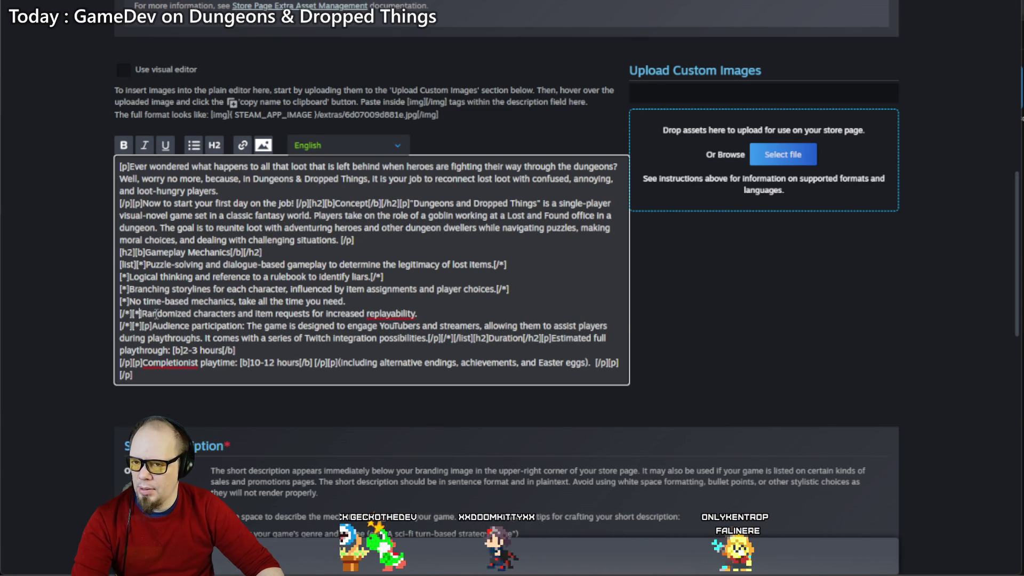
pyautogui.press('Return')
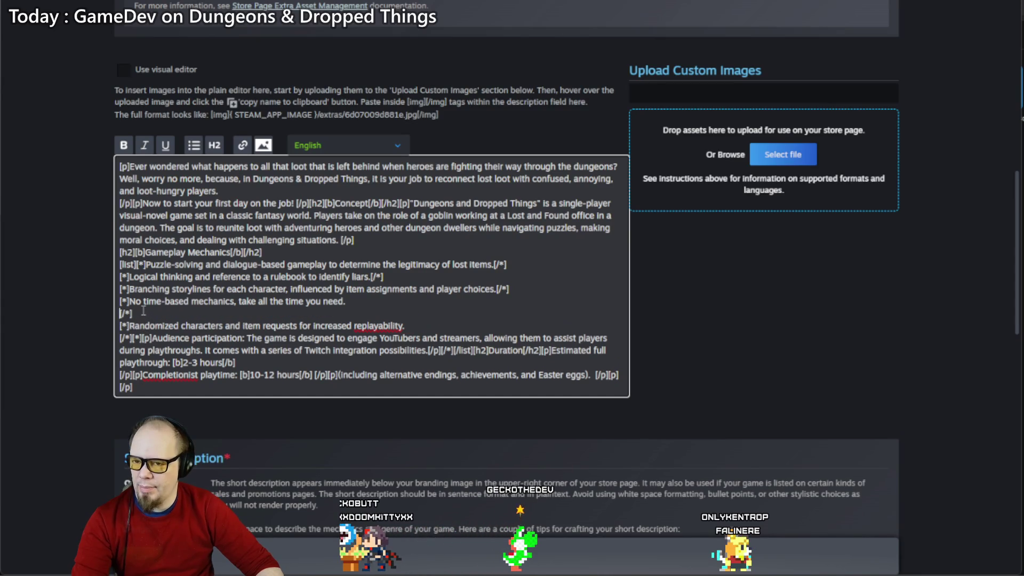
pyautogui.press('Up')
pyautogui.press('BackSpace')
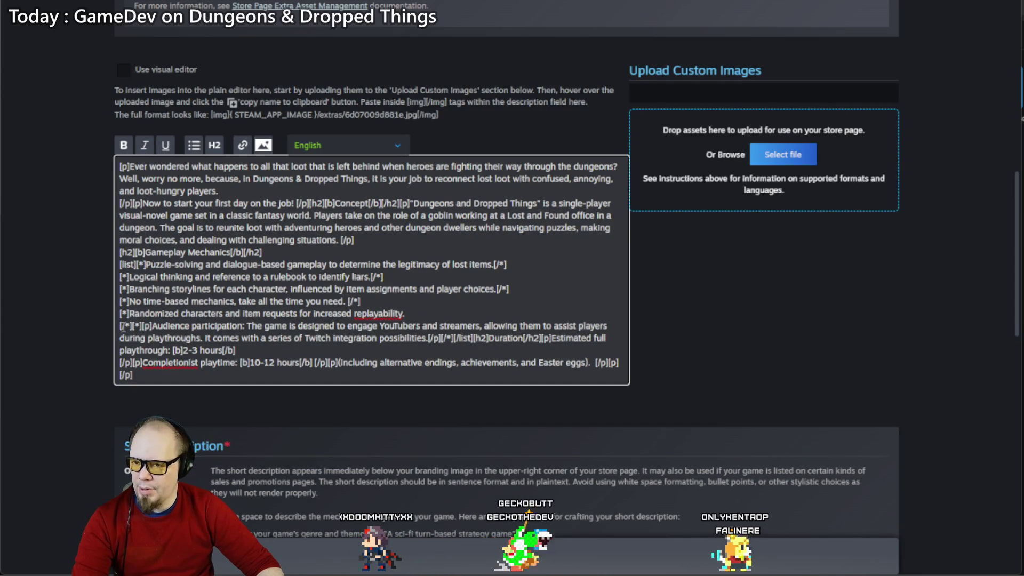
# Step: Give Audience participation its own tag-free line and start the Duration heading on a new line
pyautogui.click(118, 326)
pyautogui.press('BackSpace')
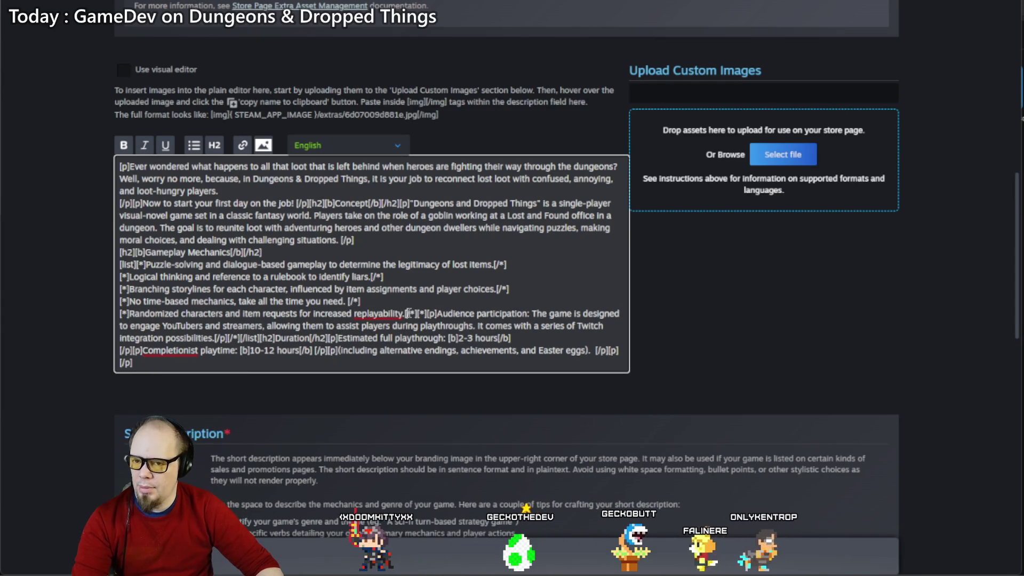
pyautogui.click(417, 314)
pyautogui.press('Return')
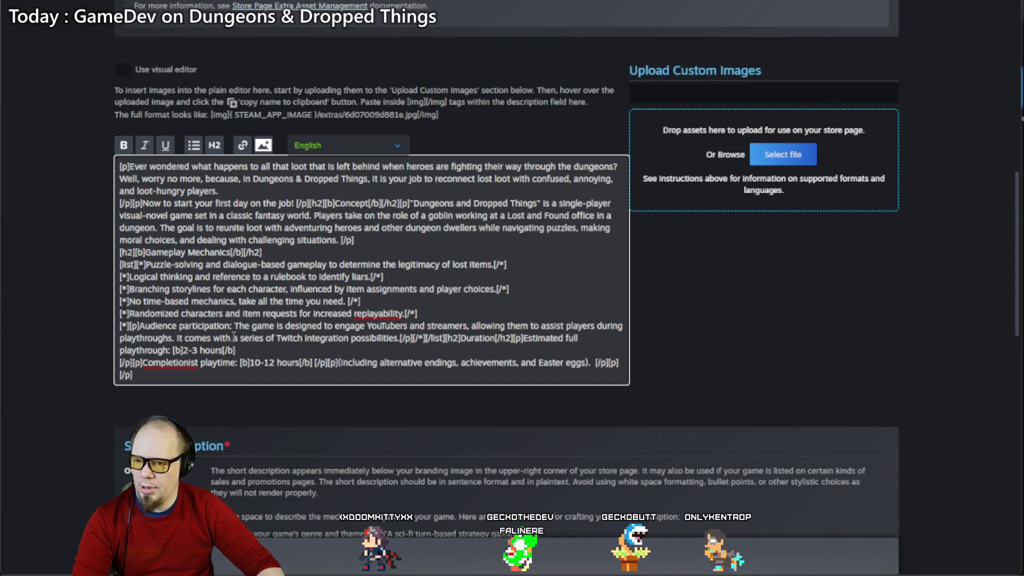
pyautogui.click(140, 326)
pyautogui.press('BackSpace')
pyautogui.press('BackSpace')
pyautogui.press('BackSpace')
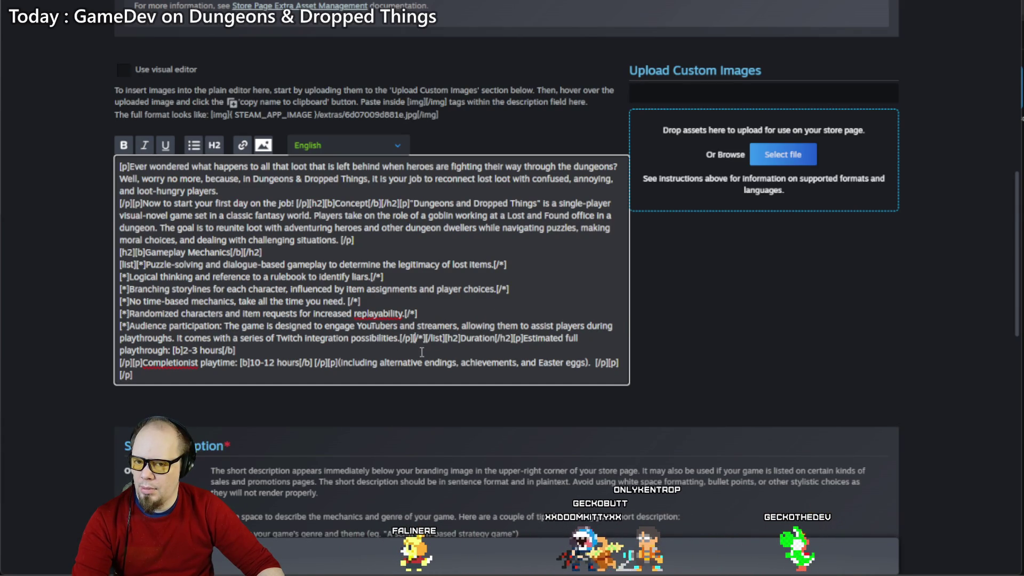
pyautogui.press('BackSpace')
pyautogui.press('BackSpace')
pyautogui.press('BackSpace')
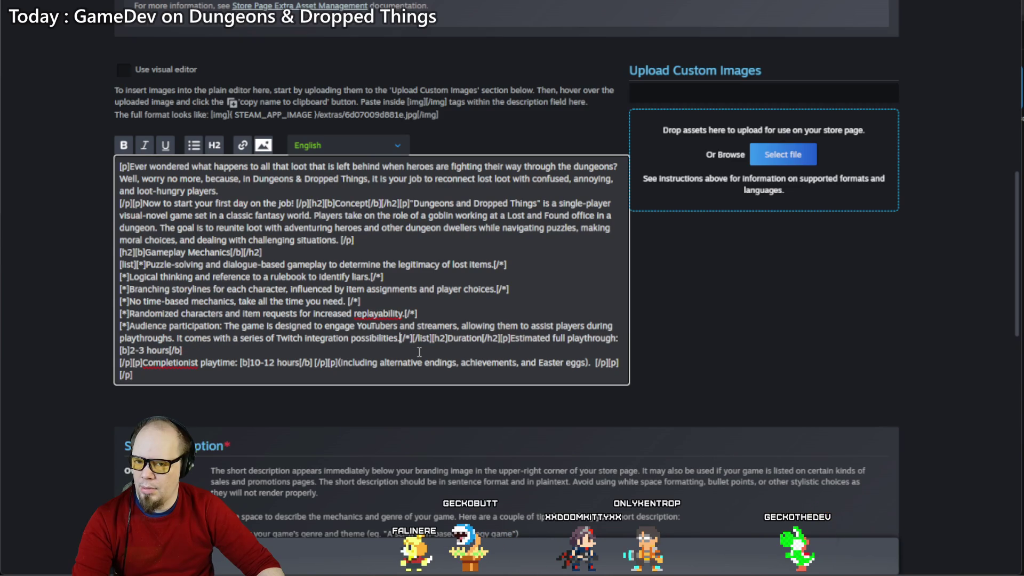
pyautogui.click(432, 338)
pyautogui.press('Return')
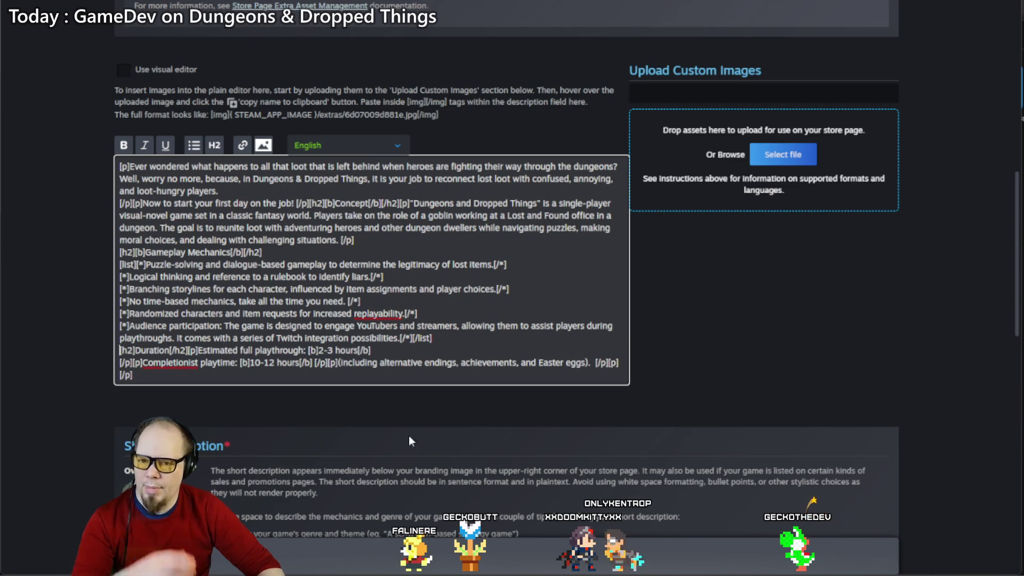
pyautogui.click(401, 416)
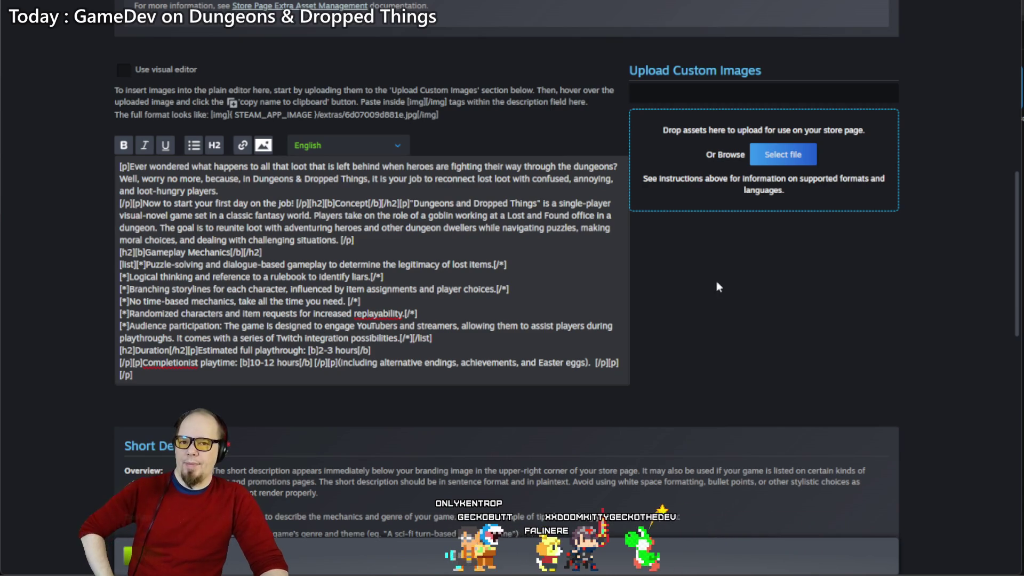
# Step: Save the Steamworks store page description changes
pyautogui.hotkey('alt', 'Tab')
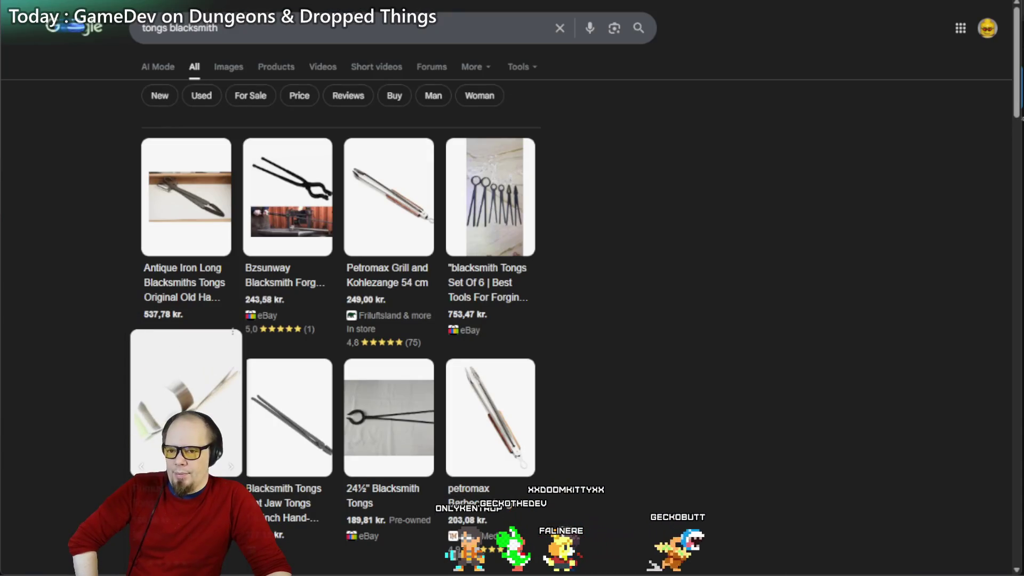
pyautogui.hotkey('ctrl', 'Tab')
pyautogui.hotkey('ctrl', 'Tab')
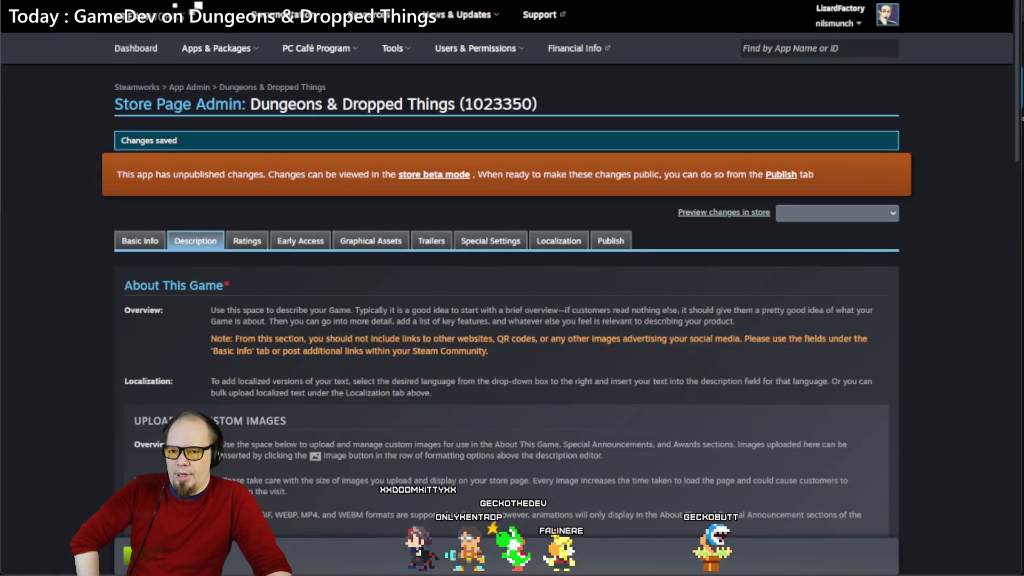
pyautogui.scroll(-9, 103, 317)
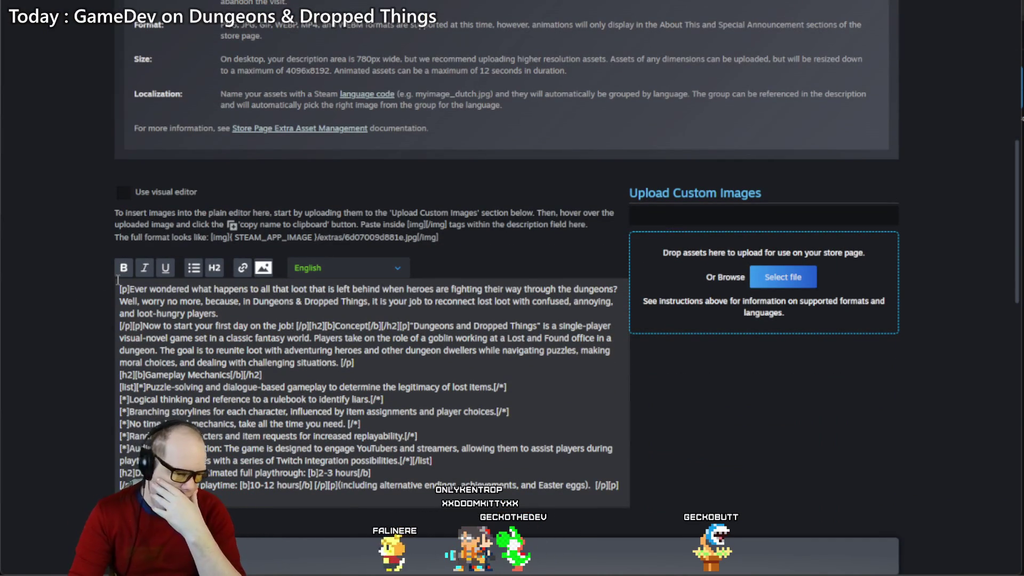
# Step: Open Twitch's Orgynizer category page in a new tab using the 'twi' suggestion
pyautogui.hotkey('ctrl', 't')
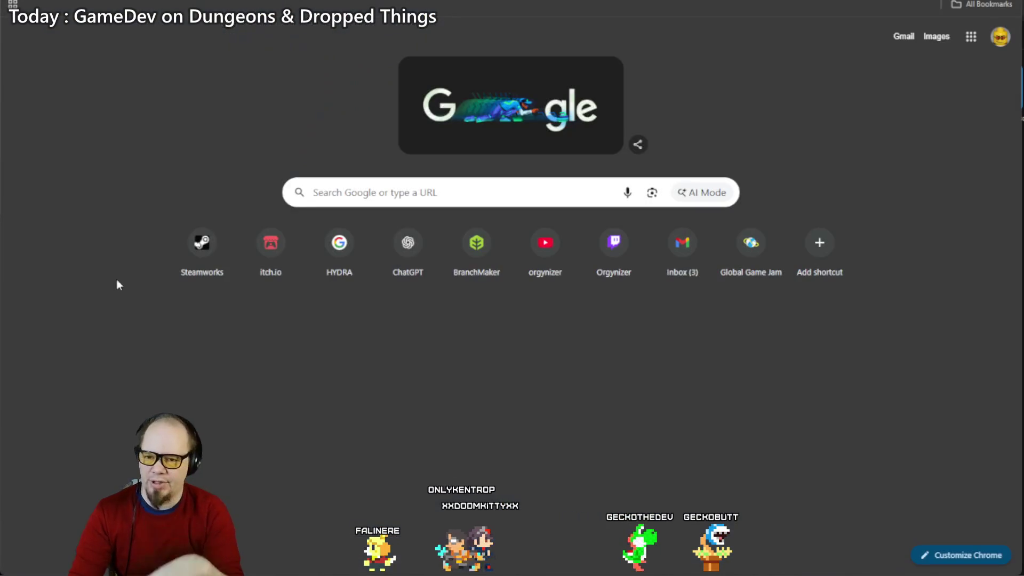
pyautogui.write('twi')
pyautogui.press('Return')
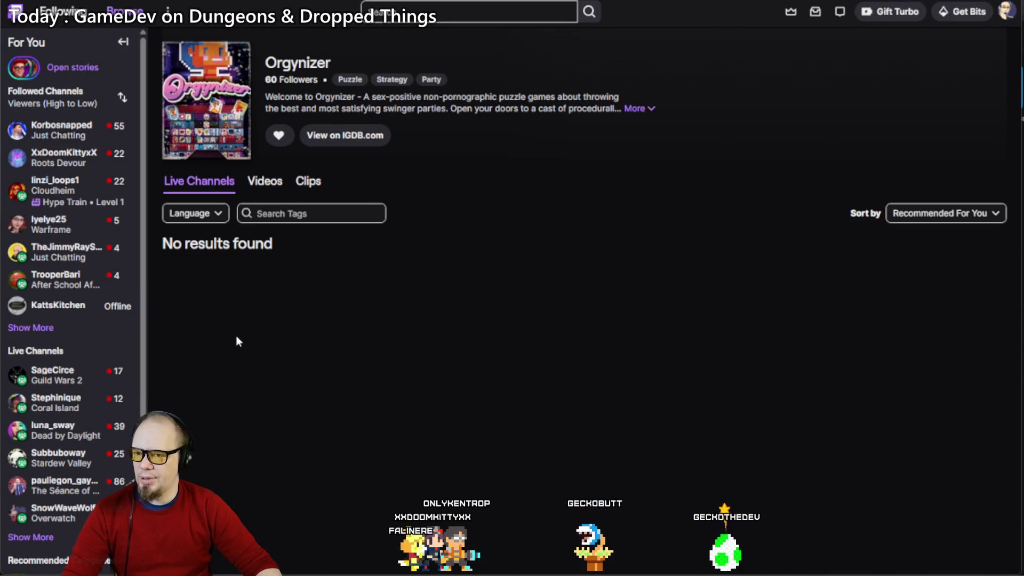
# Step: Open the followed streamer's Roots Devour stream, pause it, and send the chat reply ending 'fallic ^^'
pyautogui.click(84, 163)
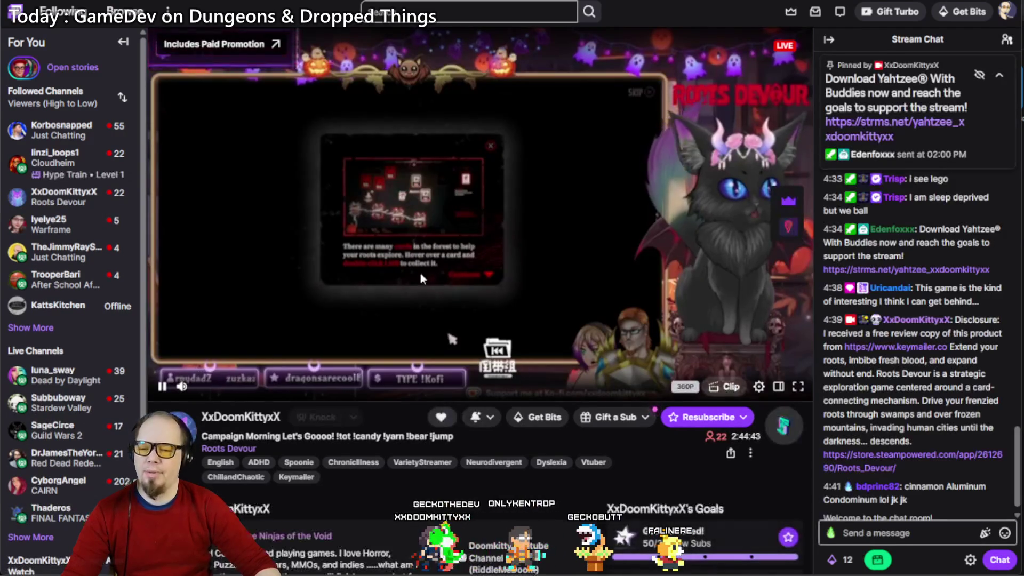
pyautogui.click(162, 386)
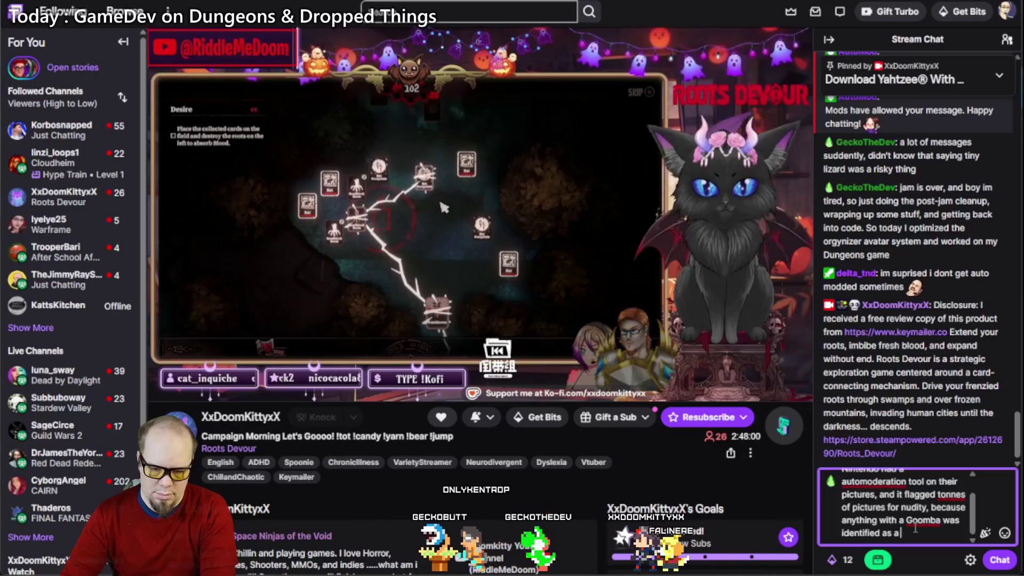
pyautogui.write('a')
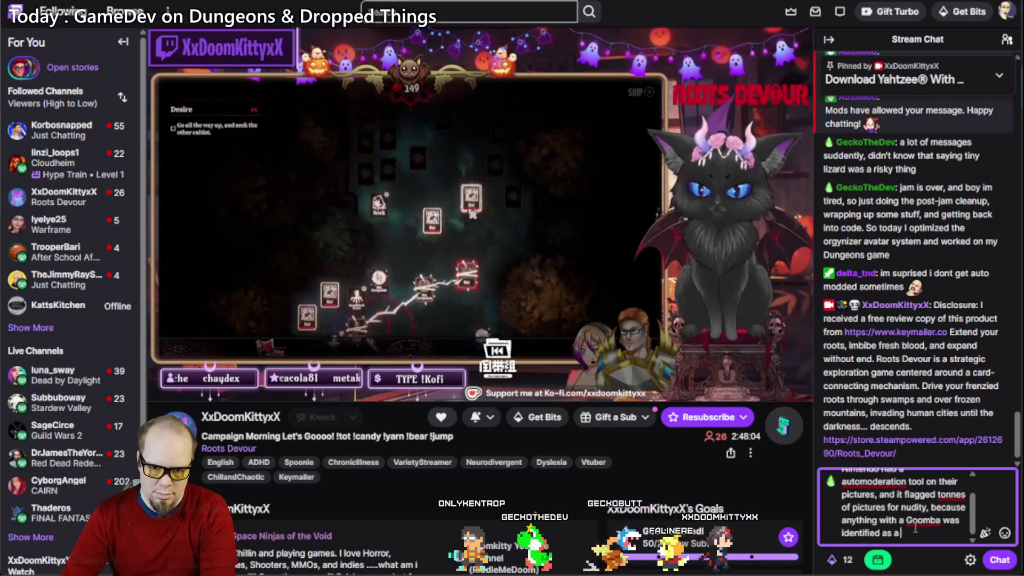
pyautogui.press('BackSpace')
pyautogui.write('fallic')
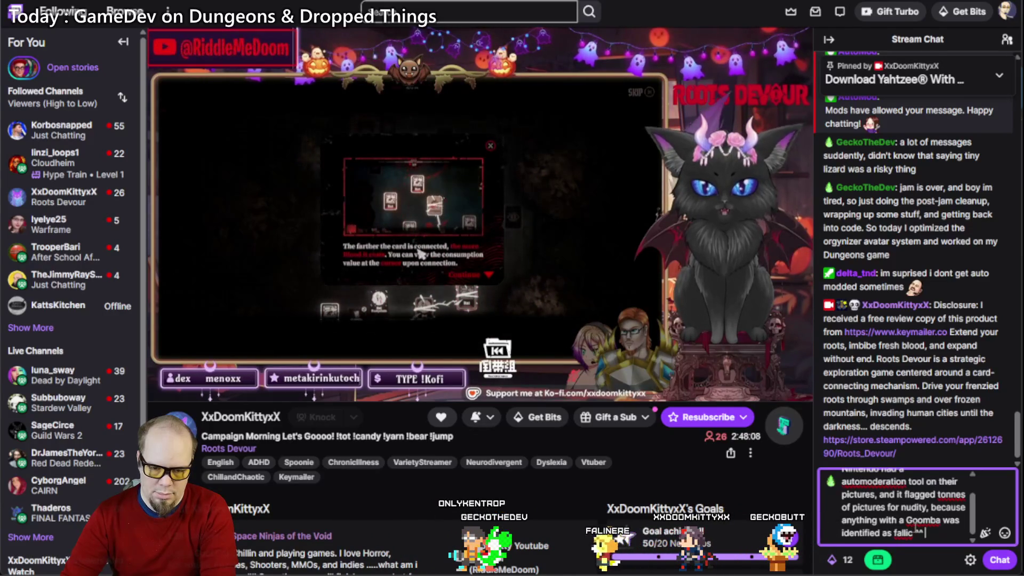
pyautogui.write(' ^^')
pyautogui.press('Return')
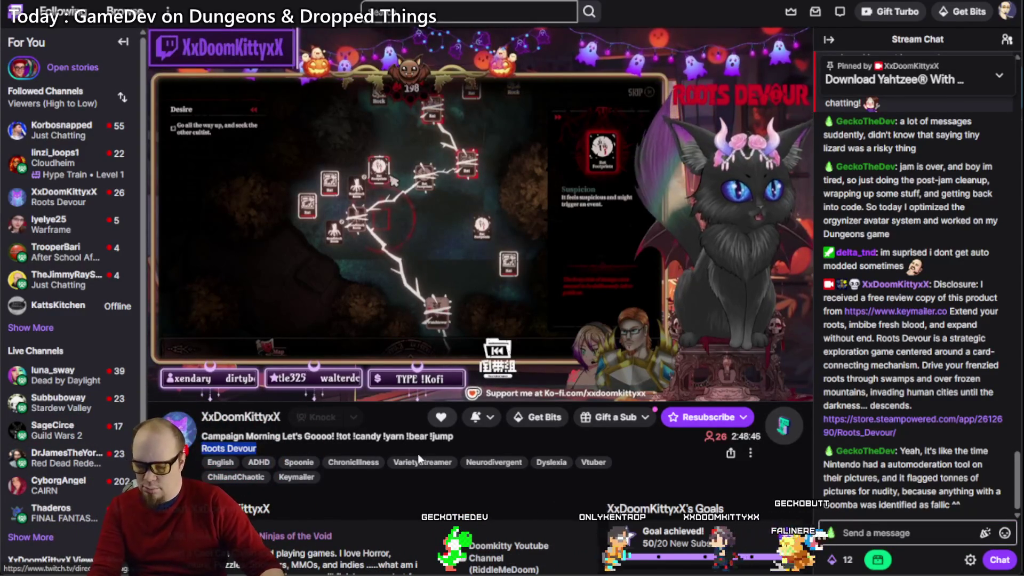
pyautogui.hotkey('ctrl', 't')
pyautogui.hotkey('ctrl', 'v')
# Step: Search Google for 'Roots Devour gamejam' and open the game's Steam store page
pyautogui.write('gamejam')
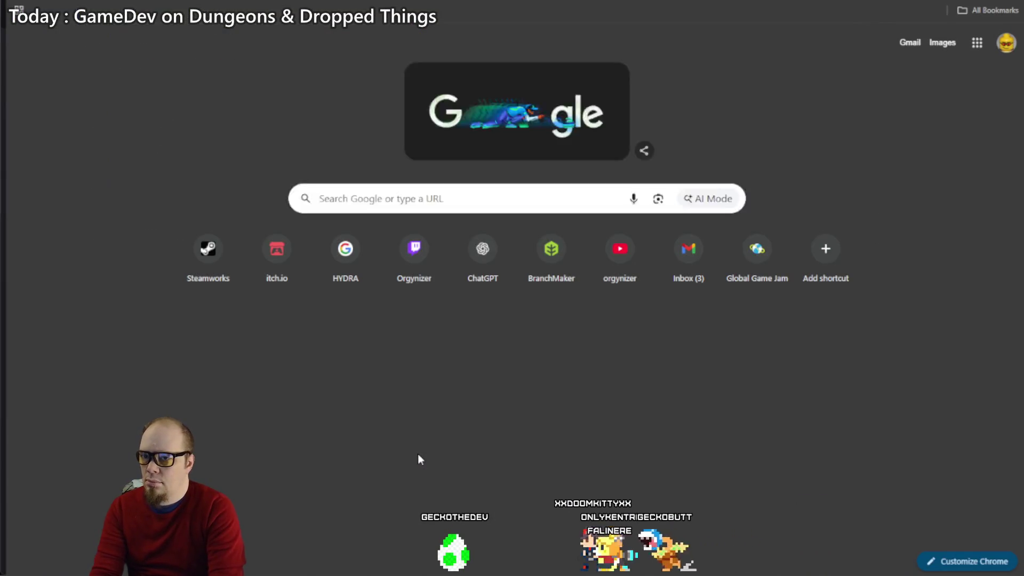
pyautogui.press('Return')
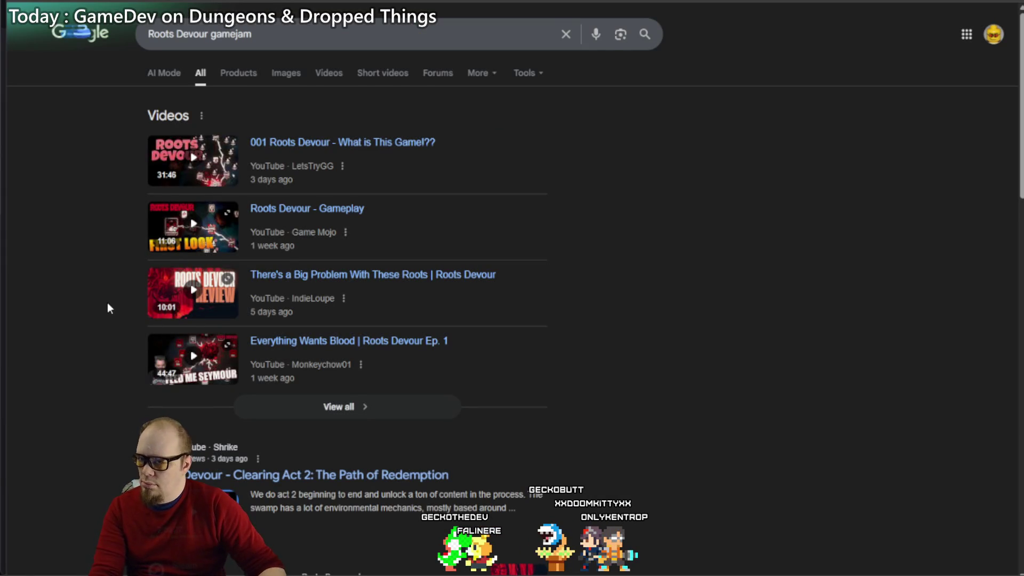
pyautogui.scroll(-7, 107, 303)
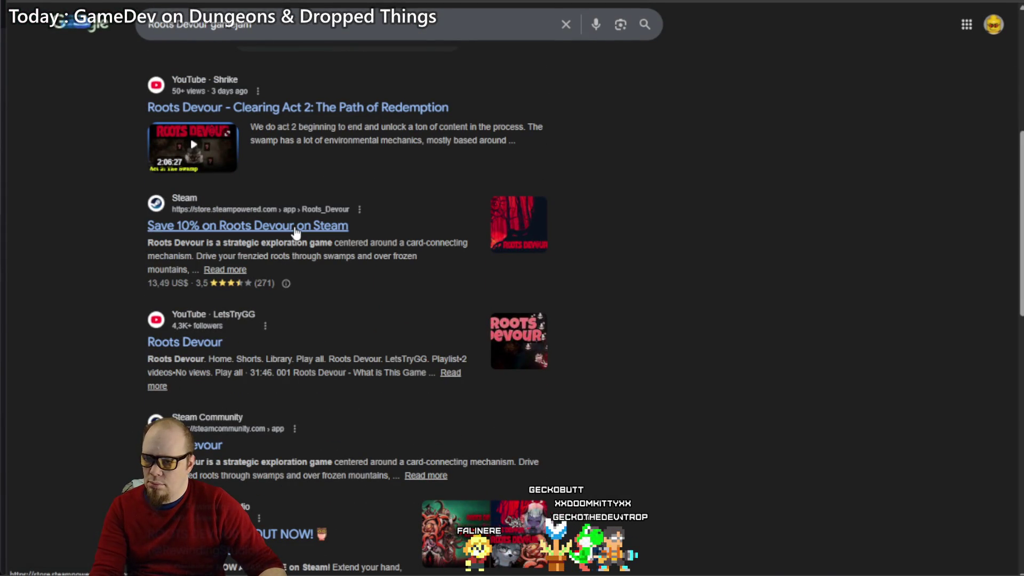
pyautogui.click(295, 230)
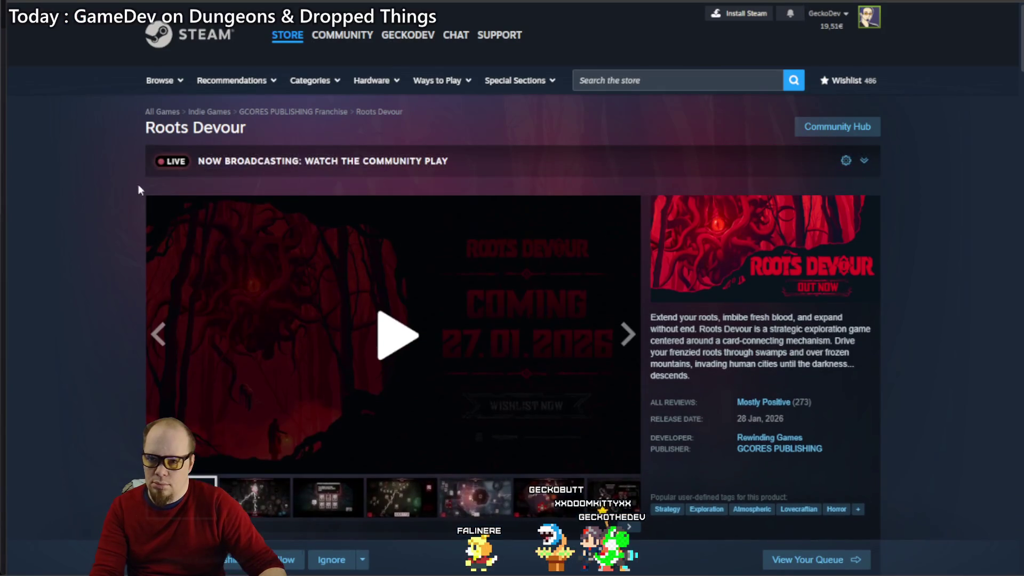
# Step: Browse the Steam screenshots, including the map and card screens, then return to the Twitch stream
pyautogui.click(401, 496)
pyautogui.click(475, 496)
pyautogui.click(517, 493)
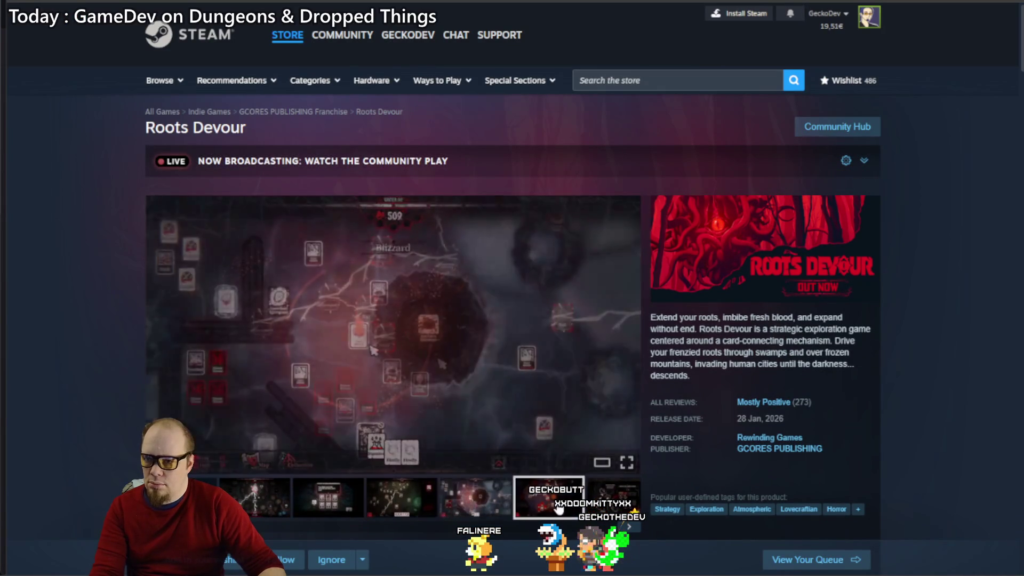
pyautogui.click(612, 493)
pyautogui.click(480, 494)
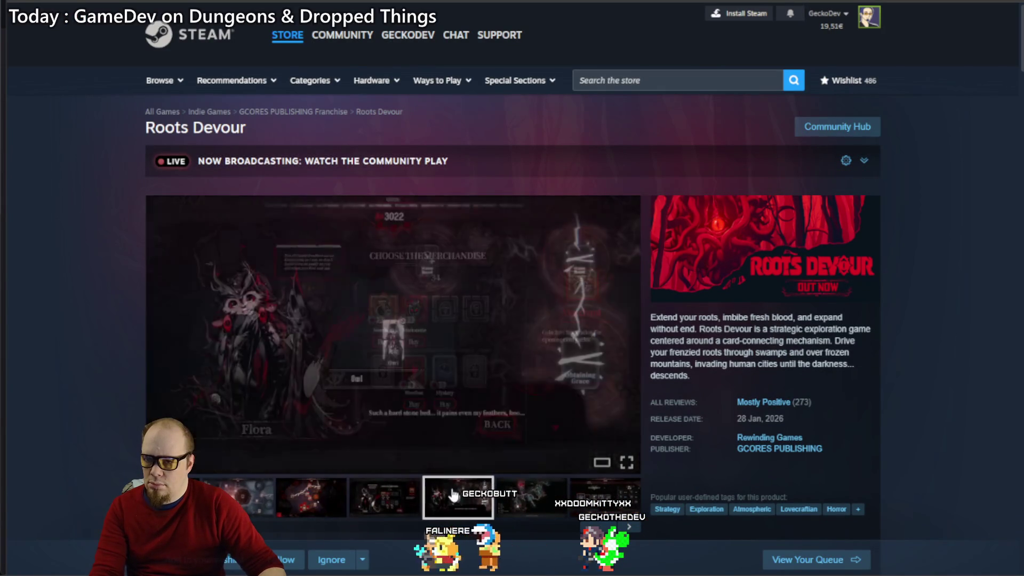
pyautogui.click(501, 496)
pyautogui.click(605, 496)
pyautogui.scroll(-5, 605, 388)
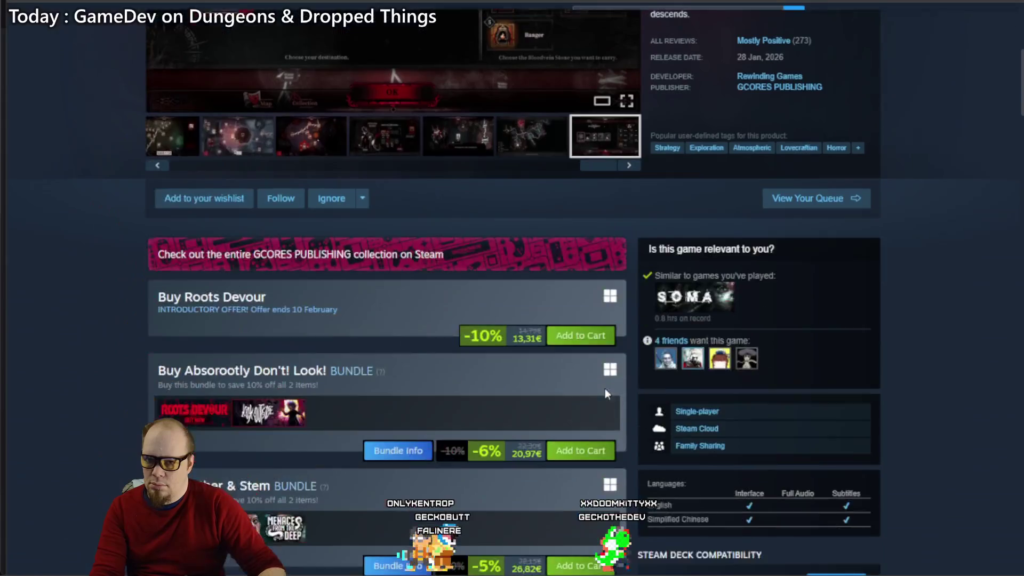
pyautogui.scroll(3, 271, 177)
pyautogui.hotkey('alt', 'Left')
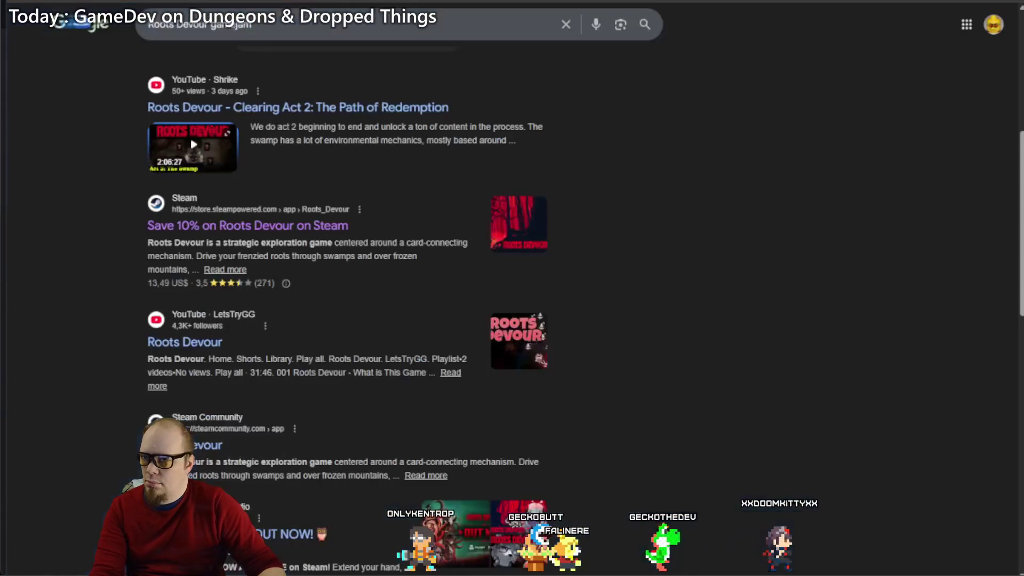
pyautogui.hotkey('ctrl', 'Tab')
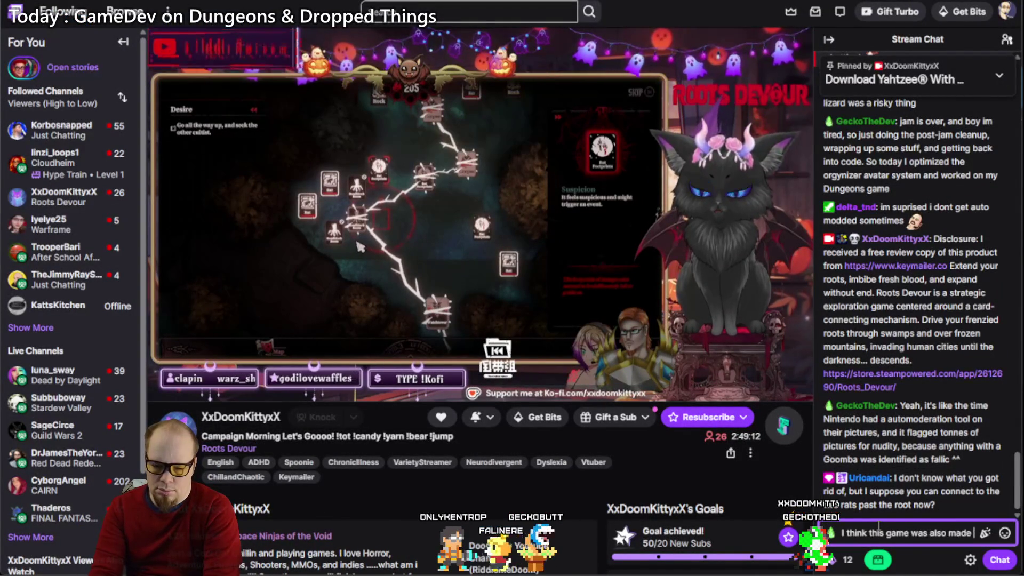
# Step: Send the chat comment about an early GGJ Roots version, ending 'glad to see it made a final launch'
pyautogui.write('or at least prototy')
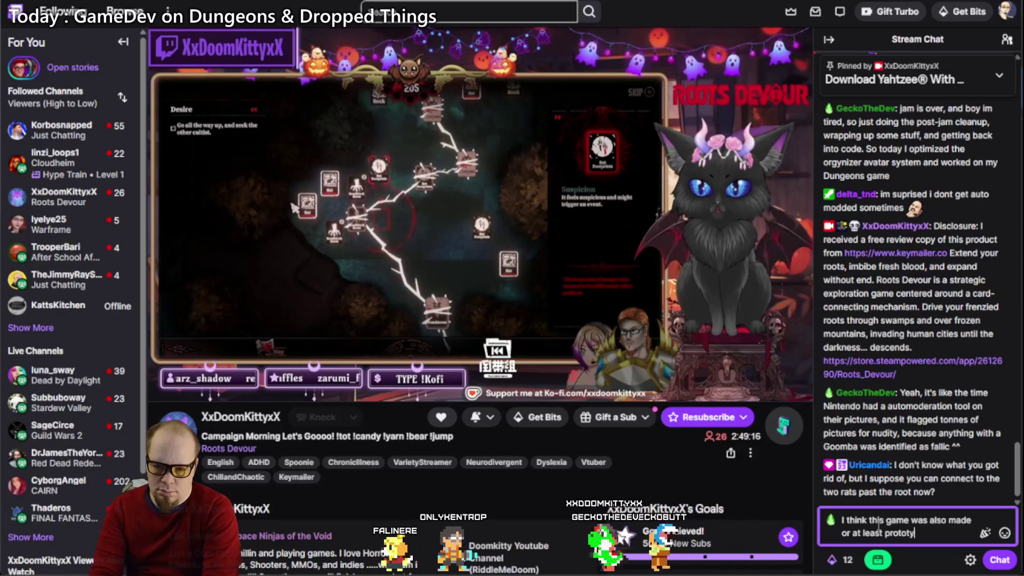
pyautogui.write('ped at last')
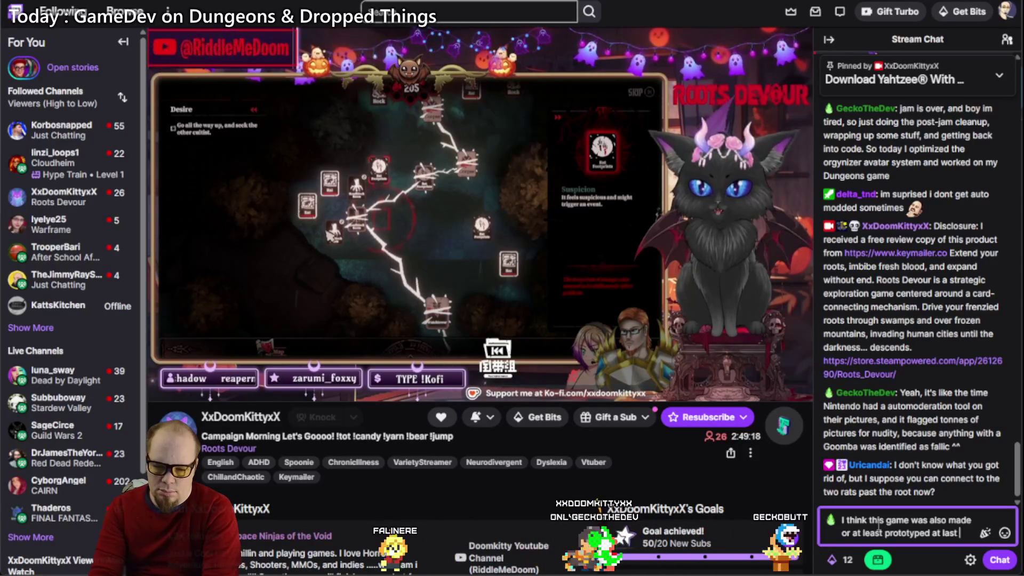
pyautogui.write(' years')
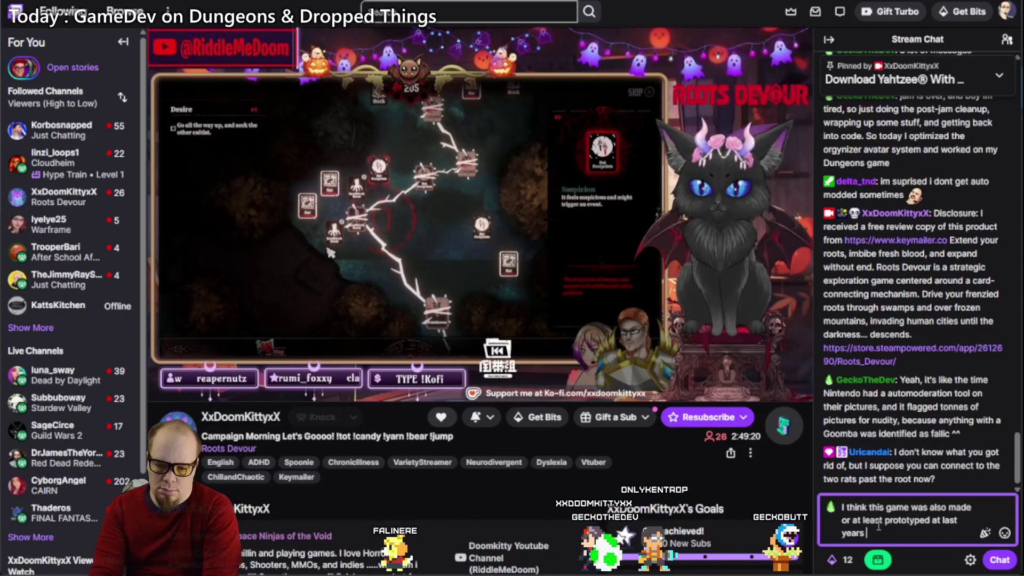
pyautogui.press('BackSpace')
pyautogui.press('BackSpace')
pyautogui.press('BackSpace')
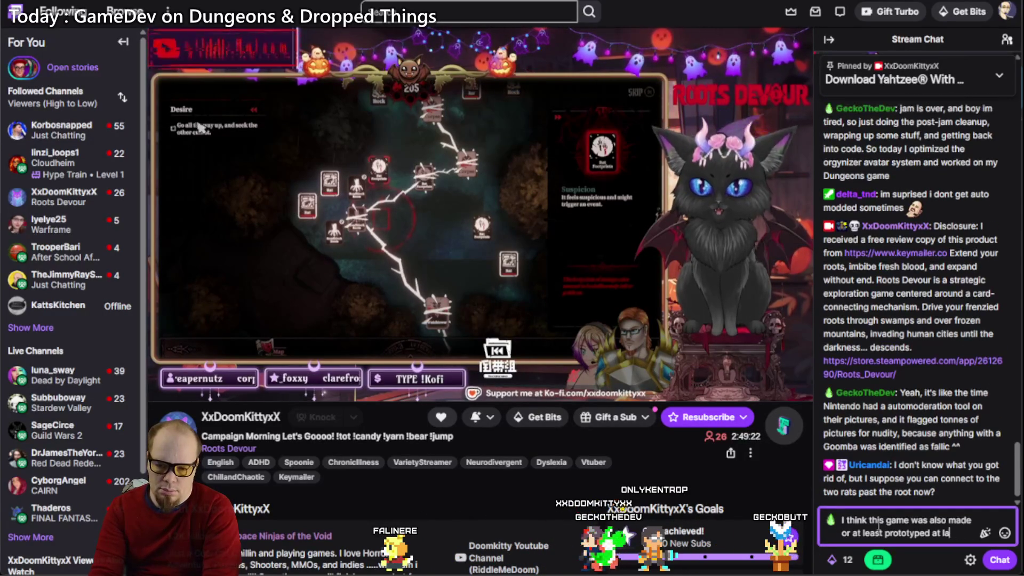
pyautogui.write('GJ')
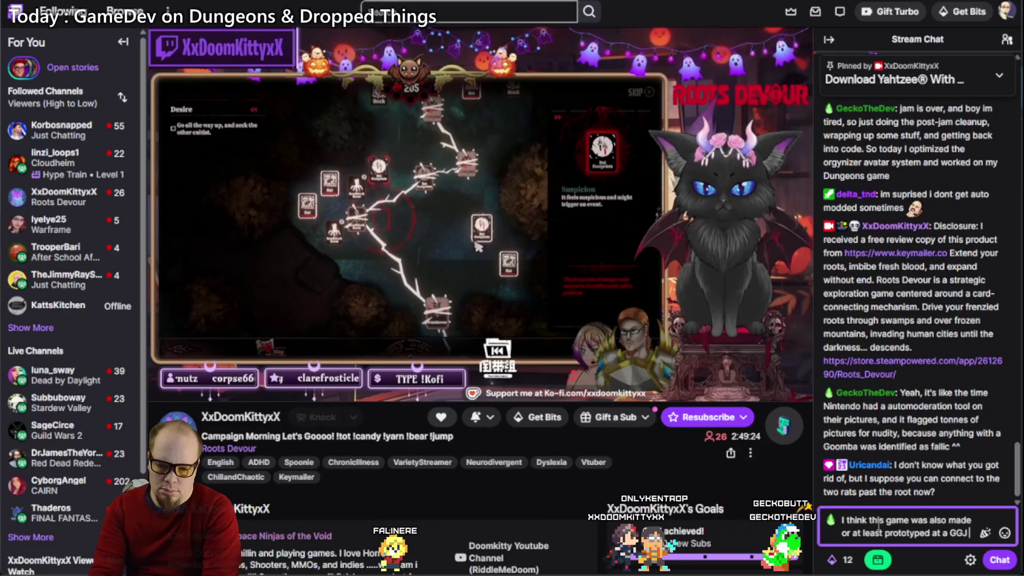
pyautogui.write(' two')
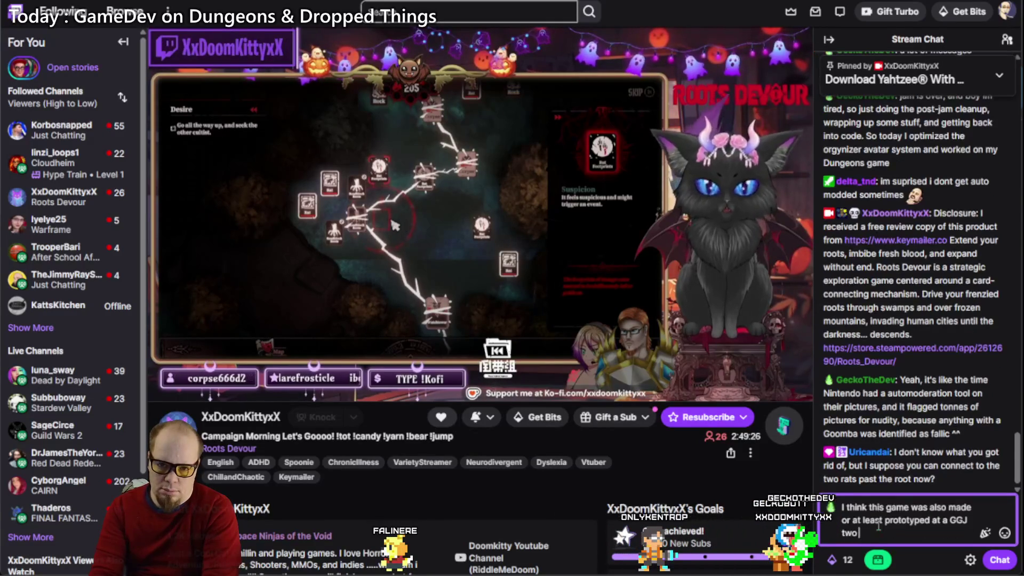
pyautogui.write('th')
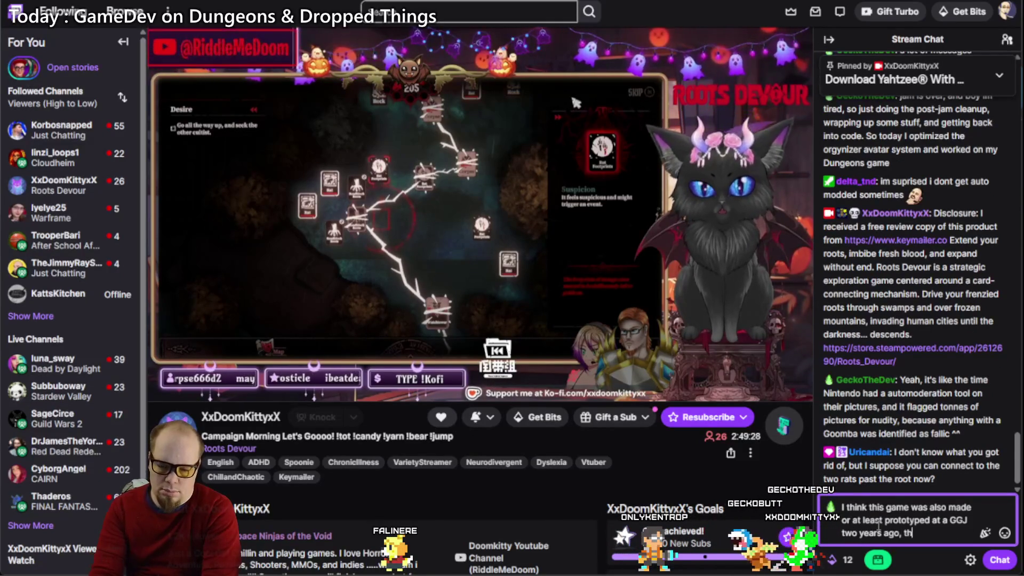
pyautogui.write('me was R')
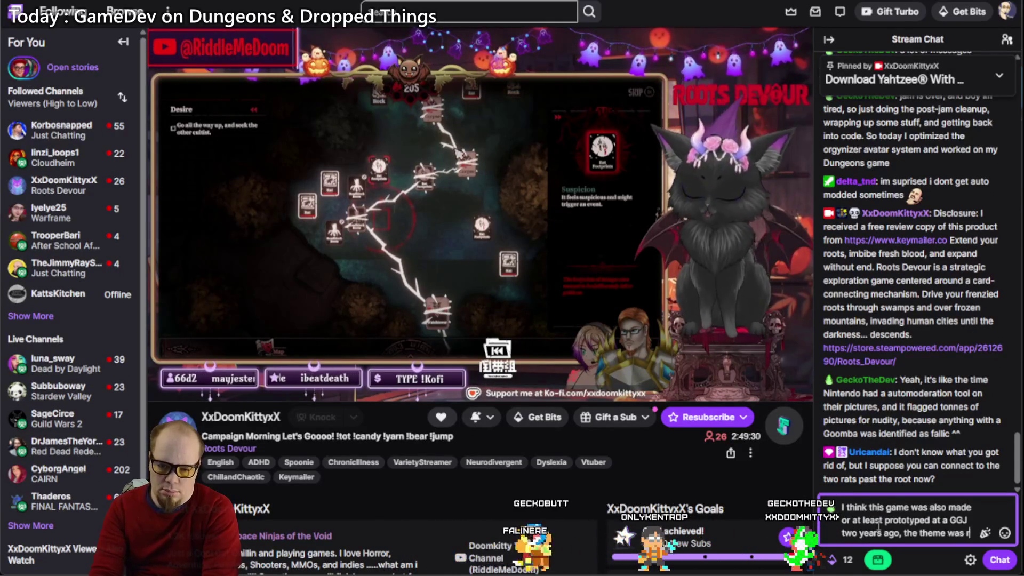
pyautogui.write('oots a')
pyautogui.write('it')
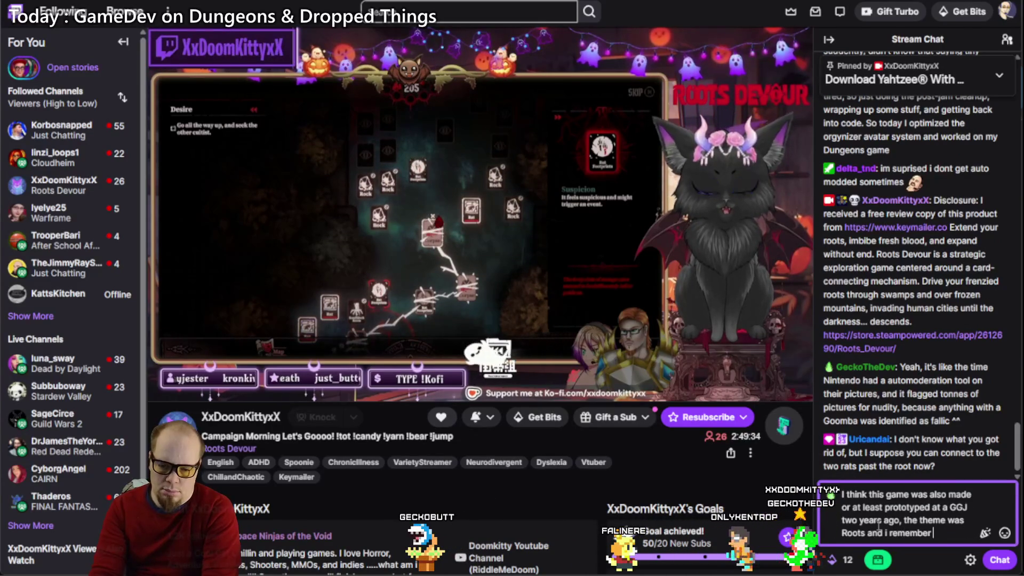
pyautogui.write(' earl')
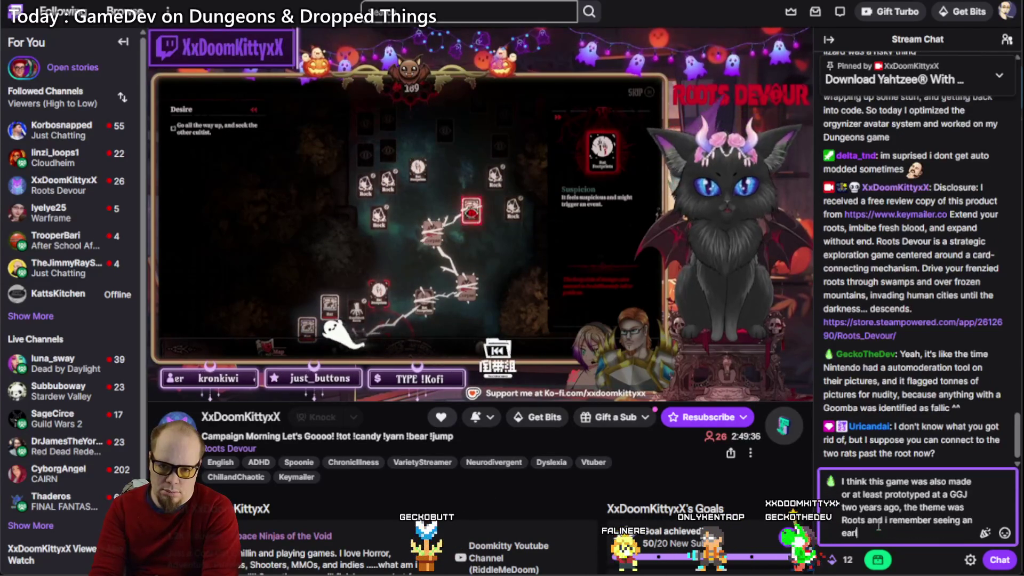
pyautogui.write('y version of this xD g')
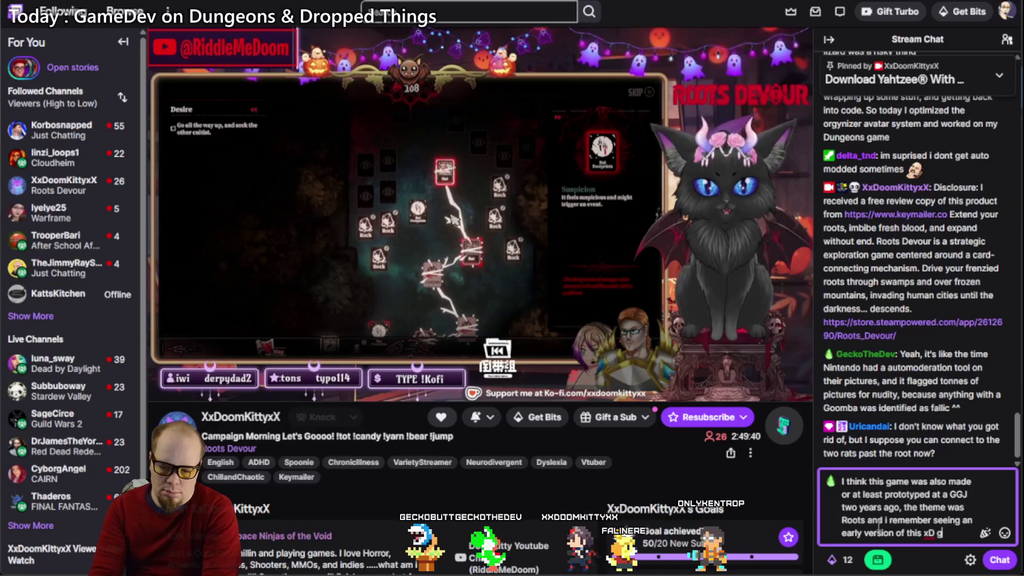
pyautogui.write('lad to')
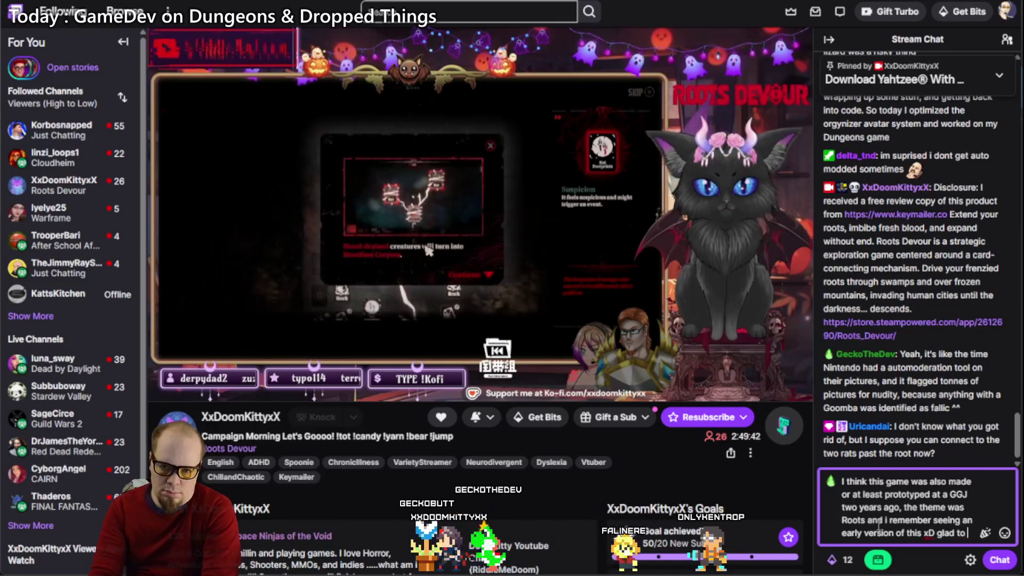
pyautogui.write(' see it made a ')
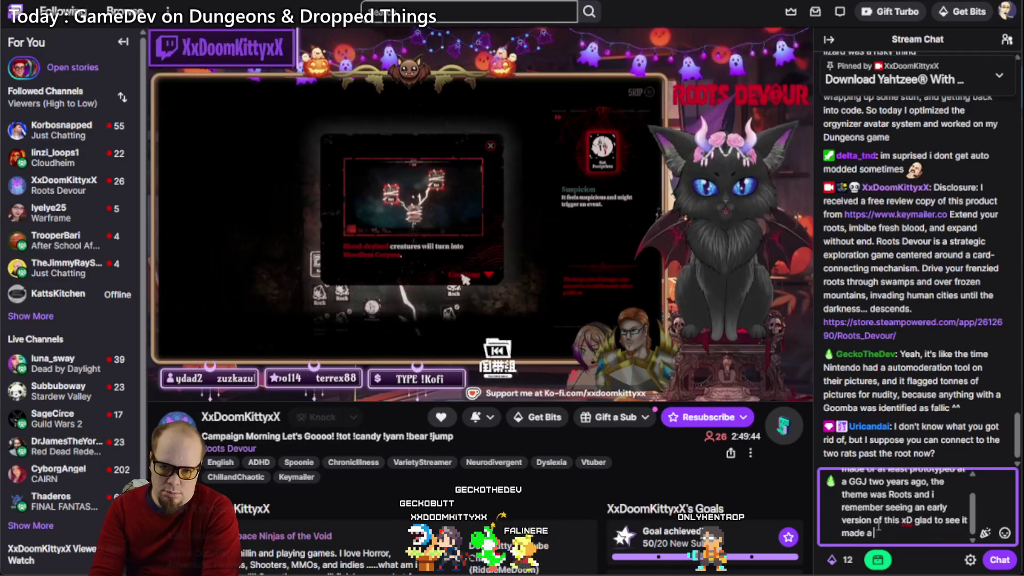
pyautogui.write('final launch')
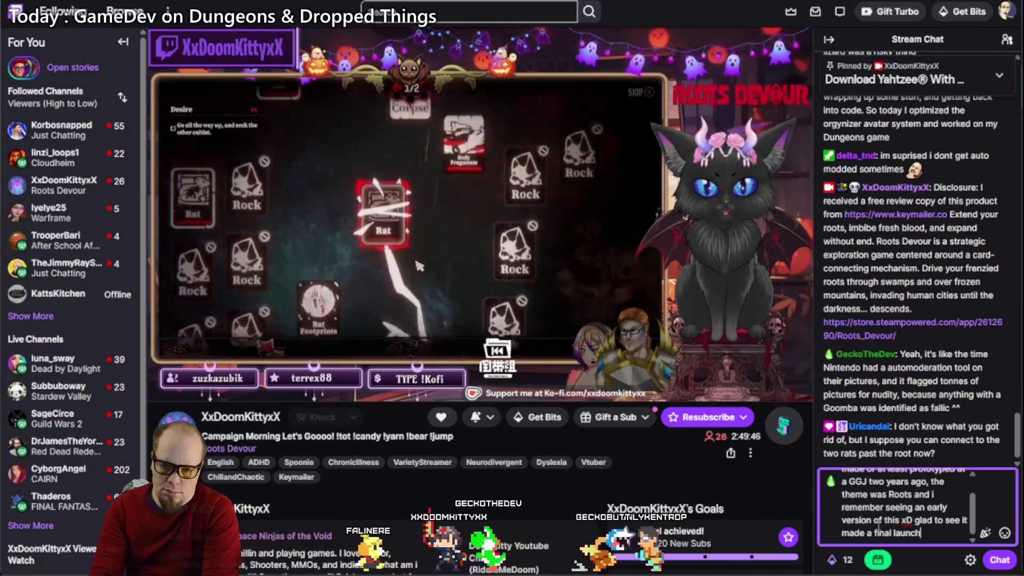
pyautogui.press('Return')
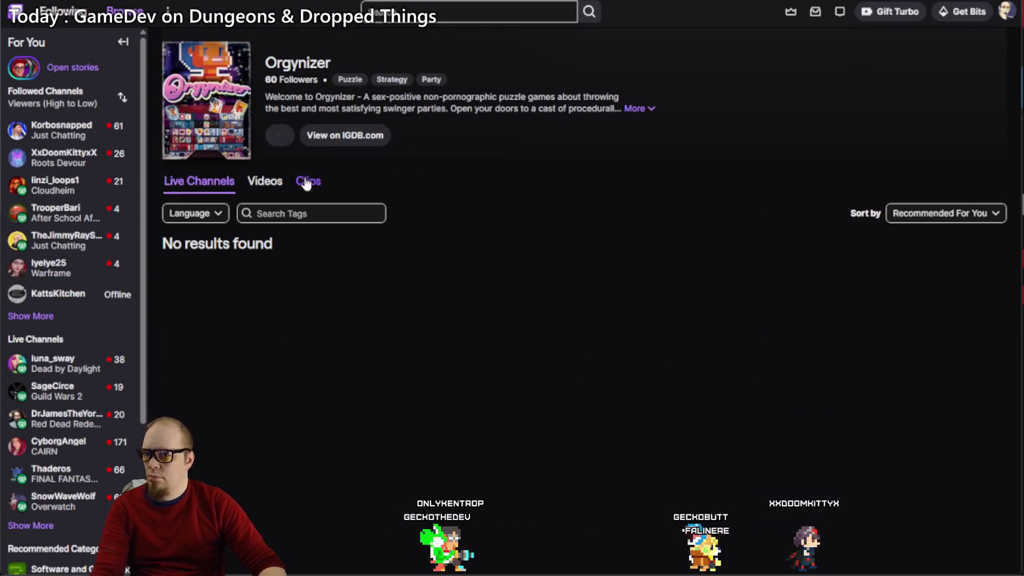
# Step: Return to the followed streamer's channel from the Followed Channels sidebar
pyautogui.click(76, 168)
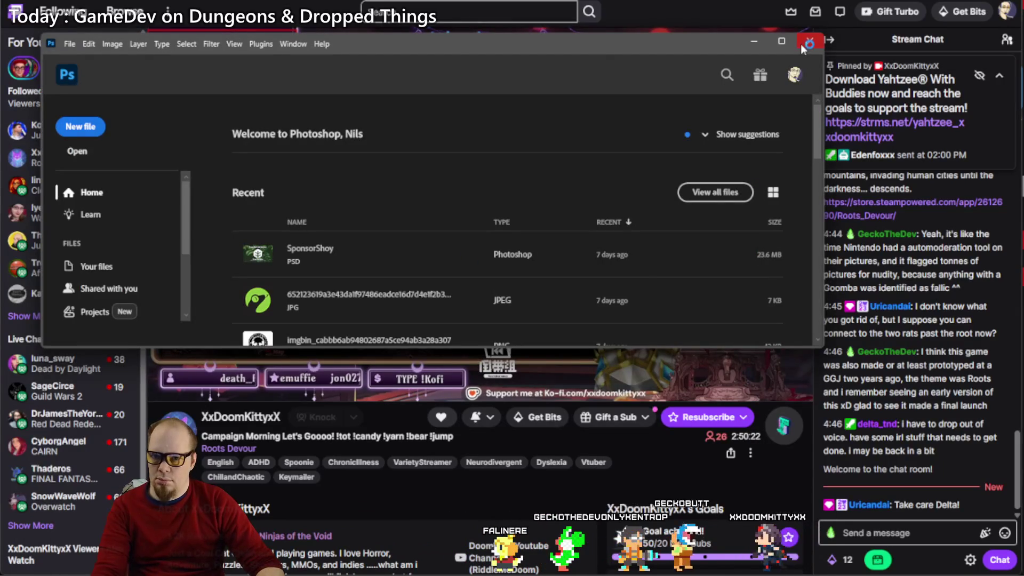
pyautogui.click(805, 43)
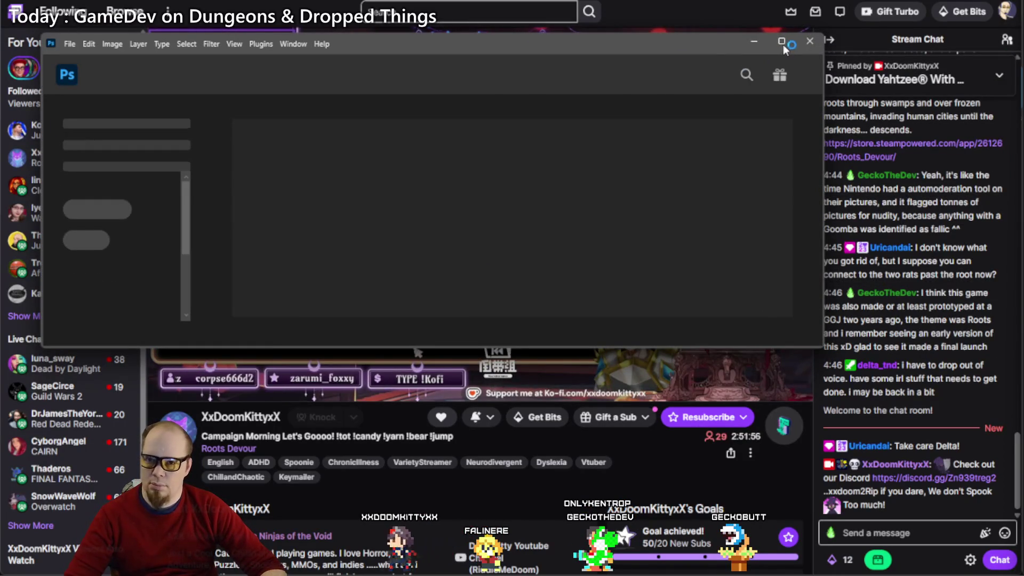
pyautogui.click(782, 42)
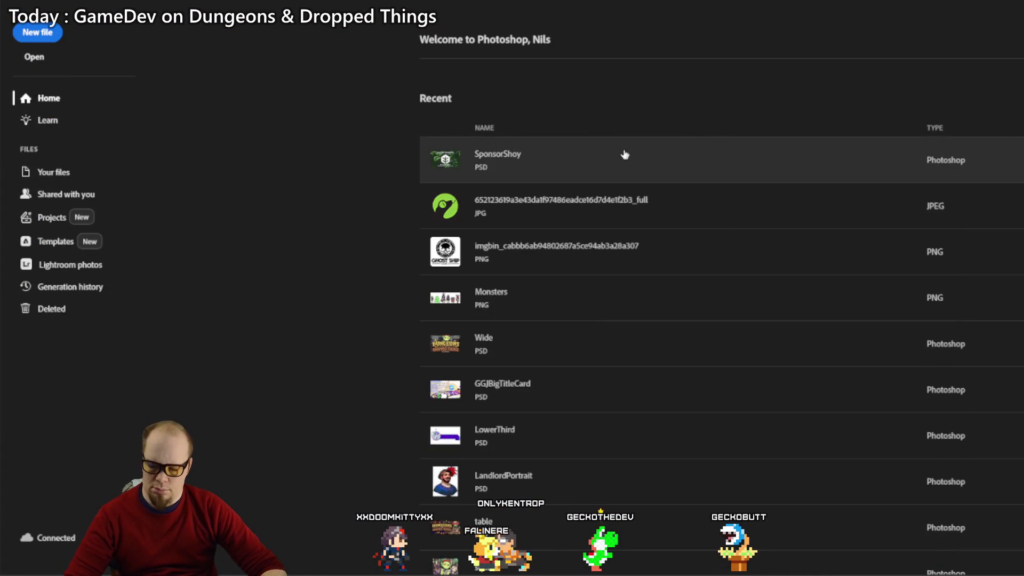
# Step: Create a clipboard-sized document and paste the wine bottle image into it
pyautogui.hotkey('ctrl', 'n')
pyautogui.press('Tab')
pyautogui.write('2')
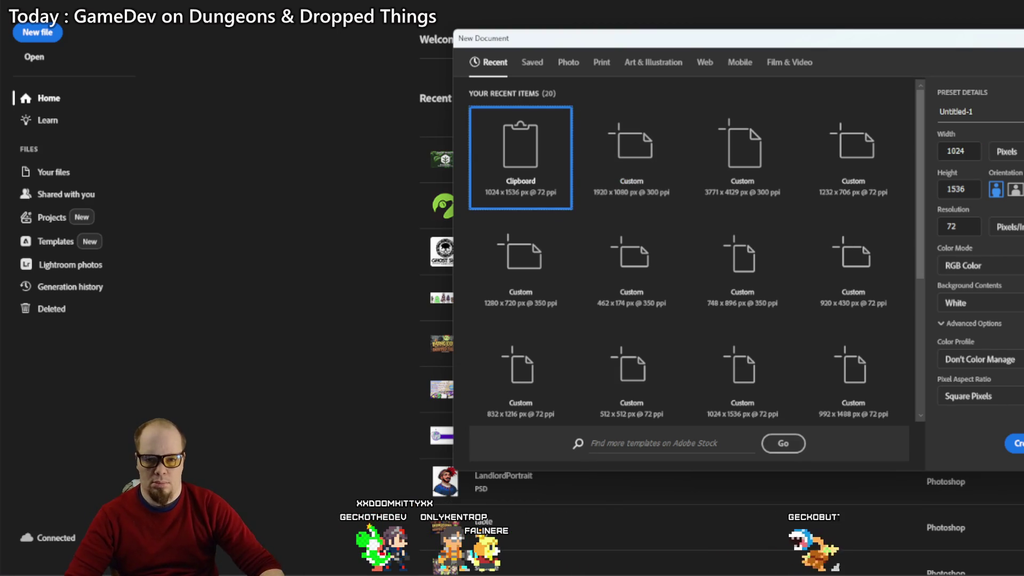
pyautogui.press('Escape')
pyautogui.hotkey('ctrl', 'n')
pyautogui.press('Return')
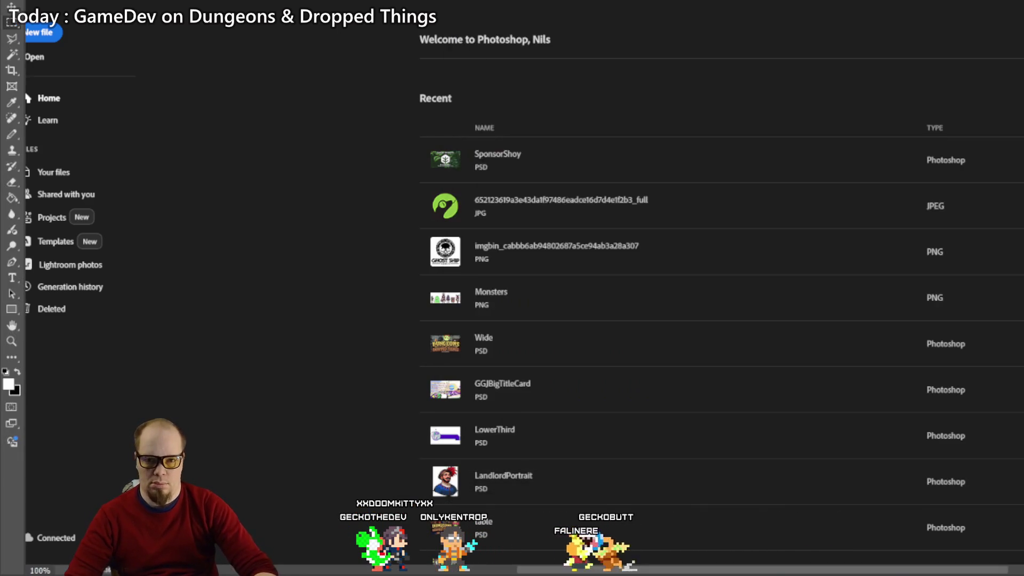
pyautogui.hotkey('ctrl', 'v')
# Step: Marquee-select a tight rectangle around the bottle and start a new document sized to it
pyautogui.press('w')
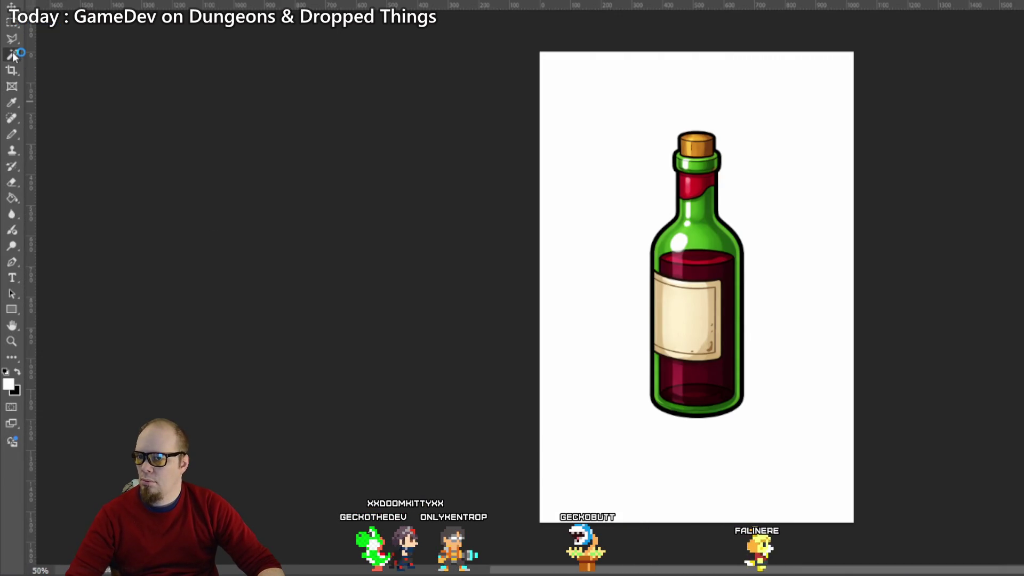
pyautogui.click(605, 182)
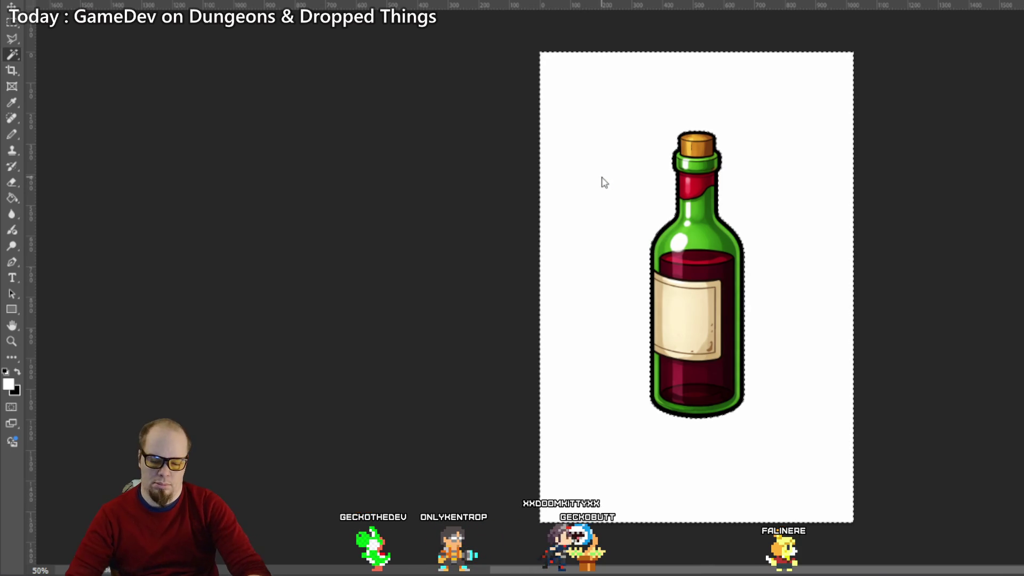
pyautogui.hotkey('ctrl', 'd')
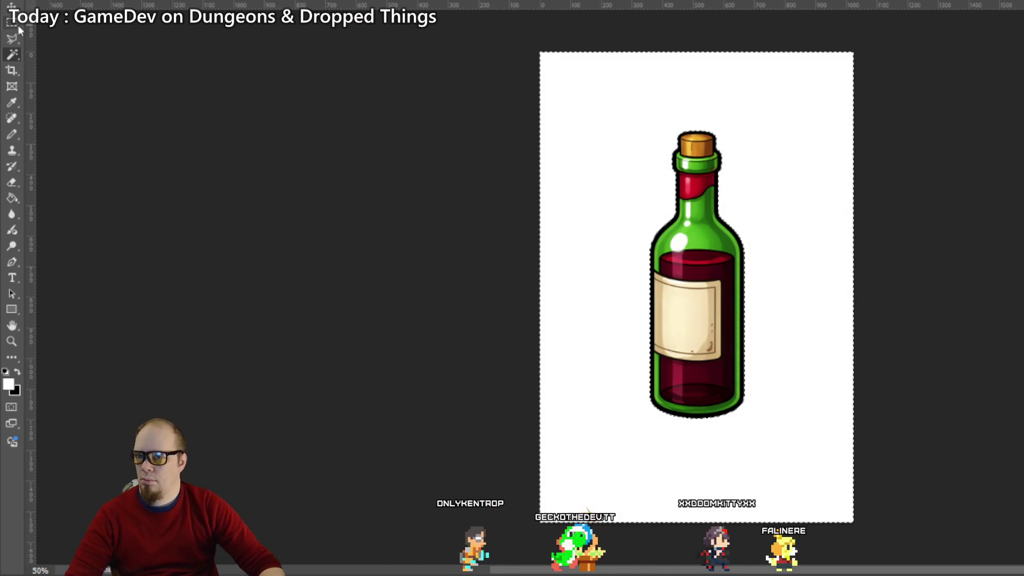
pyautogui.press('m')
pyautogui.moveTo(643, 116)
pyautogui.mouseDown()
pyautogui.moveTo(805, 435)
pyautogui.moveTo(802, 450)
pyautogui.mouseUp()
pyautogui.hotkey('ctrl', 'n')
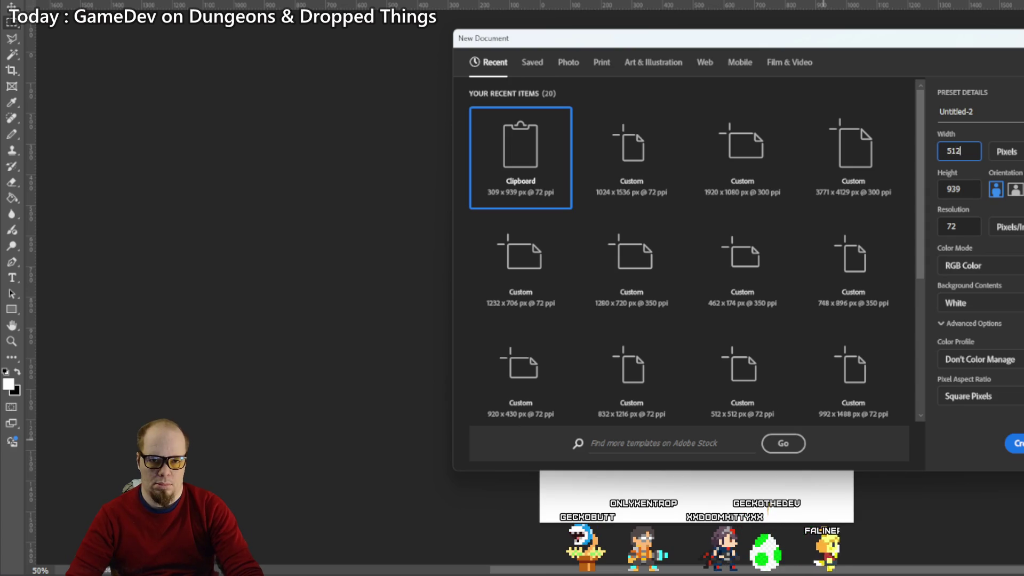
# Step: Create the 512×512 document, paste the bottle, and scale and rotate it about 45° to fill the canvas
pyautogui.press('Return')
pyautogui.hotkey('ctrl', 'v')
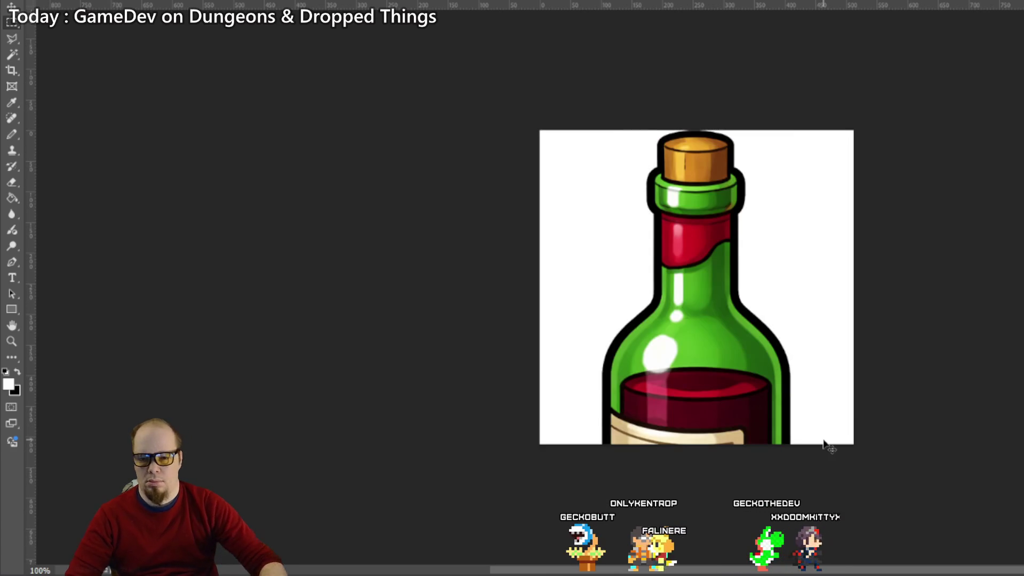
pyautogui.hotkey('ctrl', 't')
pyautogui.moveTo(791, 131)
pyautogui.mouseDown()
pyautogui.moveTo(727, 206)
pyautogui.moveTo(718, 308)
pyautogui.moveTo(734, 288)
pyautogui.mouseUp()
pyautogui.moveTo(693, 374)
pyautogui.mouseDown()
pyautogui.moveTo(672, 216)
pyautogui.moveTo(791, 233)
pyautogui.moveTo(774, 332)
pyautogui.mouseUp()
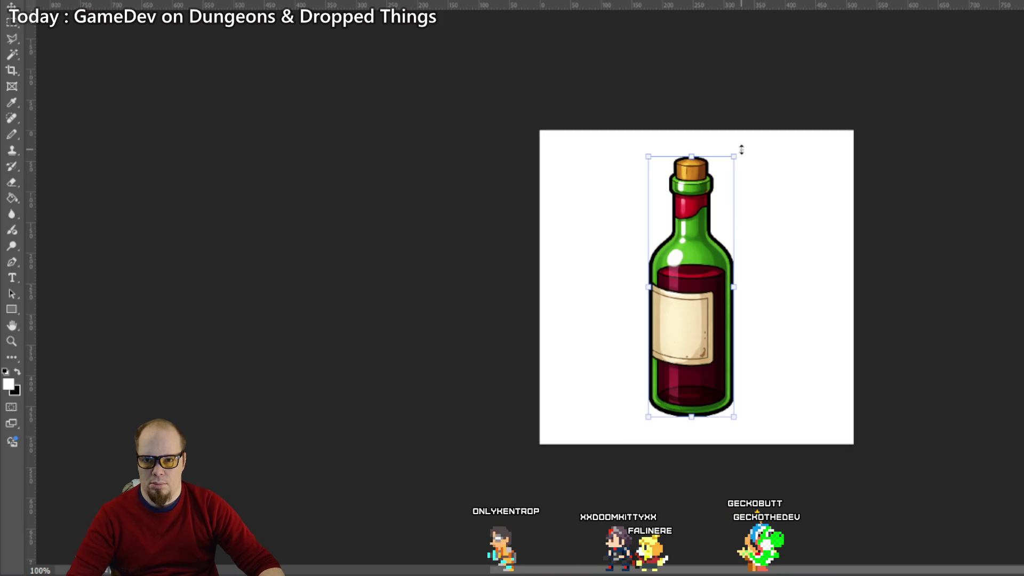
pyautogui.moveTo(749, 153)
pyautogui.mouseDown()
pyautogui.moveTo(843, 261)
pyautogui.moveTo(821, 235)
pyautogui.mouseUp()
pyautogui.moveTo(730, 233)
pyautogui.mouseDown()
pyautogui.moveTo(705, 312)
pyautogui.moveTo(699, 304)
pyautogui.moveTo(687, 326)
pyautogui.mouseUp()
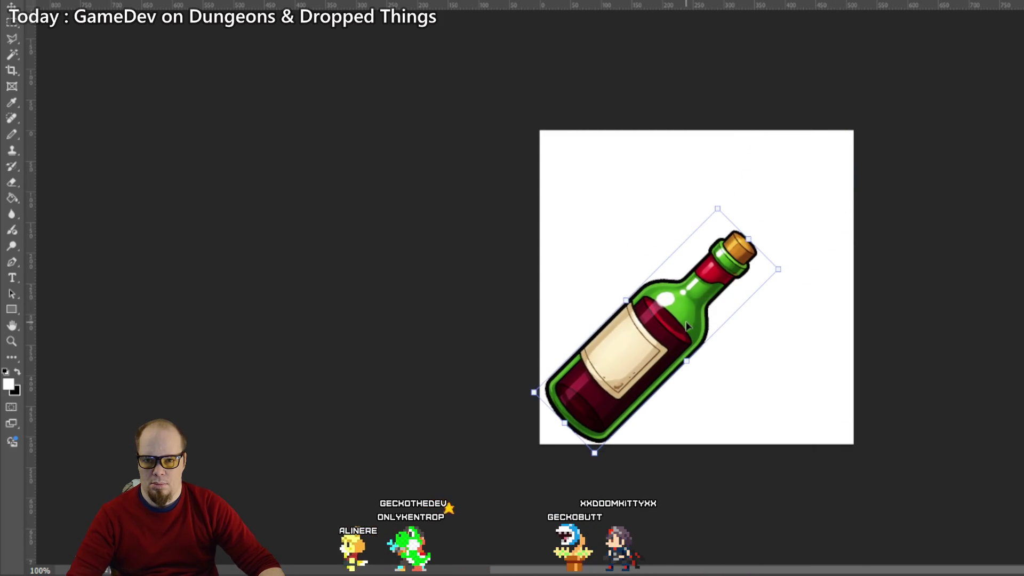
pyautogui.moveTo(717, 208); pyautogui.dragTo(773, 115)
pyautogui.hotkey('ctrl', 'z')
pyautogui.moveTo(721, 211)
pyautogui.mouseDown()
pyautogui.moveTo(743, 118)
pyautogui.moveTo(761, 114)
pyautogui.mouseUp()
pyautogui.moveTo(750, 221)
pyautogui.mouseDown()
pyautogui.moveTo(765, 212)
pyautogui.moveTo(770, 221)
pyautogui.mouseUp()
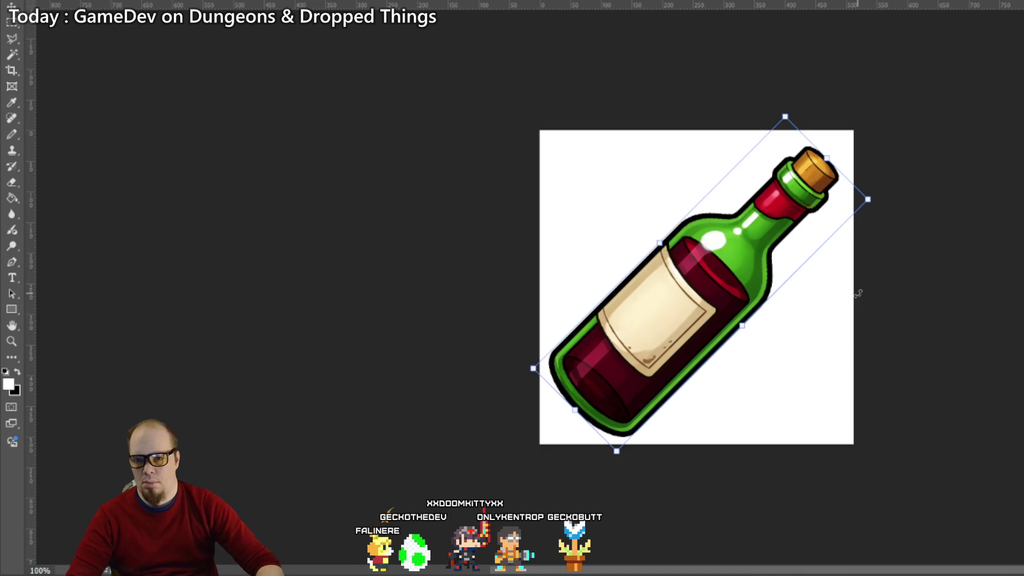
pyautogui.press('Return')
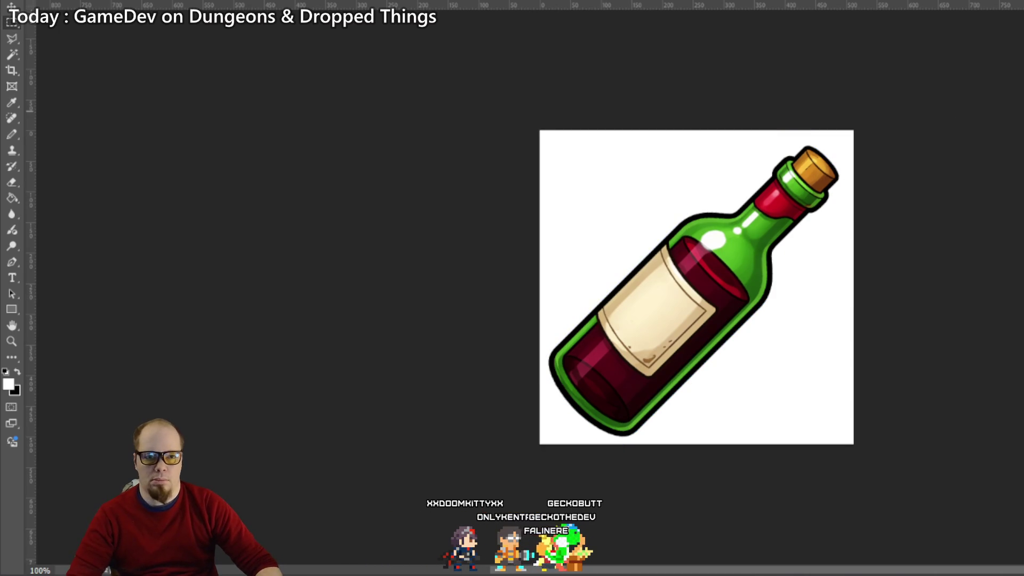
# Step: Make the background behind the bottle transparent and nudge the bottle up slightly
pyautogui.press('Delete')
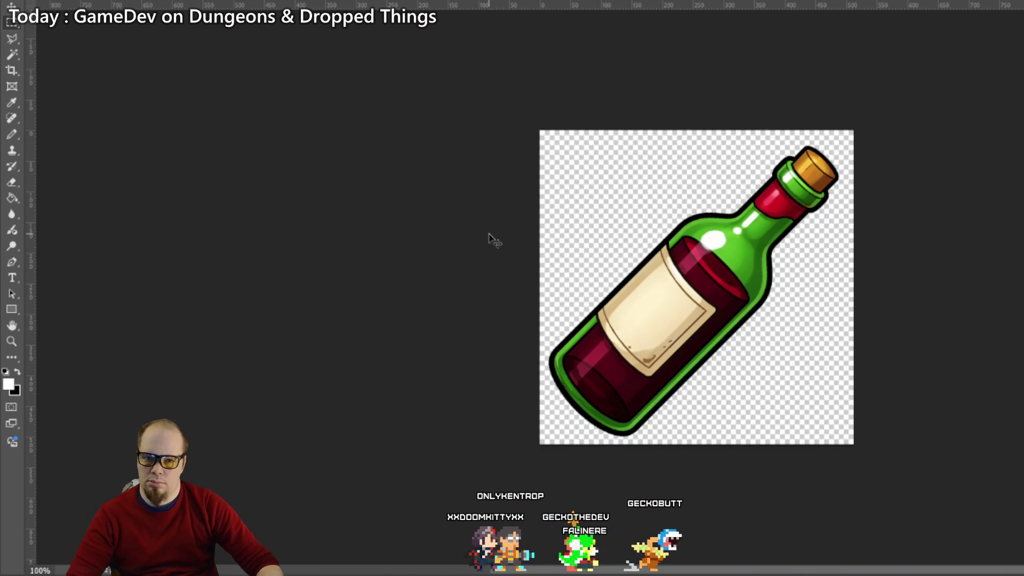
pyautogui.hotkey('shift', 'Up')
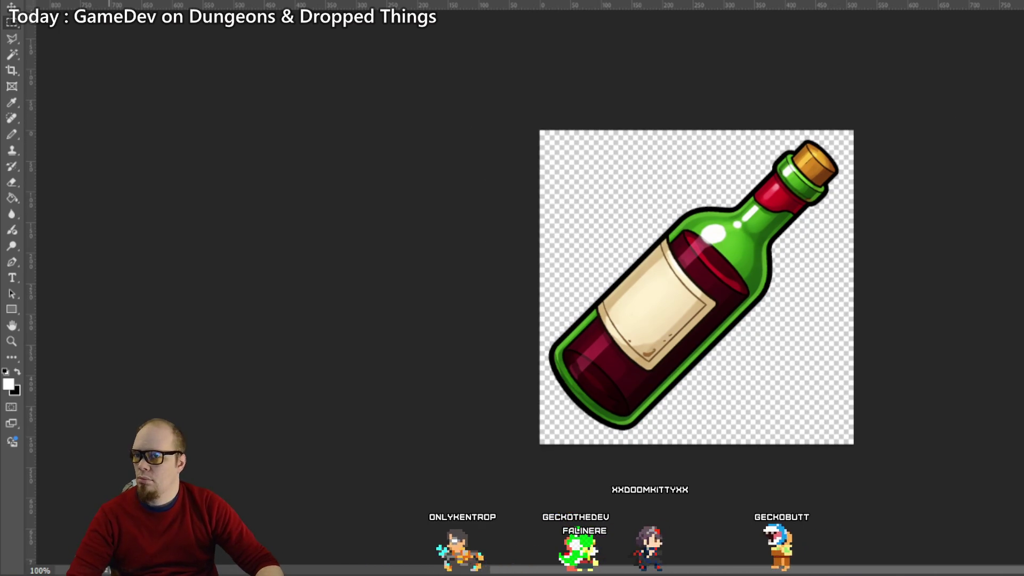
pyautogui.hotkey('alt', 'f')
# Step: Quick-export the icon as PNG 'WineBottle' into LostAndFound's Assets/Treasures/Food/Drinks folder
pyautogui.moveTo(118, 171)
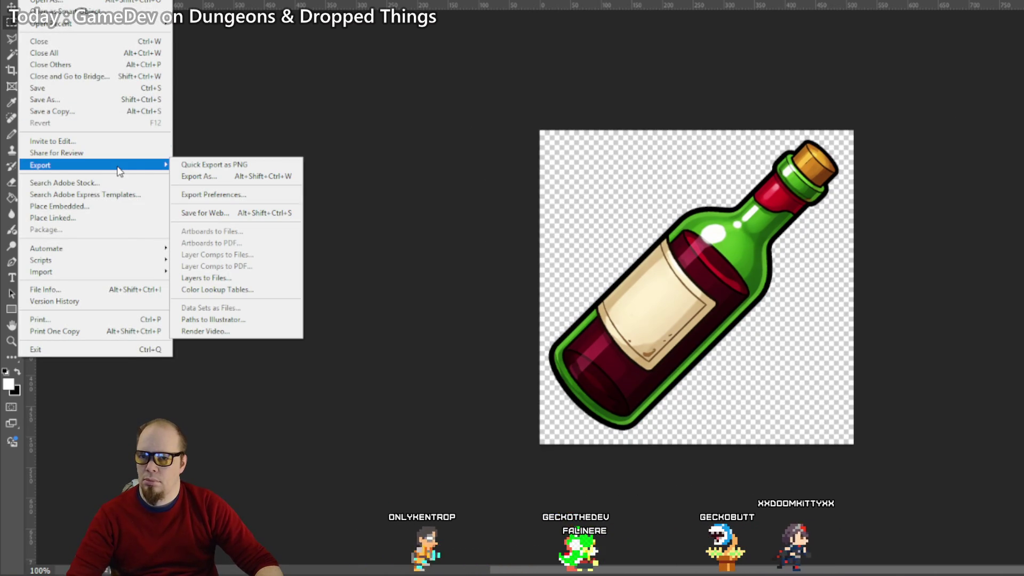
pyautogui.click(213, 164)
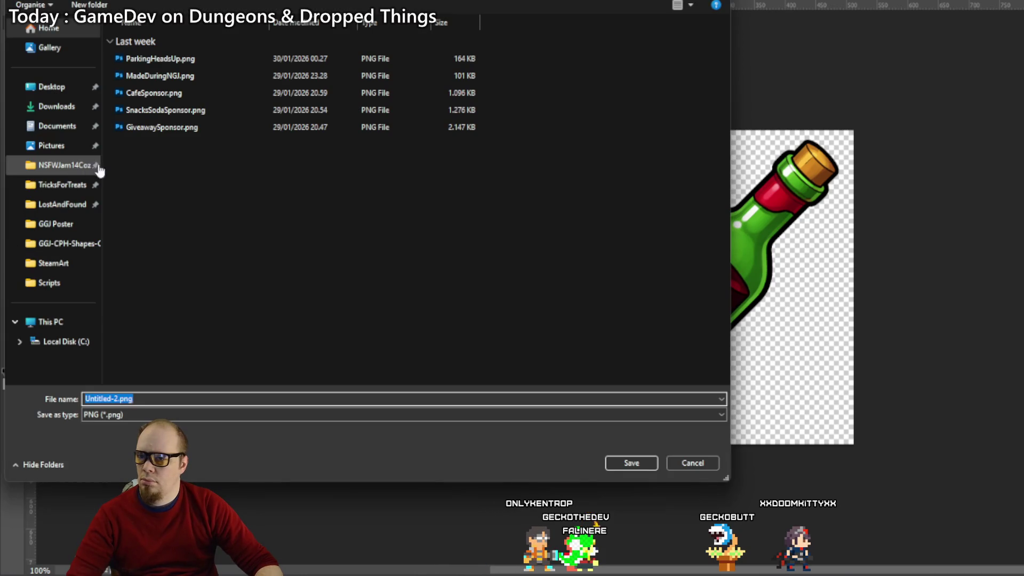
pyautogui.click(53, 165)
pyautogui.click(51, 205)
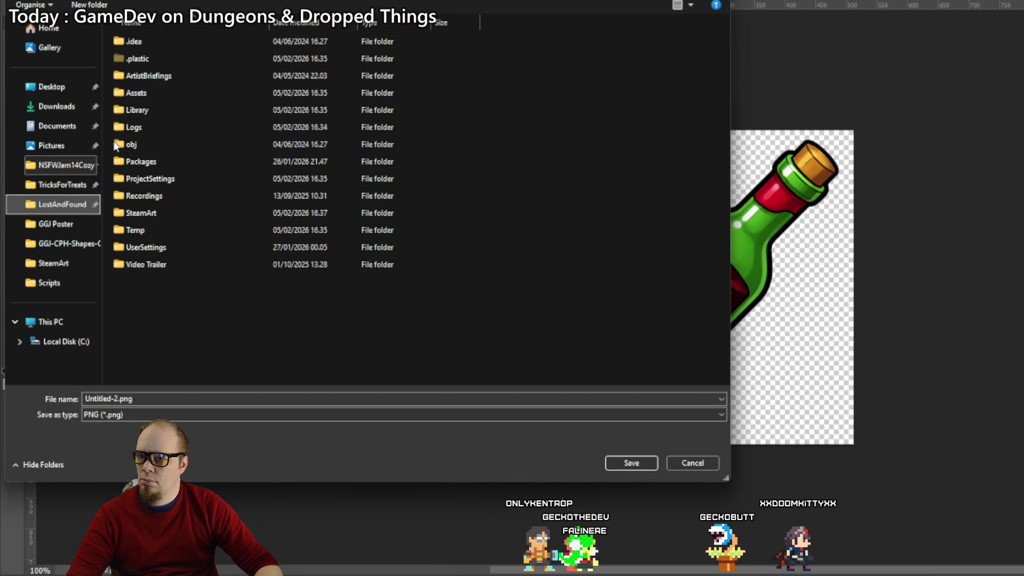
pyautogui.doubleClick(171, 88)
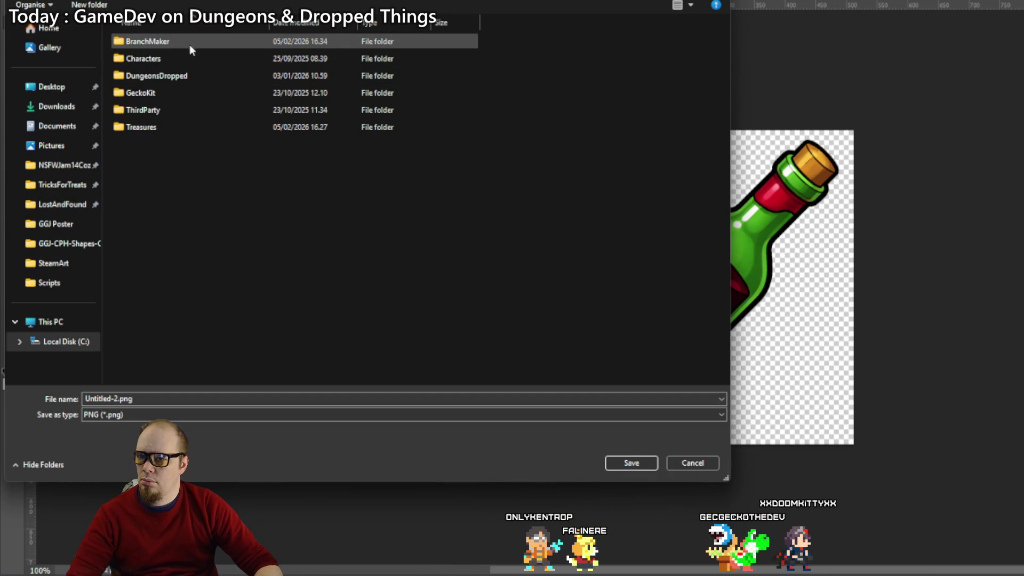
pyautogui.doubleClick(174, 126)
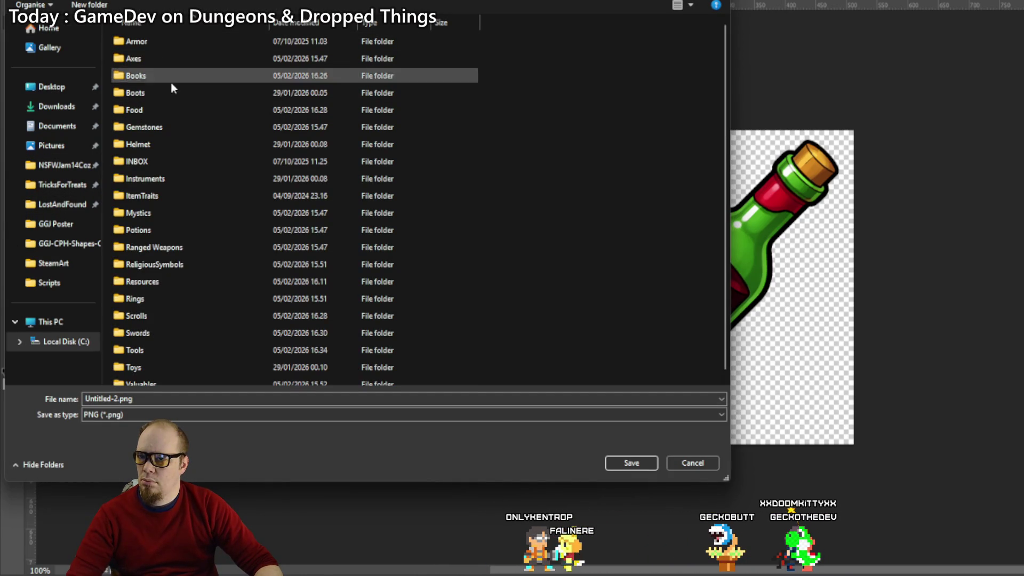
pyautogui.doubleClick(169, 112)
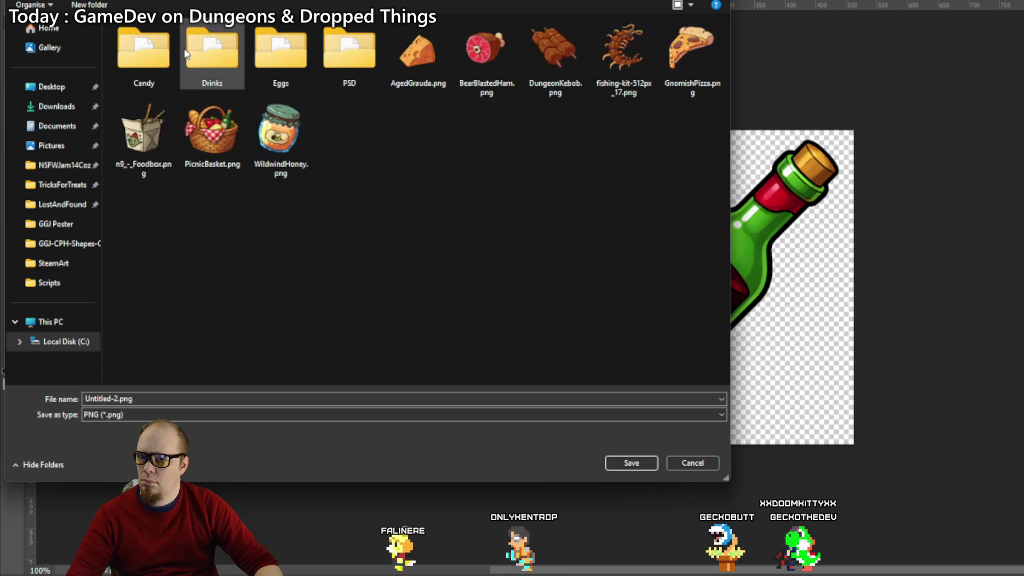
pyautogui.doubleClick(212, 53)
pyautogui.click(236, 399)
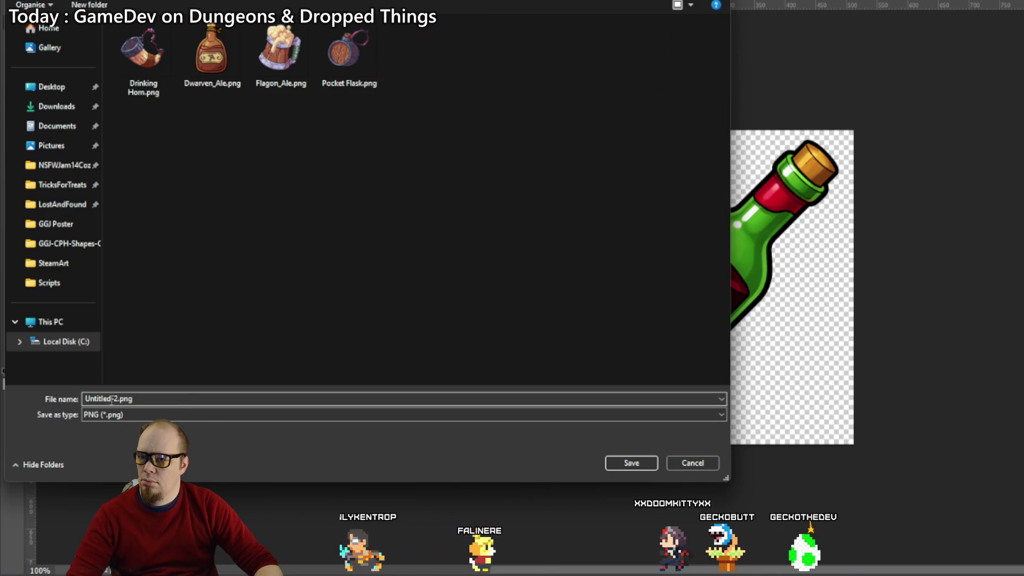
pyautogui.write('WineBott')
pyautogui.press('Return')
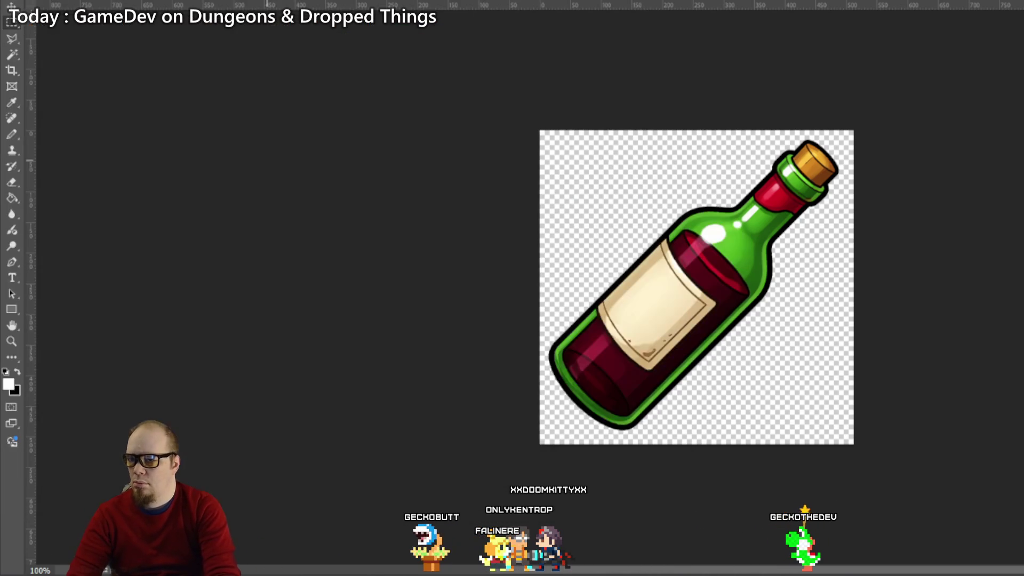
pyautogui.hotkey('alt', 'Tab')
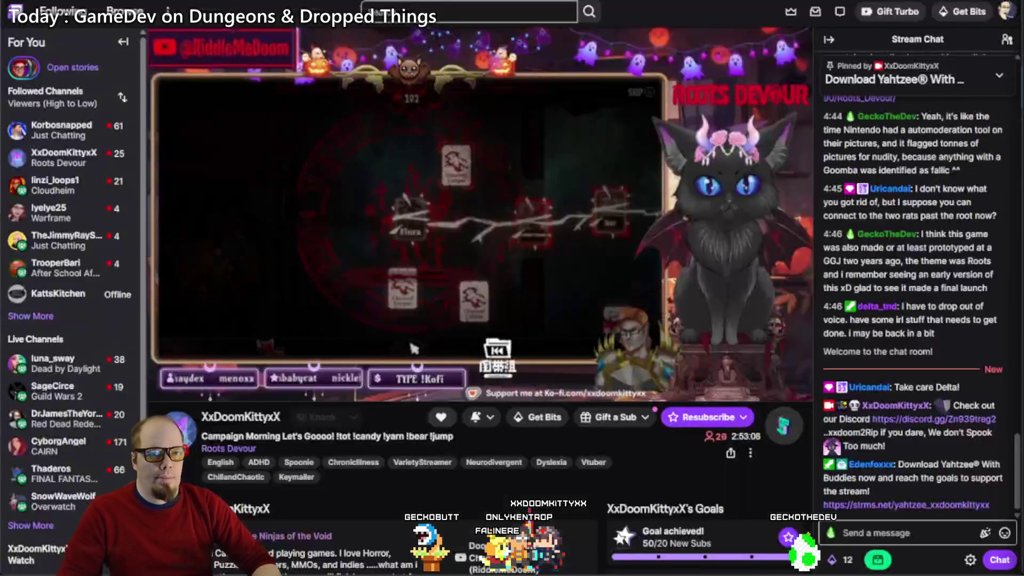
# Step: Back in Unity, close Build Profiles and select the WineBottle sprite in Treasures/Food/Drinks
pyautogui.hotkey('alt', 'Tab')
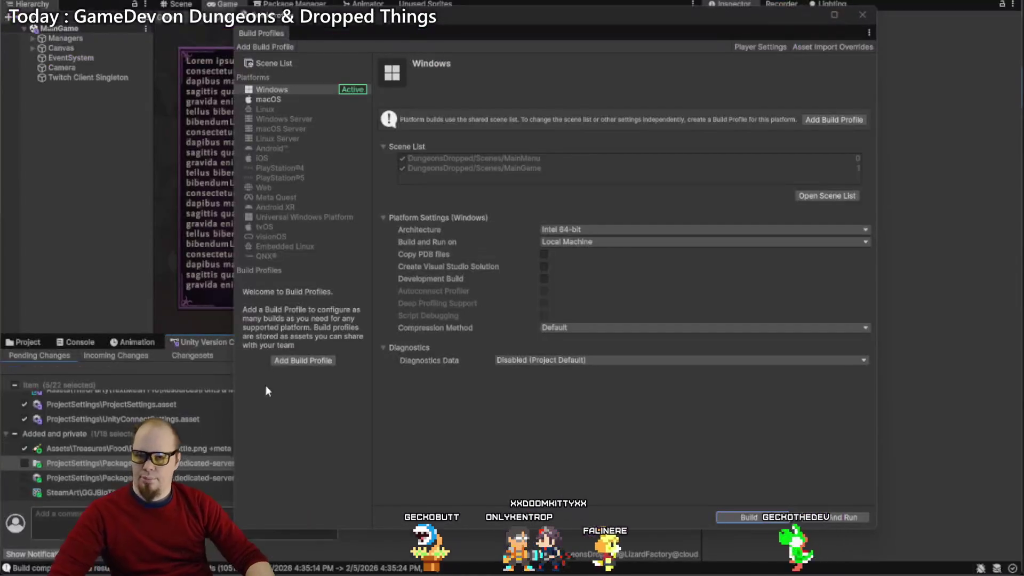
pyautogui.click(862, 14)
pyautogui.click(33, 340)
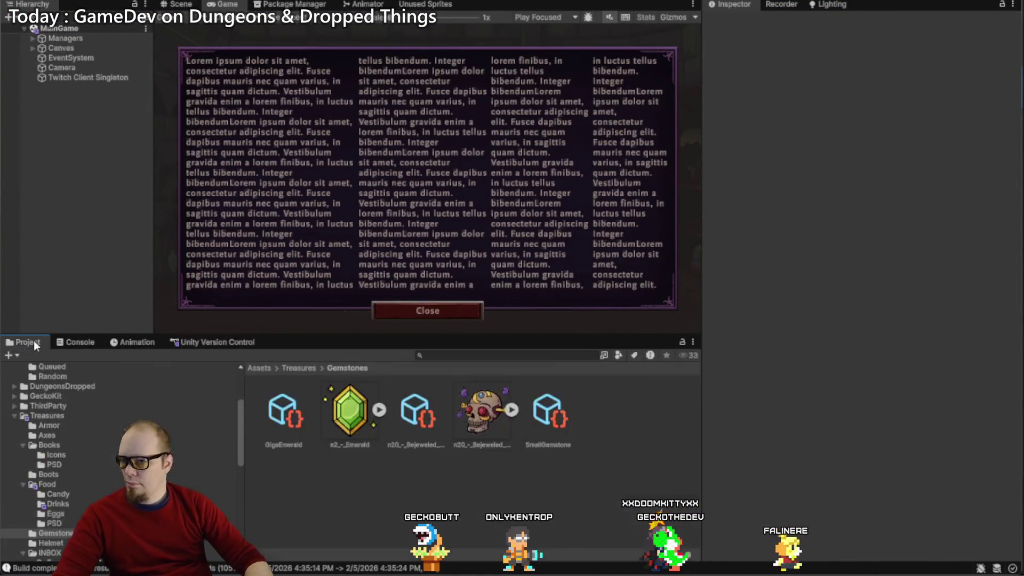
pyautogui.moveTo(315, 336); pyautogui.dragTo(333, 153)
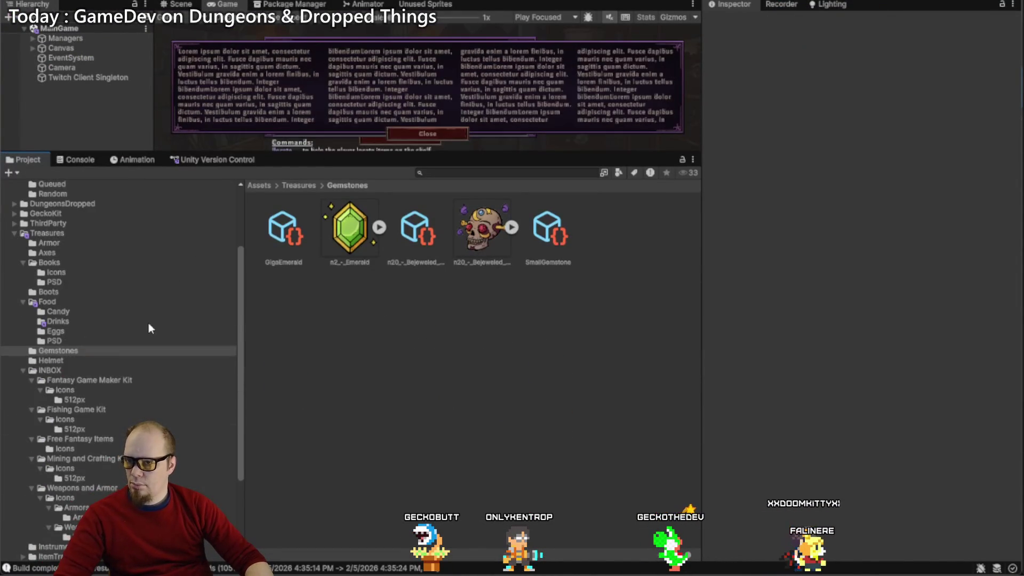
pyautogui.scroll(5, 147, 326)
pyautogui.click(59, 418)
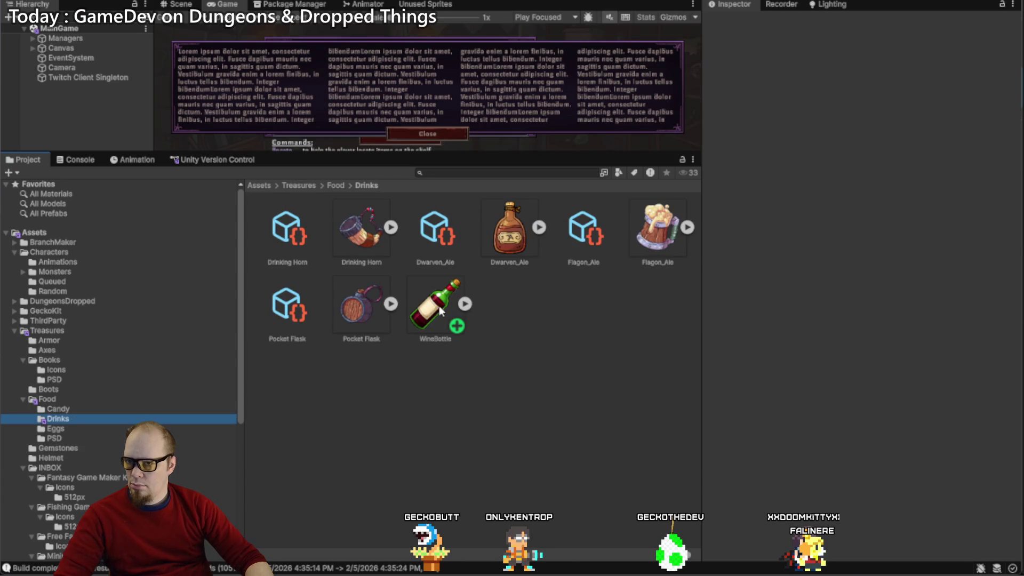
pyautogui.click(465, 303)
pyautogui.click(512, 302)
pyautogui.rightClick(512, 302)
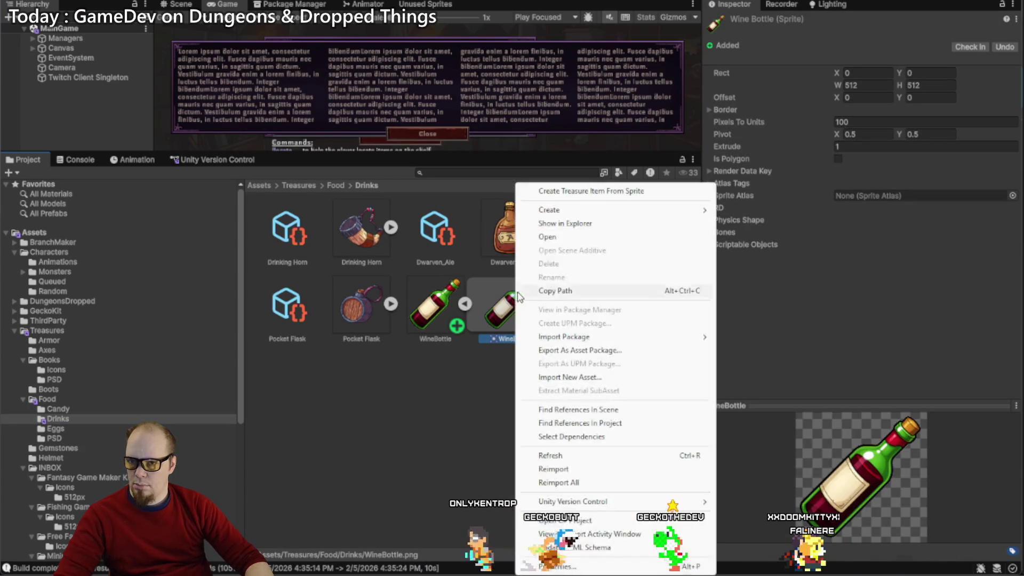
# Step: Create a treasure item from the sprite titled Wine Bottle with type Food
pyautogui.click(629, 191)
pyautogui.click(854, 111)
pyautogui.click(854, 111)
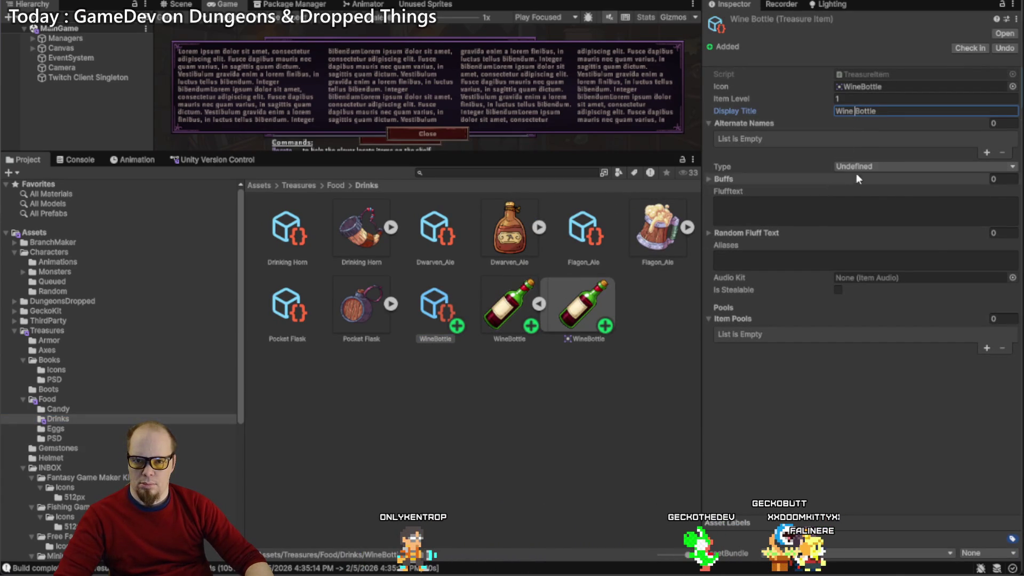
pyautogui.click(853, 167)
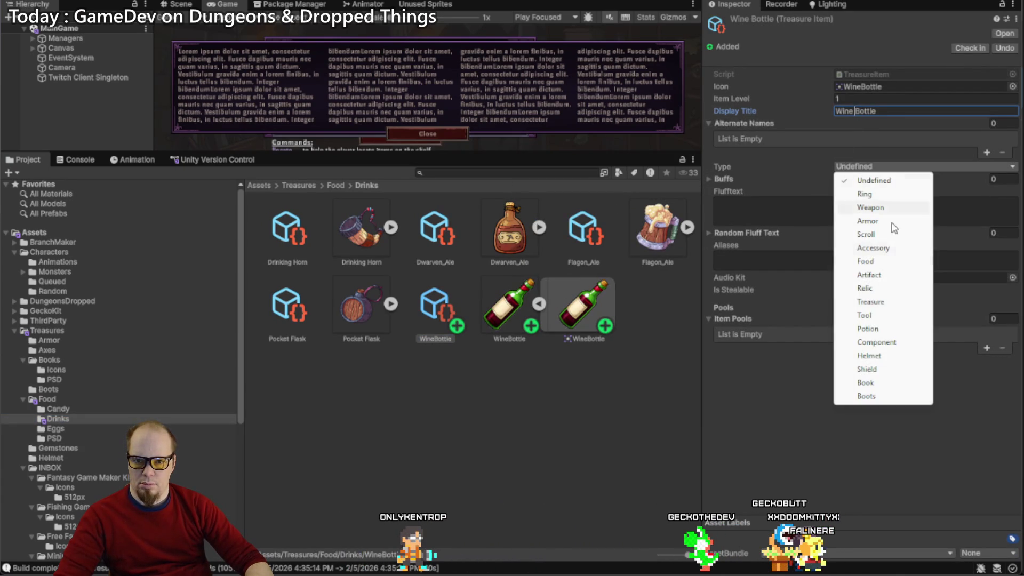
pyautogui.click(903, 266)
# Step: Add the foodanddrink item pool and the aliases 'wine alcohol bottle'
pyautogui.click(986, 347)
pyautogui.click(948, 335)
pyautogui.write('foodanddrink')
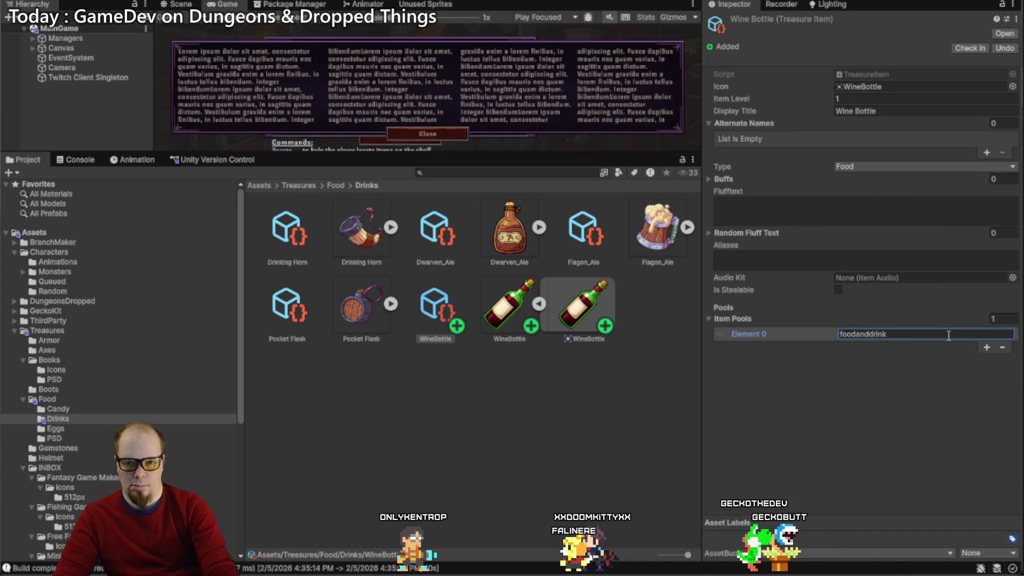
pyautogui.click(826, 256)
pyautogui.write('w')
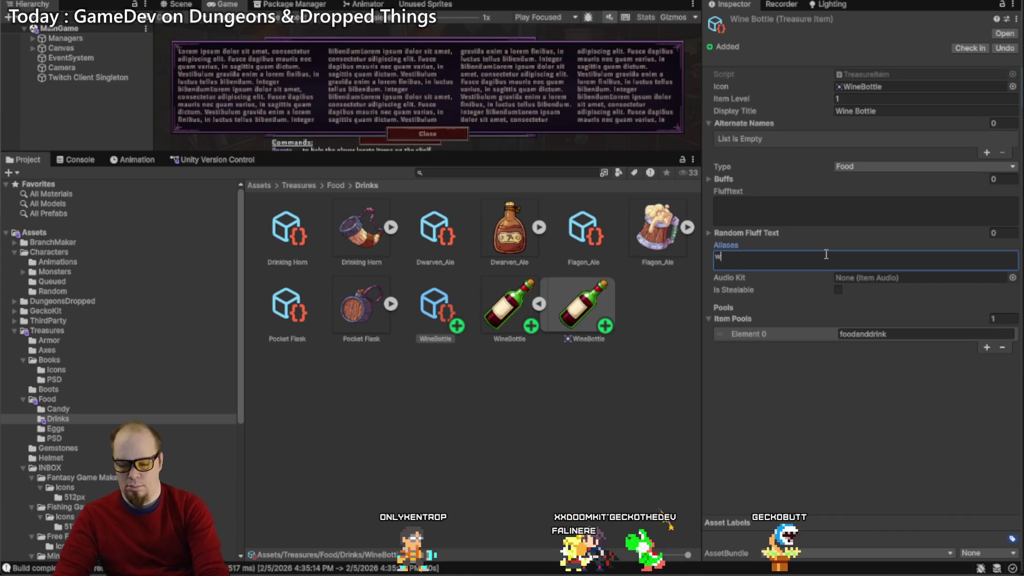
pyautogui.write('ine alcohol')
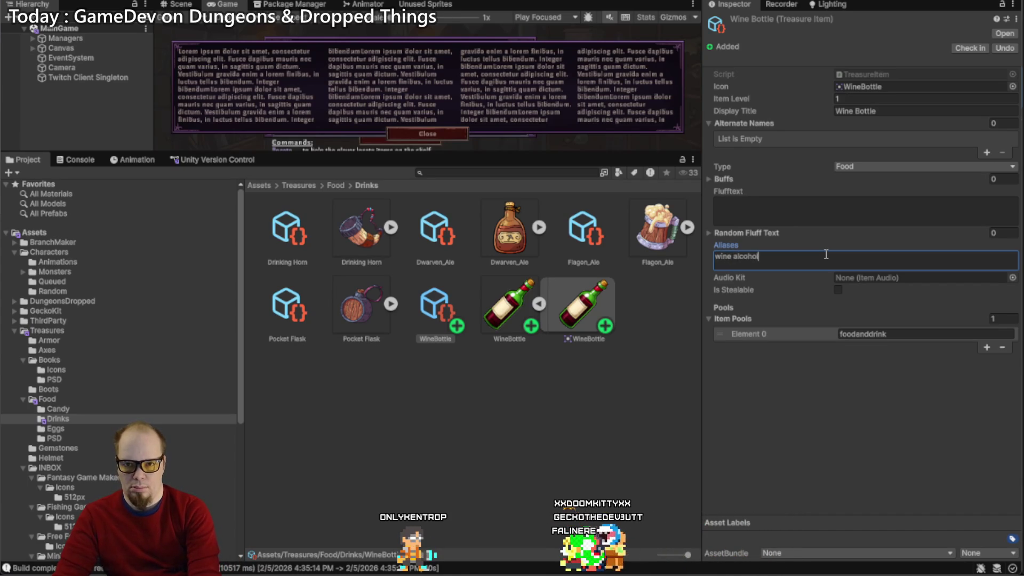
pyautogui.write(' bottle')
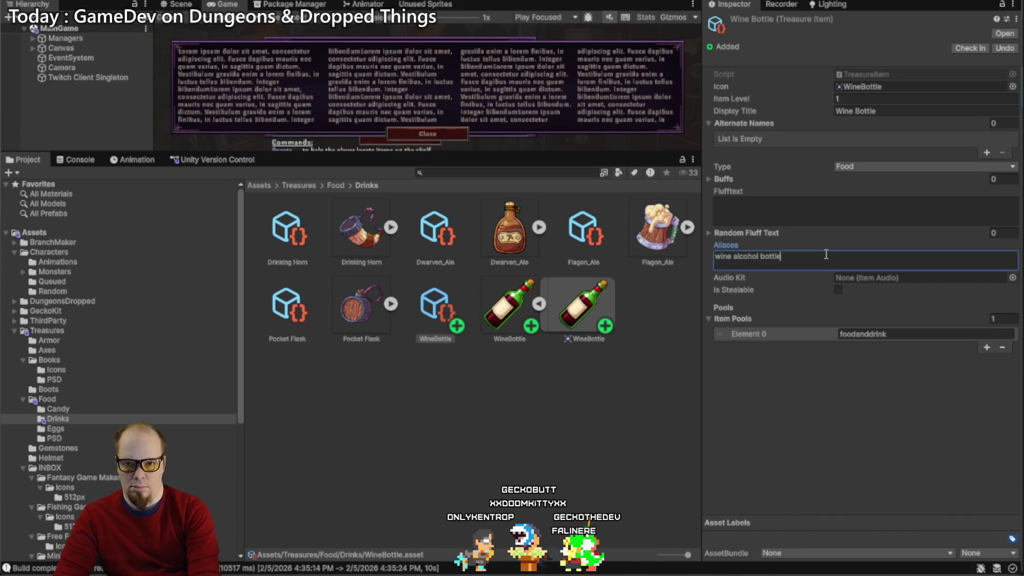
pyautogui.press('Return')
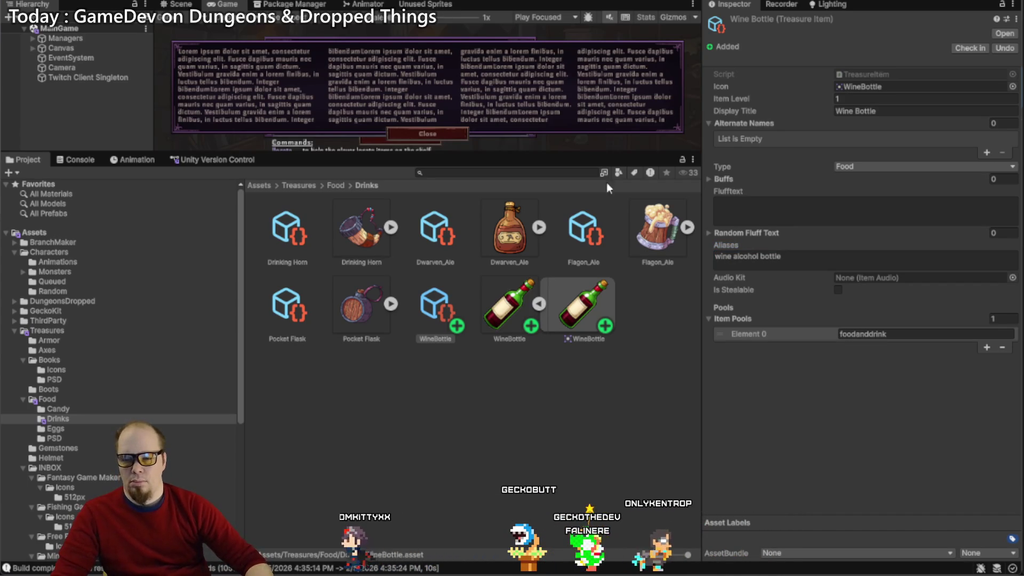
pyautogui.moveTo(579, 155); pyautogui.dragTo(579, 389)
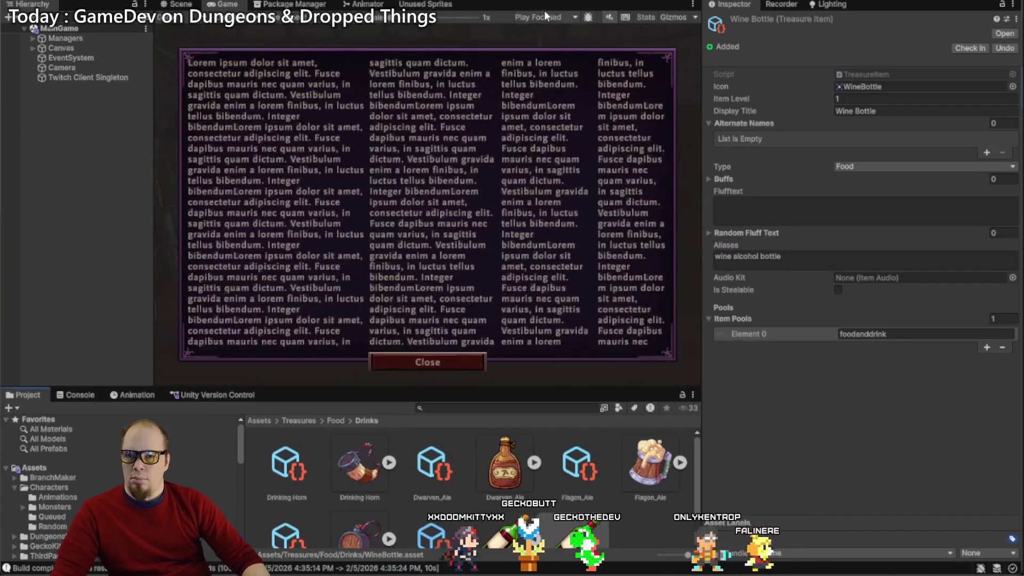
# Step: Test-play, run Populate Item Pools, then replay to confirm Foodanddrink lists 15 items
pyautogui.hotkey('ctrl', 'p')
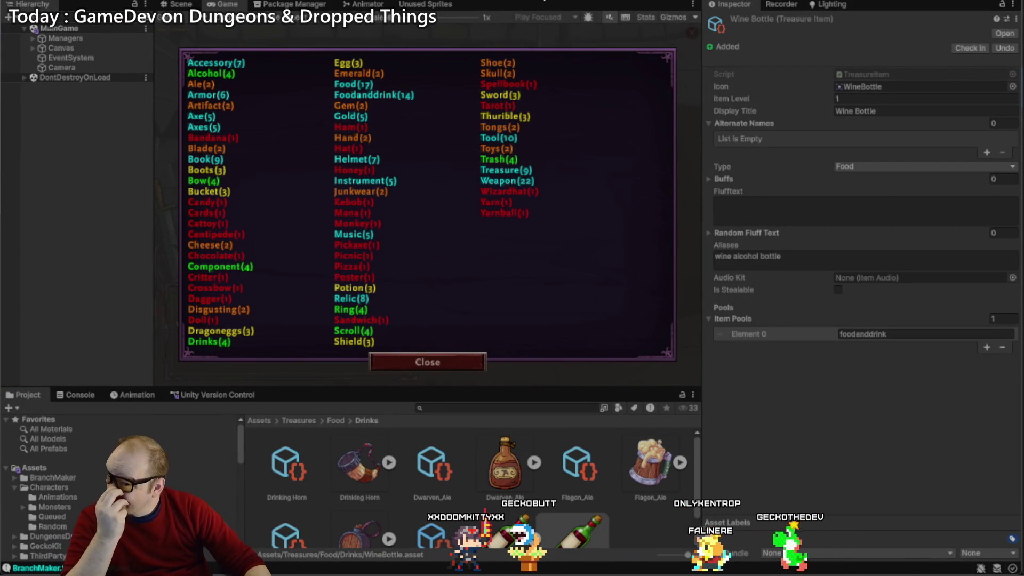
pyautogui.hotkey('ctrl', 'p')
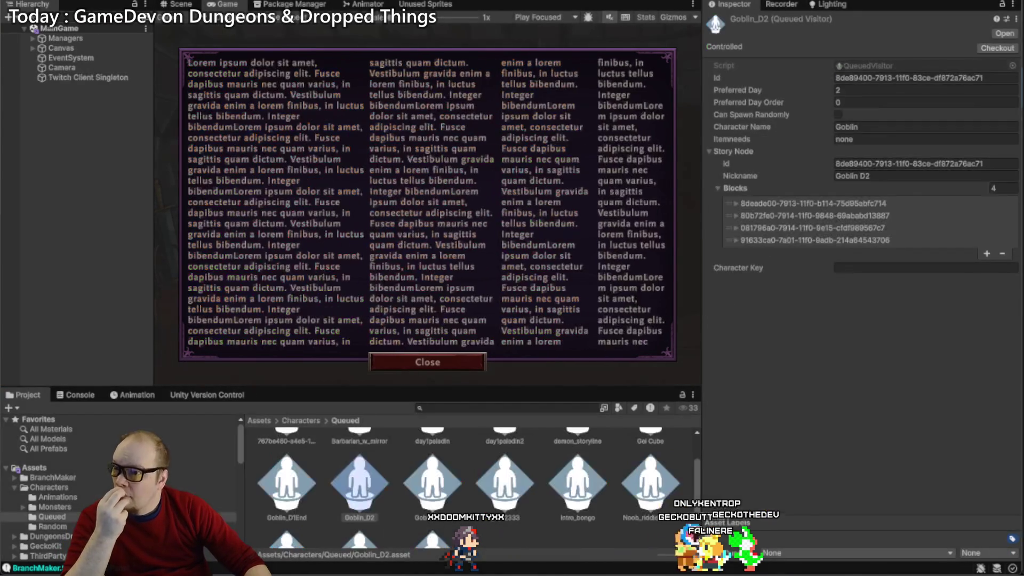
pyautogui.click(229, 0)
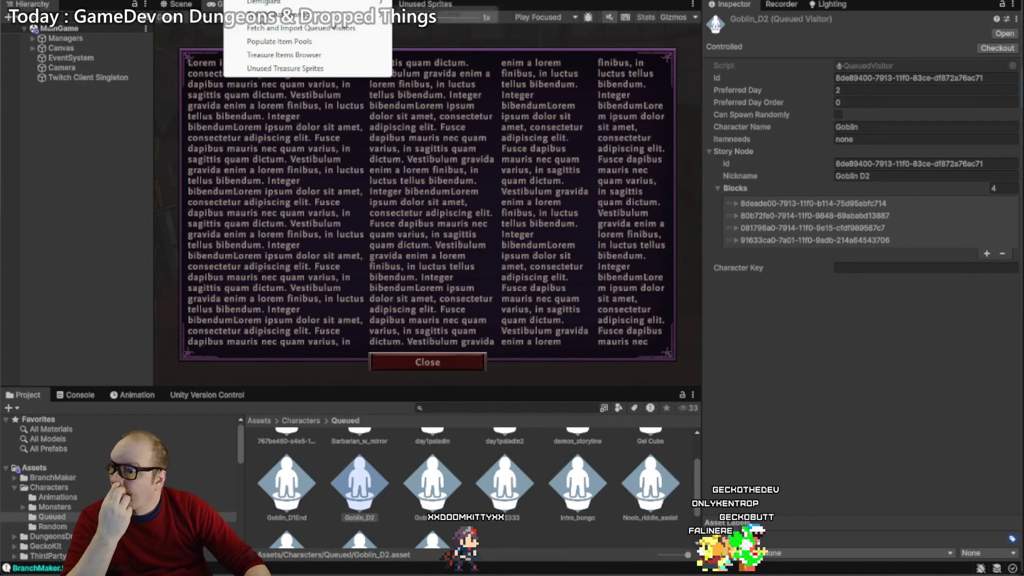
pyautogui.click(275, 41)
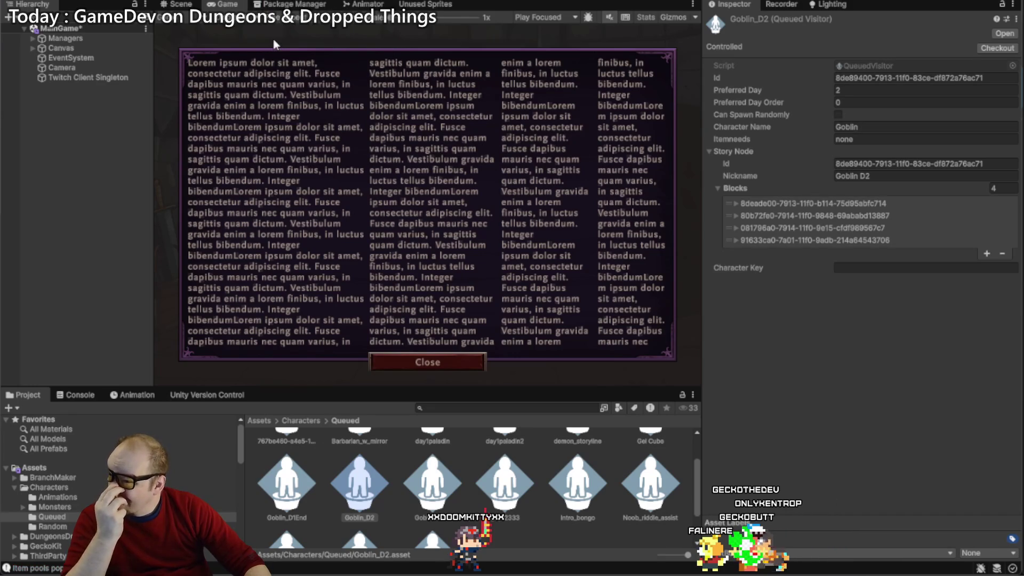
pyautogui.click(547, 4)
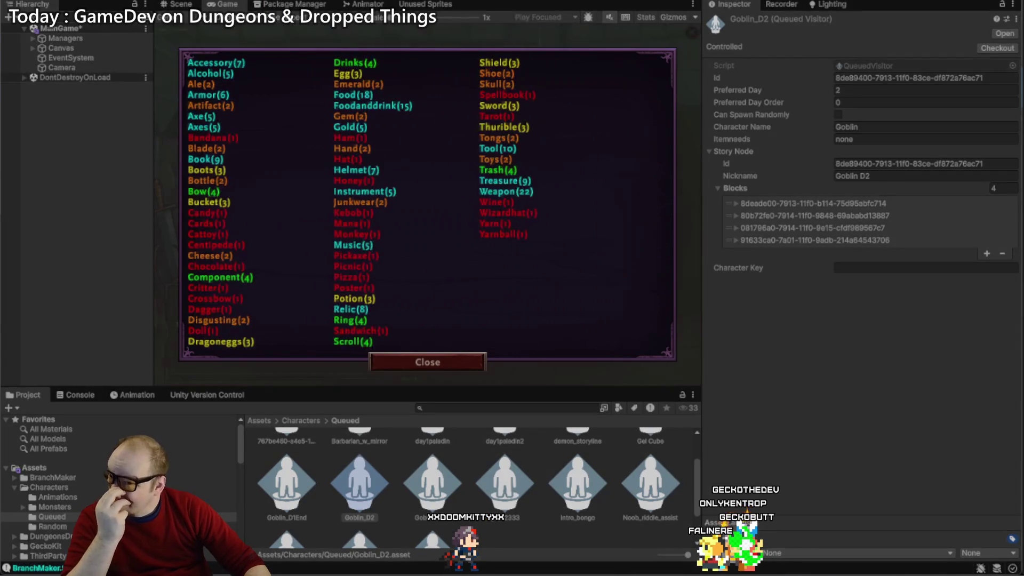
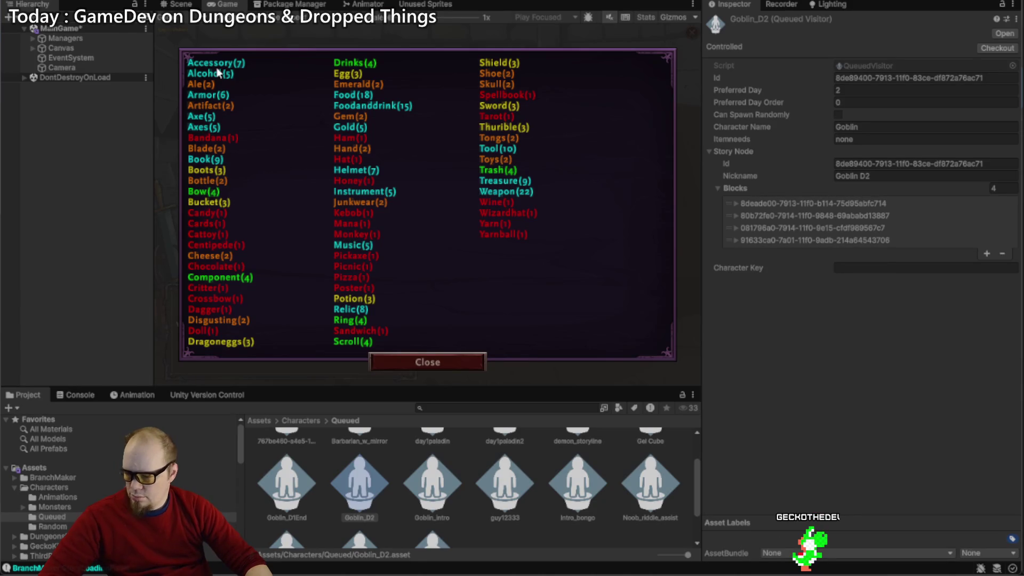
# Step: Stop Unity's Play mode and open the giveaway winner's unread Discord DM
pyautogui.hotkey('ctrl', 'p')
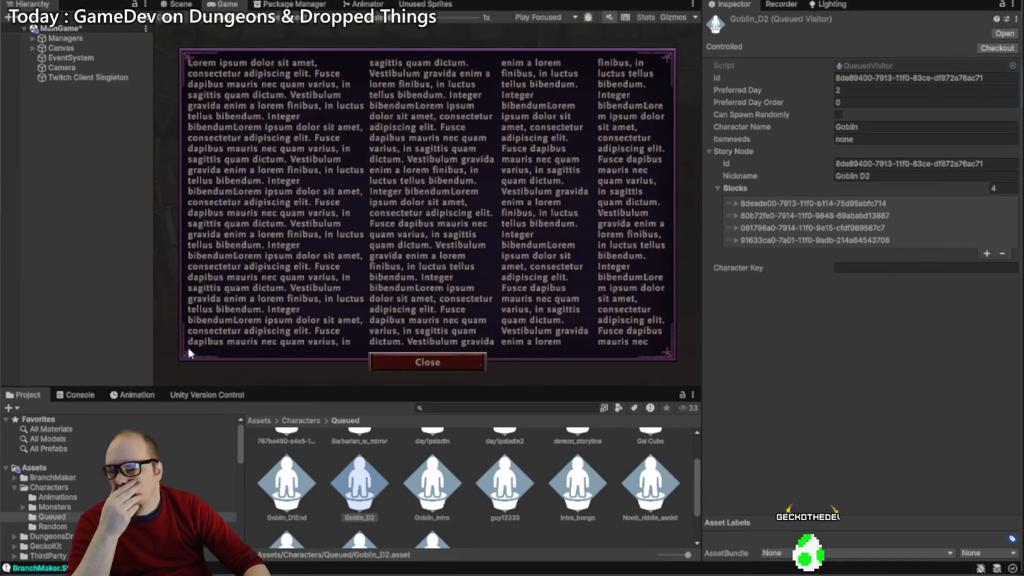
pyautogui.hotkey('alt', 'Tab')
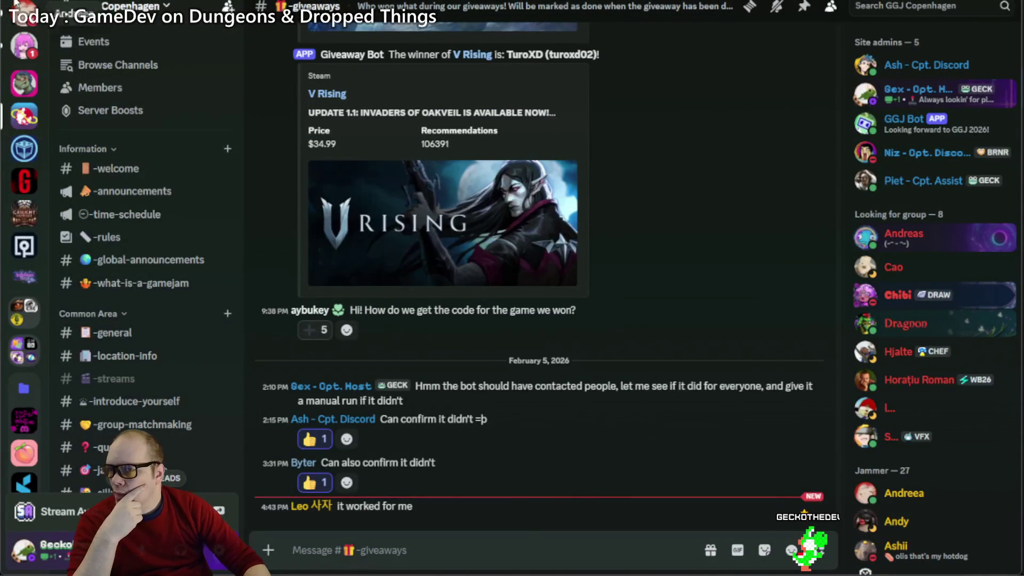
pyautogui.click(24, 47)
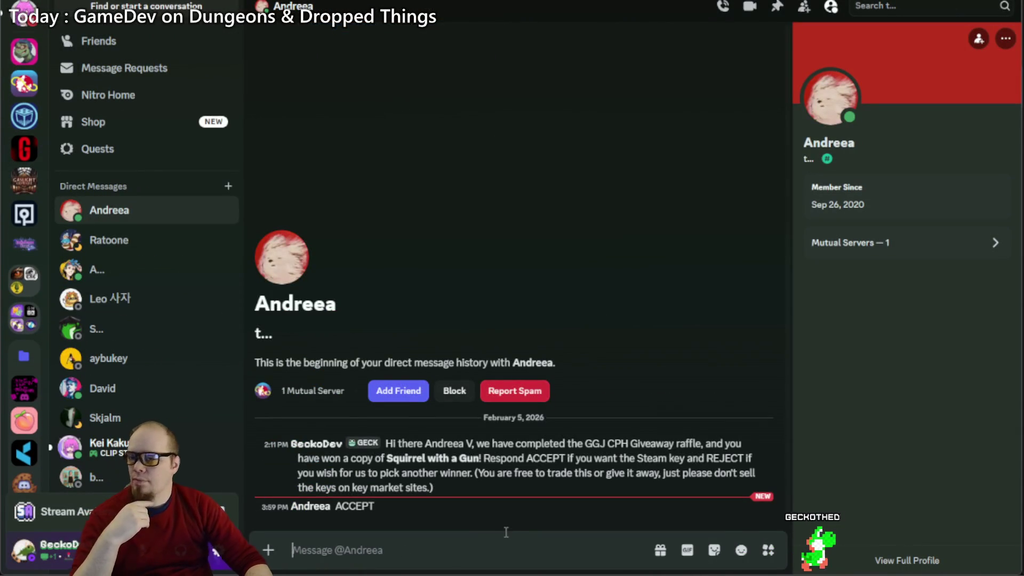
# Step: Claim the Squirrel with a Gun Steam key on Humble Choice and return to the winner's DM
pyautogui.moveTo(101, 573)
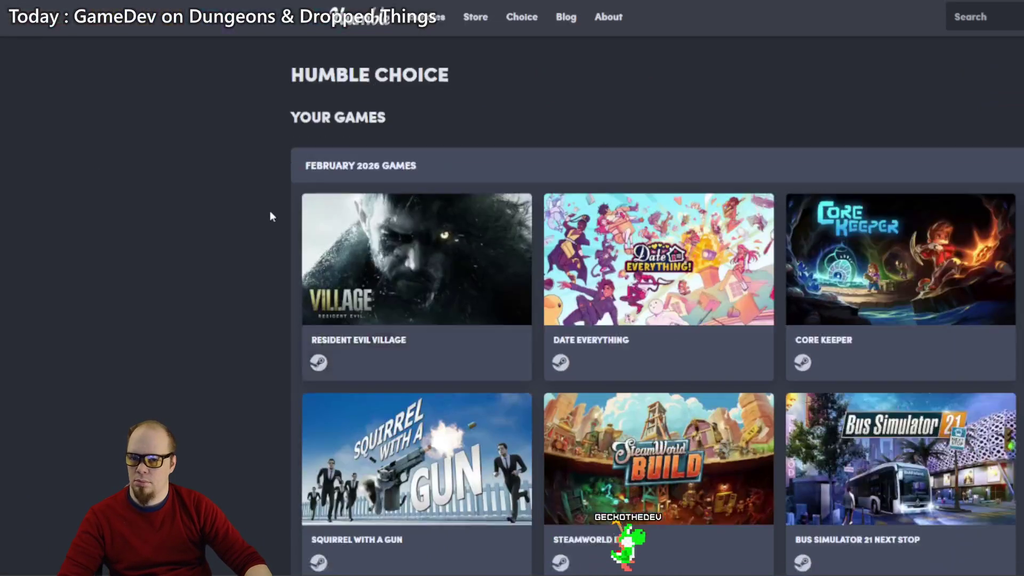
pyautogui.scroll(-3, 273, 213)
pyautogui.click(440, 271)
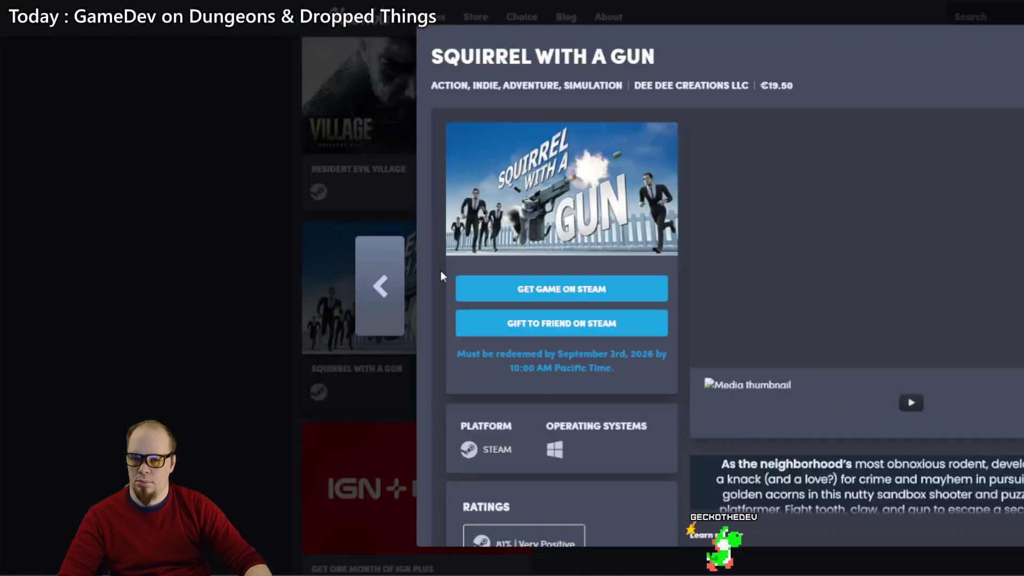
pyautogui.click(558, 288)
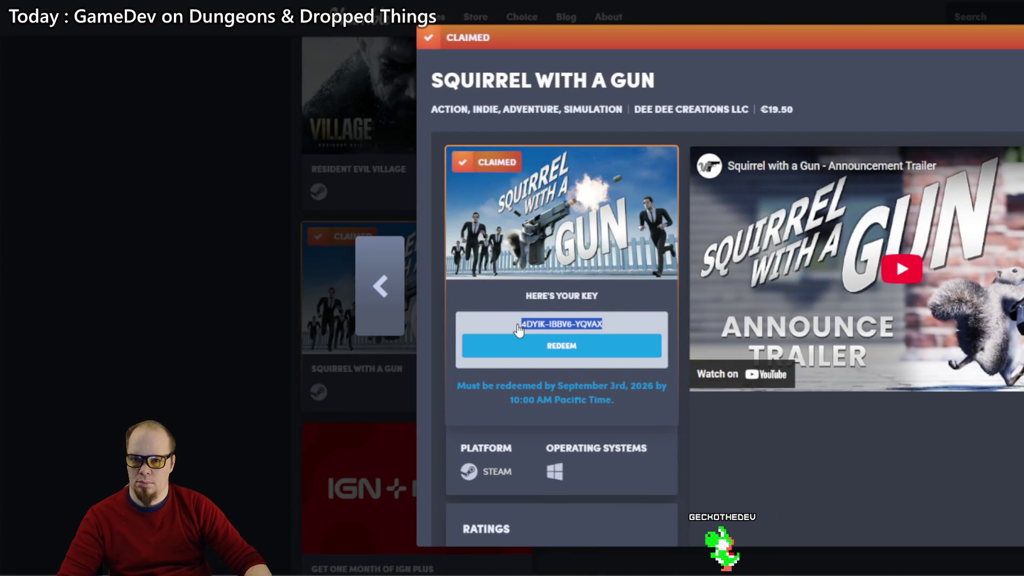
pyautogui.hotkey('alt', 'Tab')
pyautogui.press('Tab')
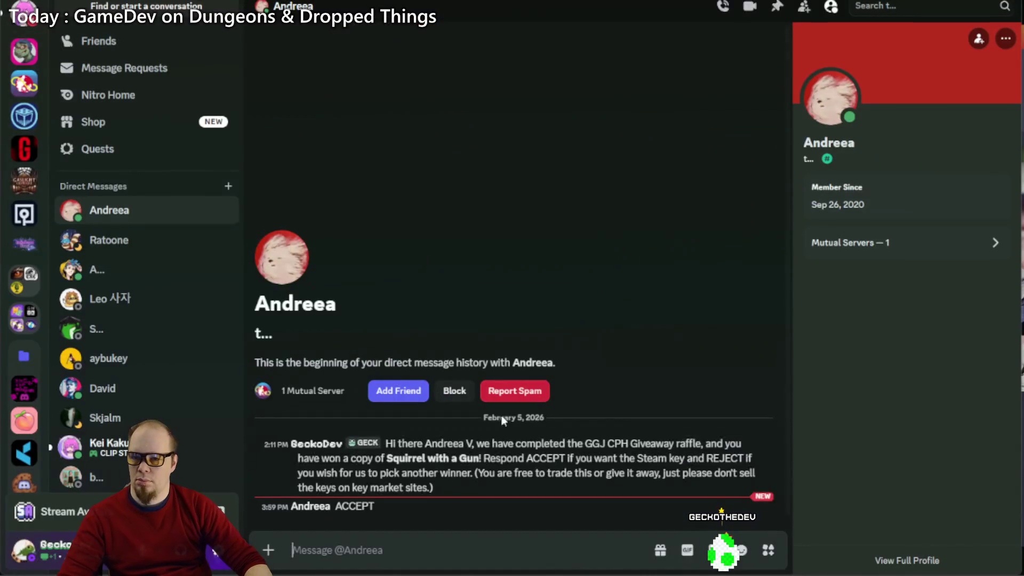
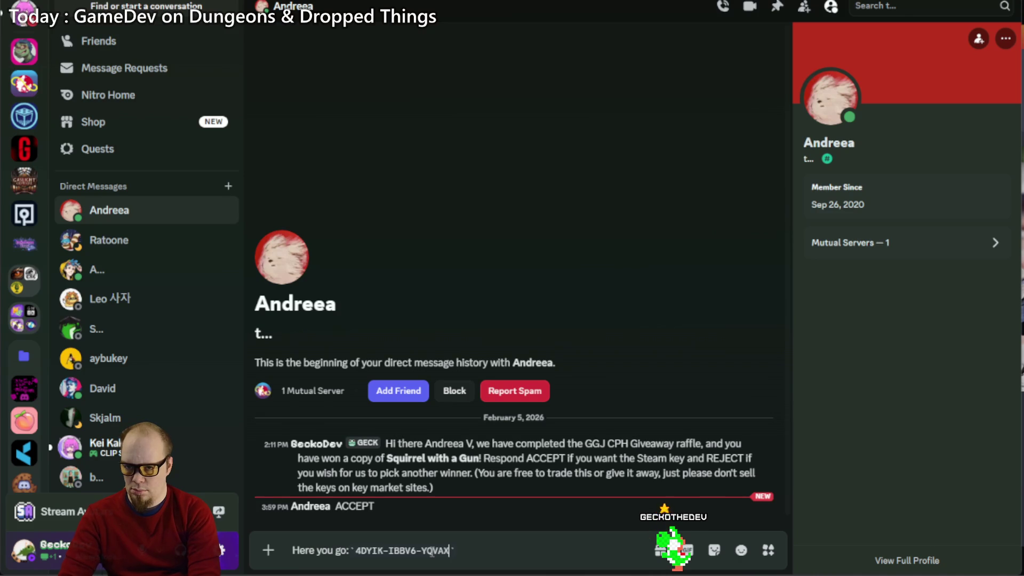
# Step: Send the winner 'Here you go:' followed by the Steam key in backticks
pyautogui.press('Return')
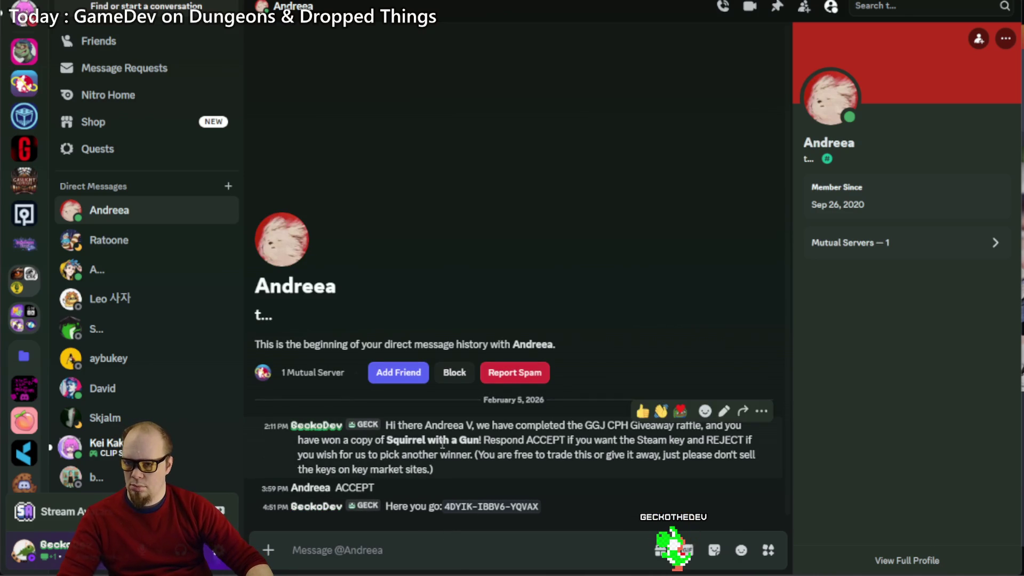
# Step: Close the Squirrel with a Gun details on Humble and open the GGJ Copenhagen giveaways channel
pyautogui.hotkey('alt', 'Tab')
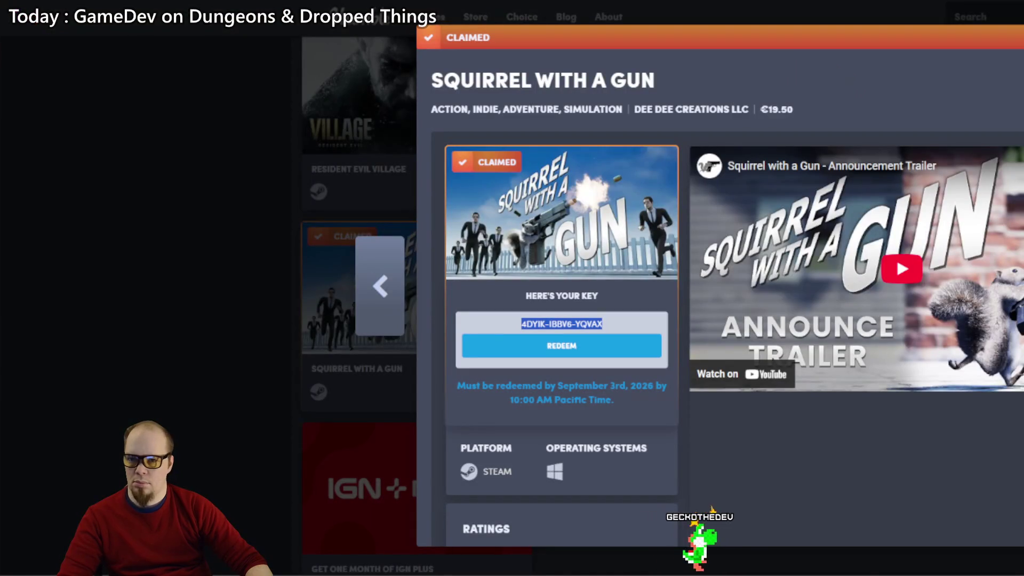
pyautogui.click(330, 175)
pyautogui.hotkey('alt', 'Tab')
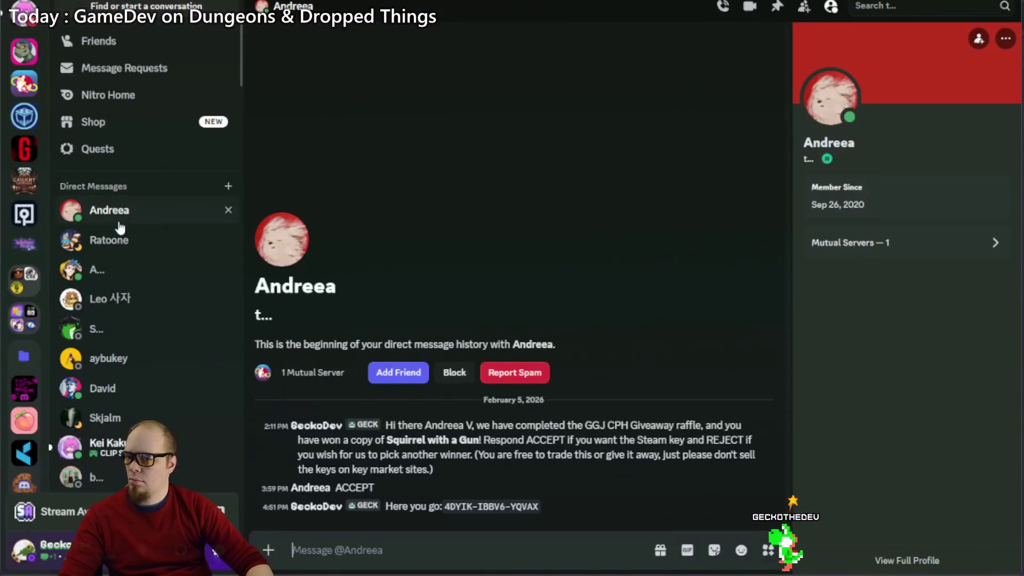
pyautogui.click(24, 84)
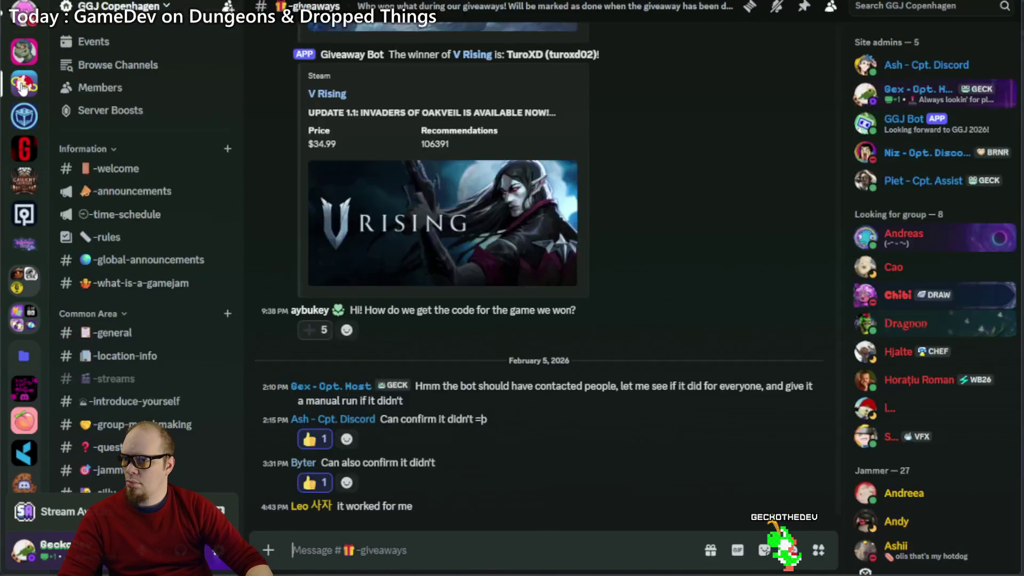
# Step: Add a checkmark reaction to the Squirrel with a Gun giveaway post
pyautogui.scroll(-5, 167, 354)
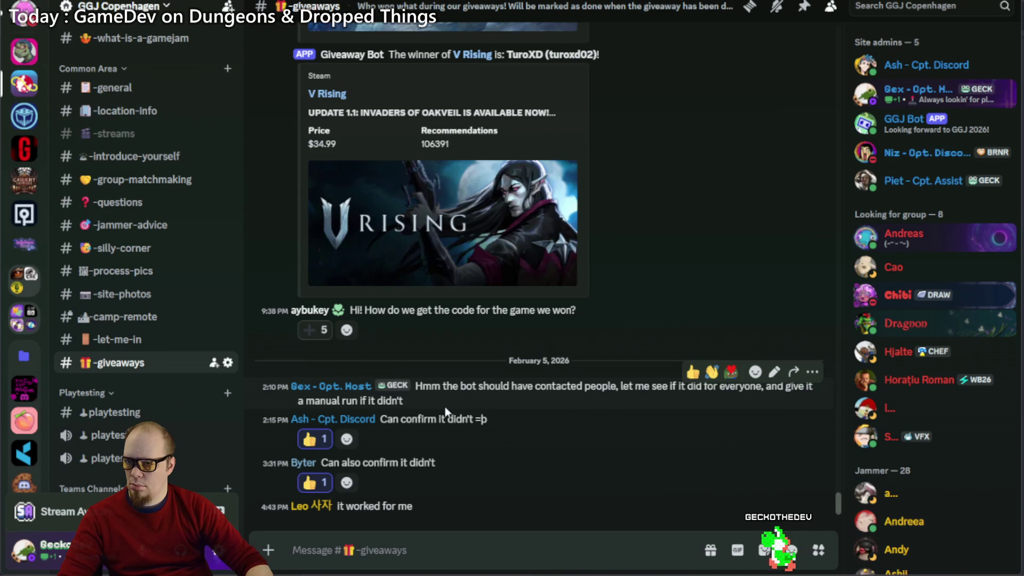
pyautogui.scroll(10, 422, 397)
pyautogui.scroll(15, 446, 420)
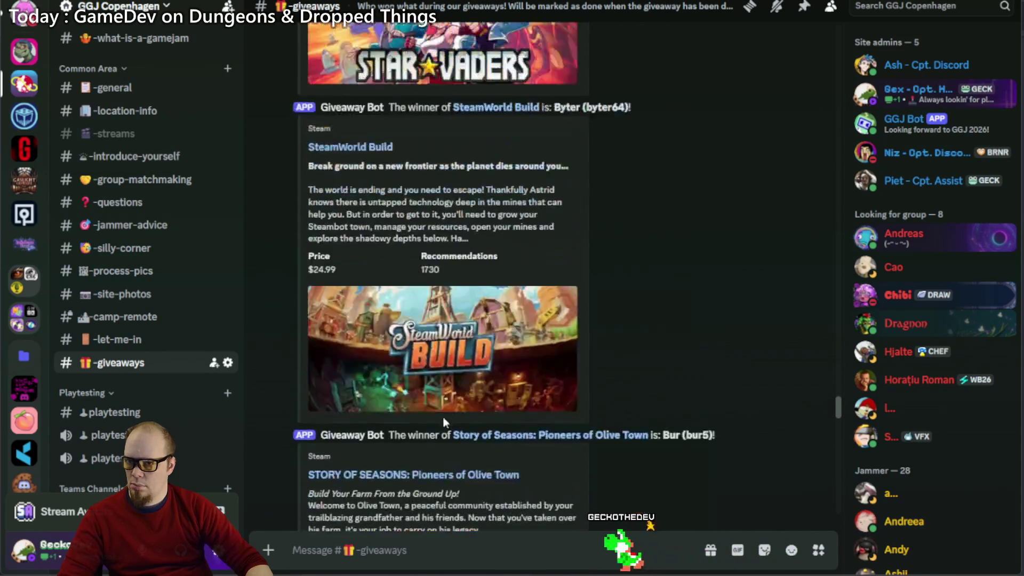
pyautogui.scroll(-5, 625, 371)
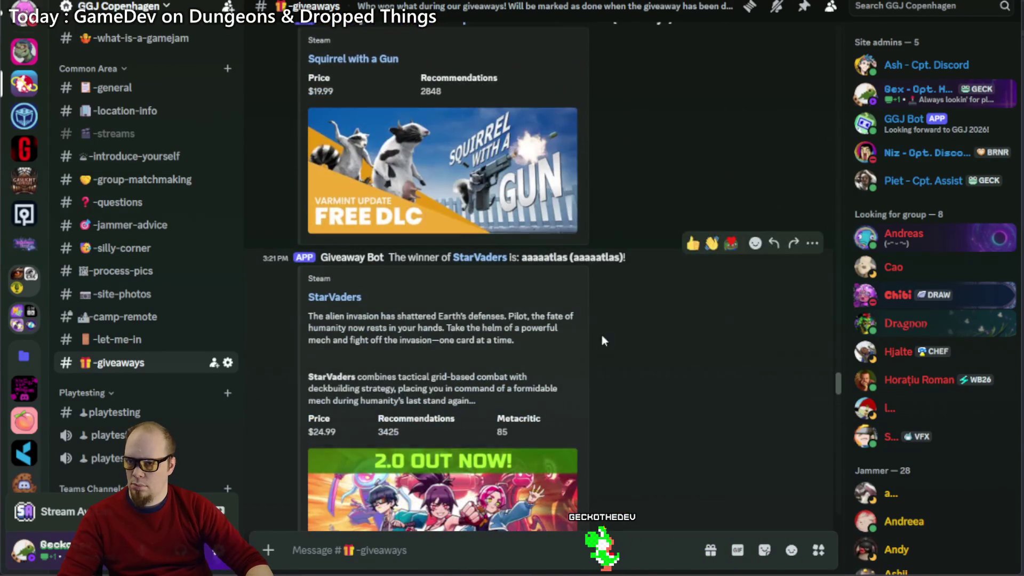
pyautogui.rightClick(626, 149)
pyautogui.moveTo(685, 210)
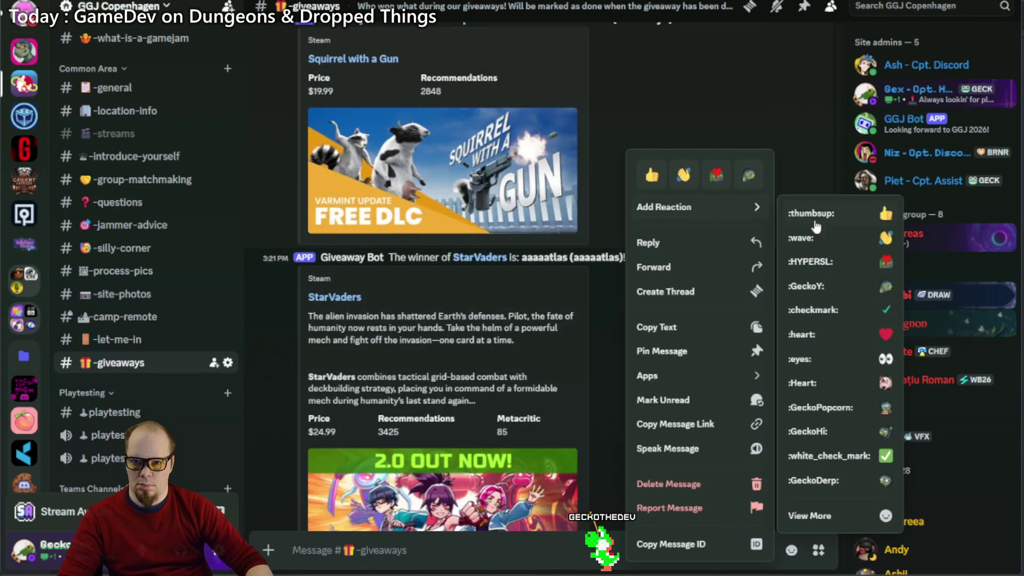
pyautogui.click(834, 316)
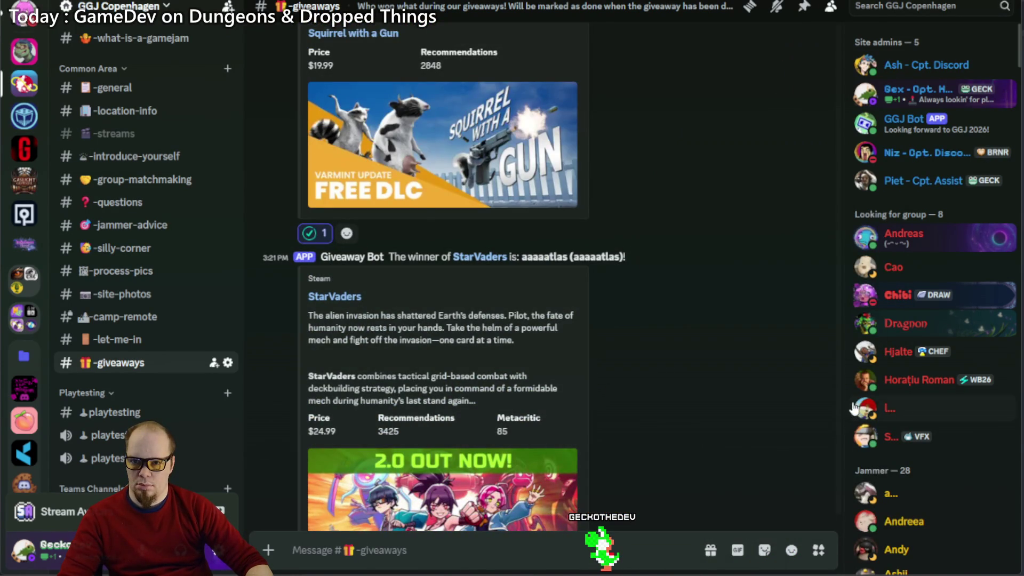
# Step: Return to direct messages and open the Nice Day for Fishing winner's conversation
pyautogui.moveTo(837, 385)
pyautogui.mouseDown()
pyautogui.moveTo(824, 204)
pyautogui.moveTo(834, 60)
pyautogui.mouseUp()
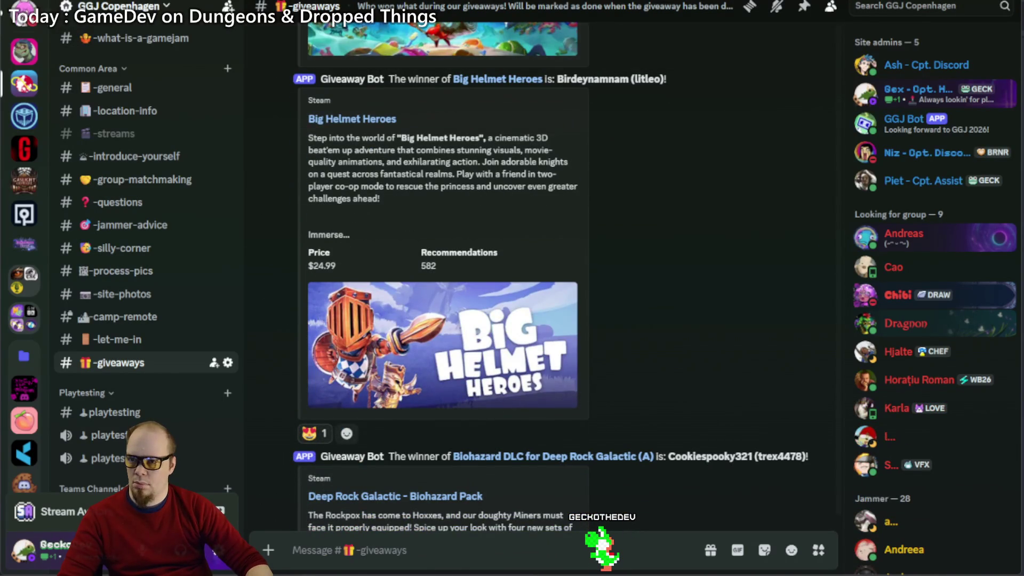
pyautogui.hotkey('alt', 'Left')
pyautogui.click(130, 241)
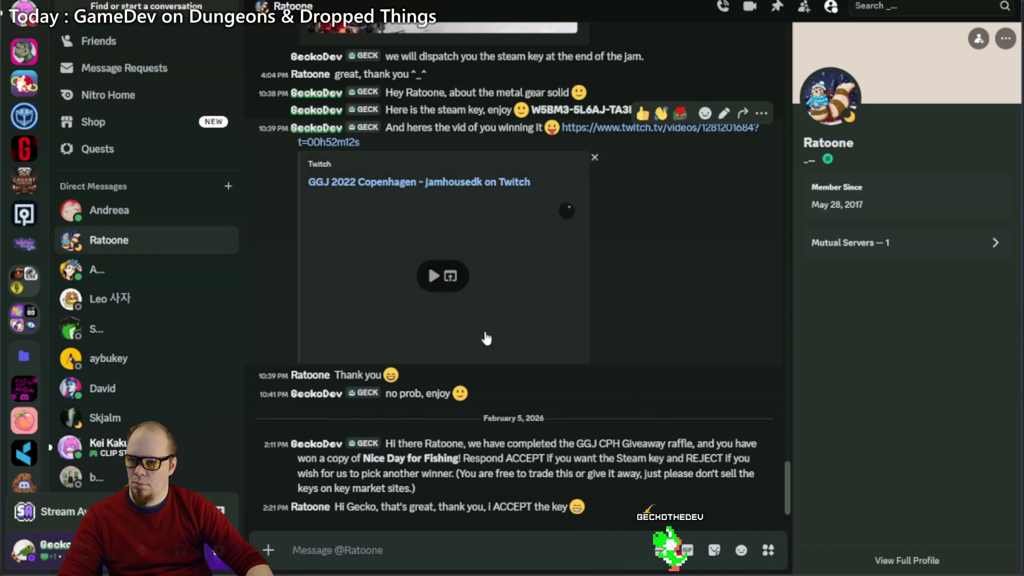
# Step: Switch to the Humble Choice page and scroll to the January 2026 and December 2025 games
pyautogui.hotkey('alt', 'Tab')
pyautogui.scroll(-10, 267, 192)
pyautogui.scroll(-20, 270, 197)
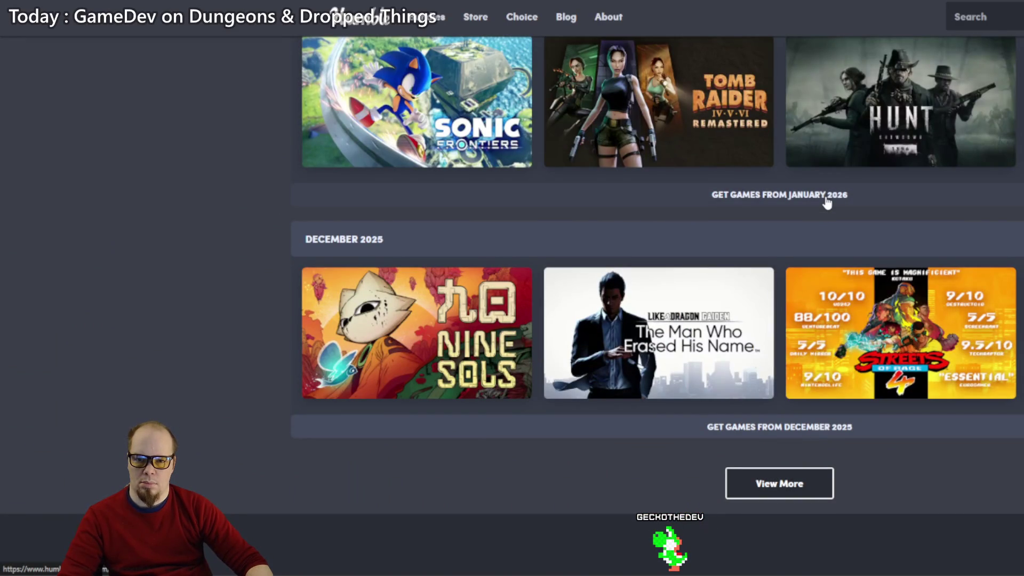
# Step: Claim the Nice Day for Fishing Steam key on Humble and focus the winner's Discord reply box
pyautogui.press('Home')
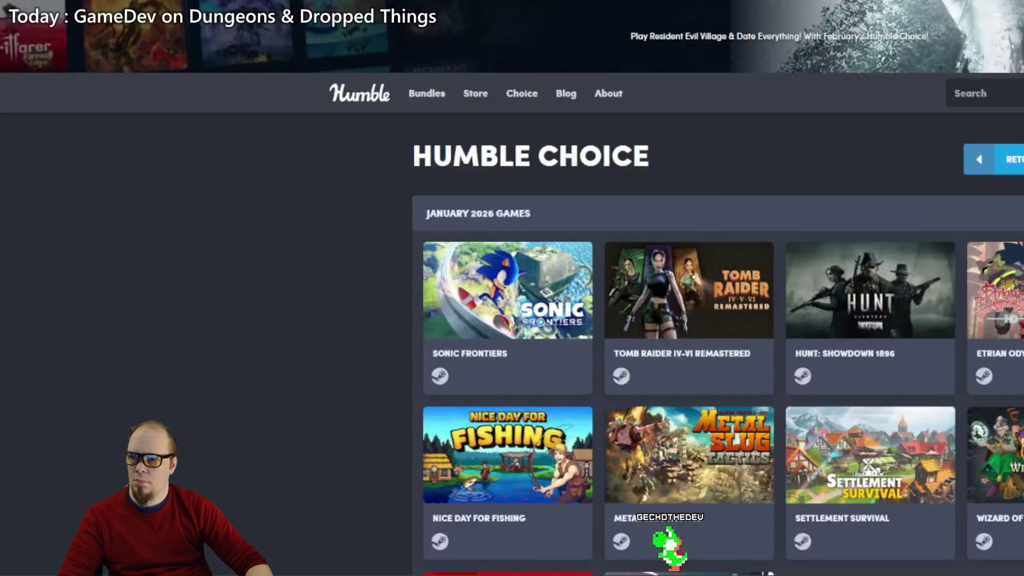
pyautogui.scroll(-4, 509, 260)
pyautogui.click(509, 261)
pyautogui.click(533, 287)
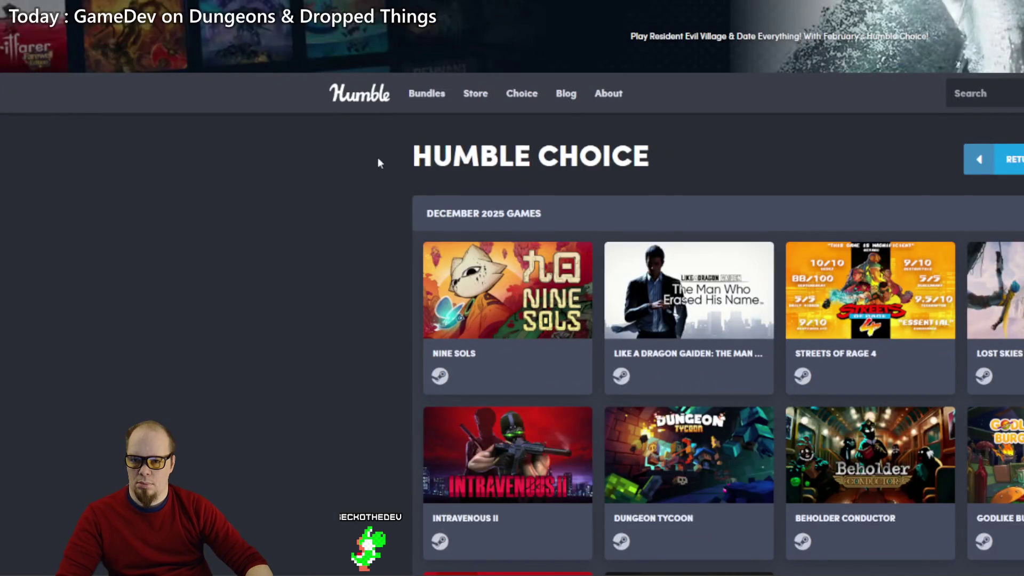
pyautogui.scroll(-5, 376, 237)
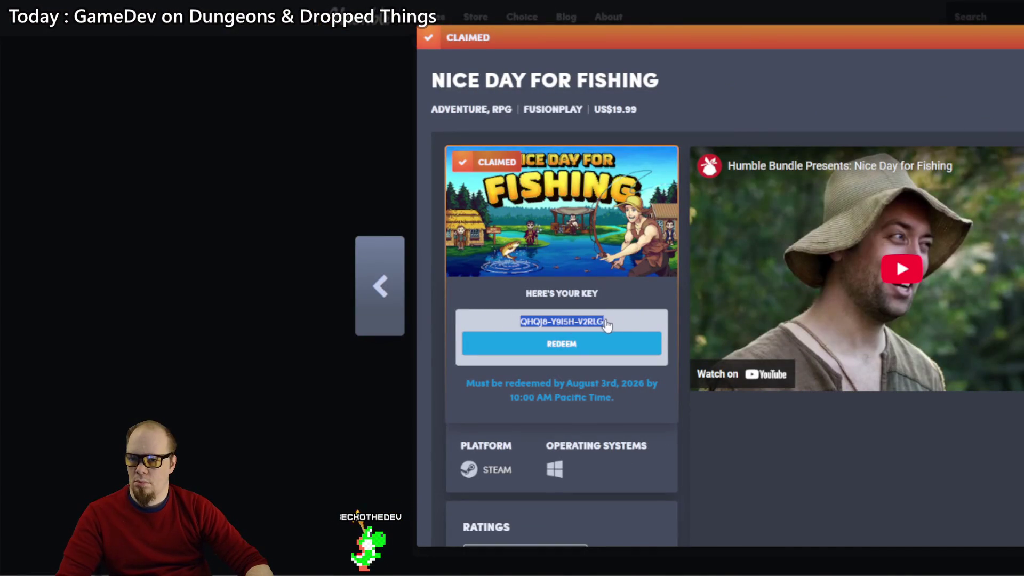
pyautogui.hotkey('alt', 'Tab')
pyautogui.click(485, 551)
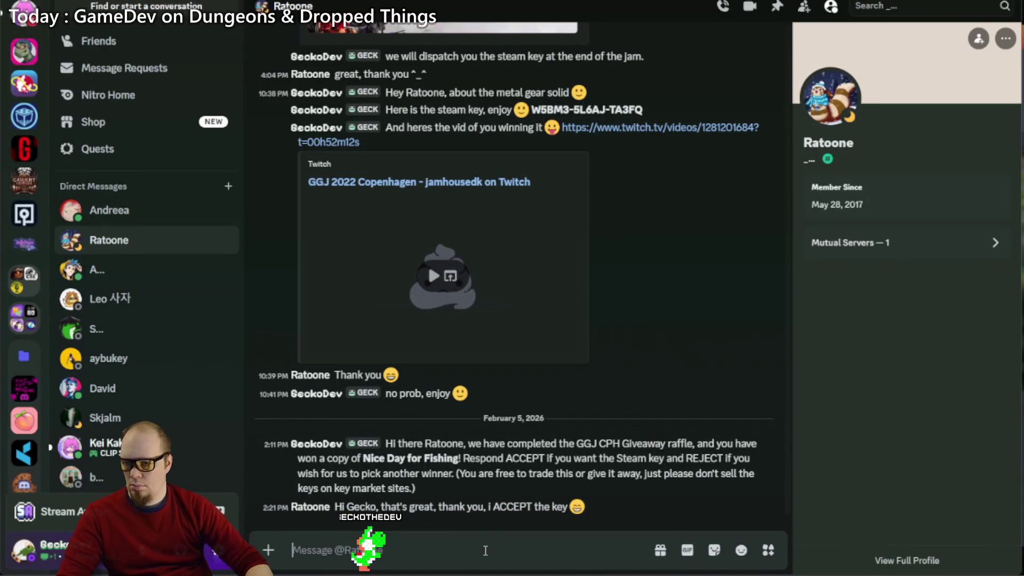
# Step: Send the winner 'Here you go, It's a nice day for Steam keys' with the pasted key in backticks
pyautogui.write('Here yt')
pyautogui.press('BackSpace')
pyautogui.write('ou go.')
pyautogui.press('BackSpace')
pyautogui.press('BackSpace')
pyautogui.press('BackSpace')
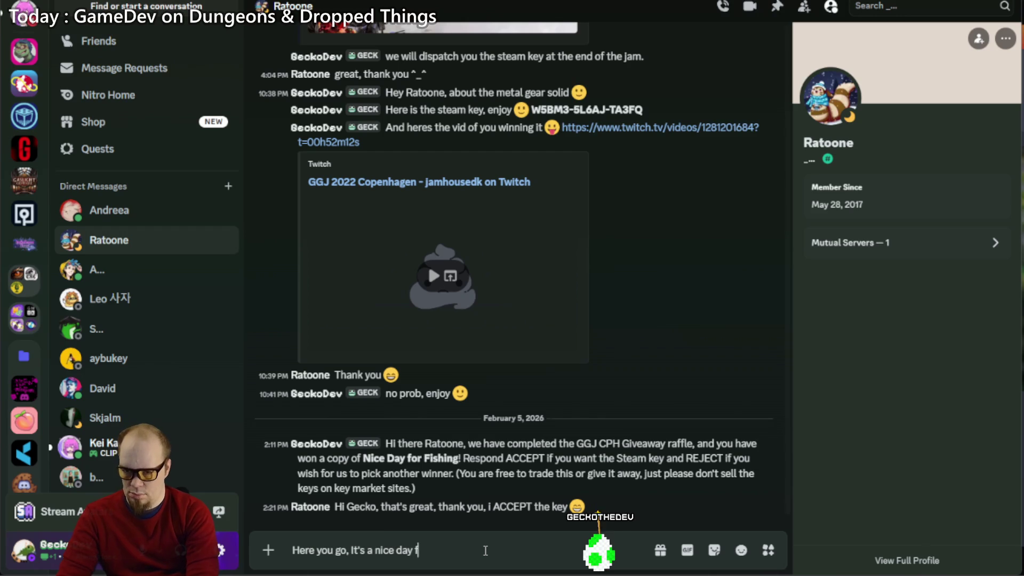
pyautogui.write('Steam keys ')
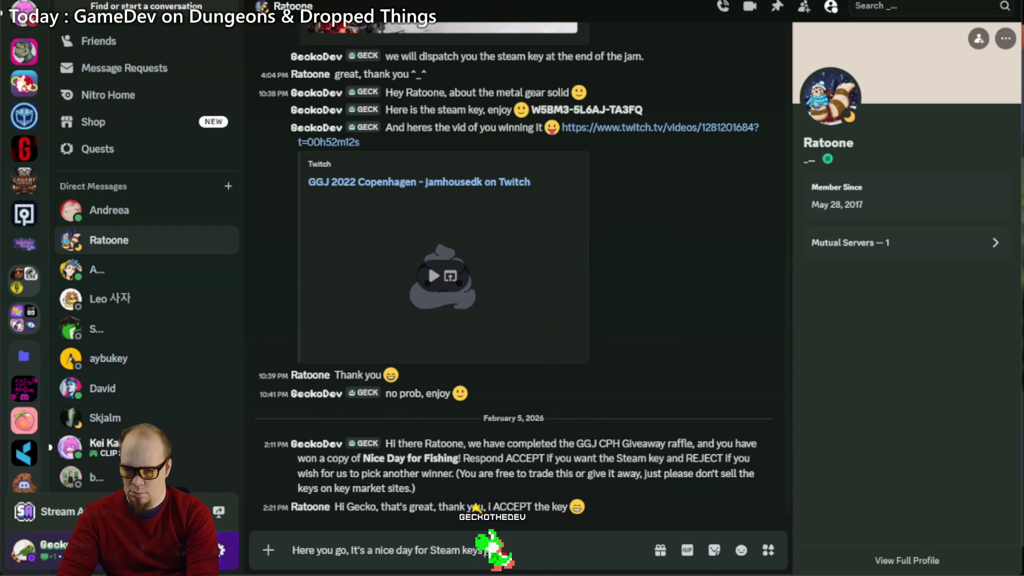
pyautogui.write('`')
pyautogui.hotkey('ctrl', 'v')
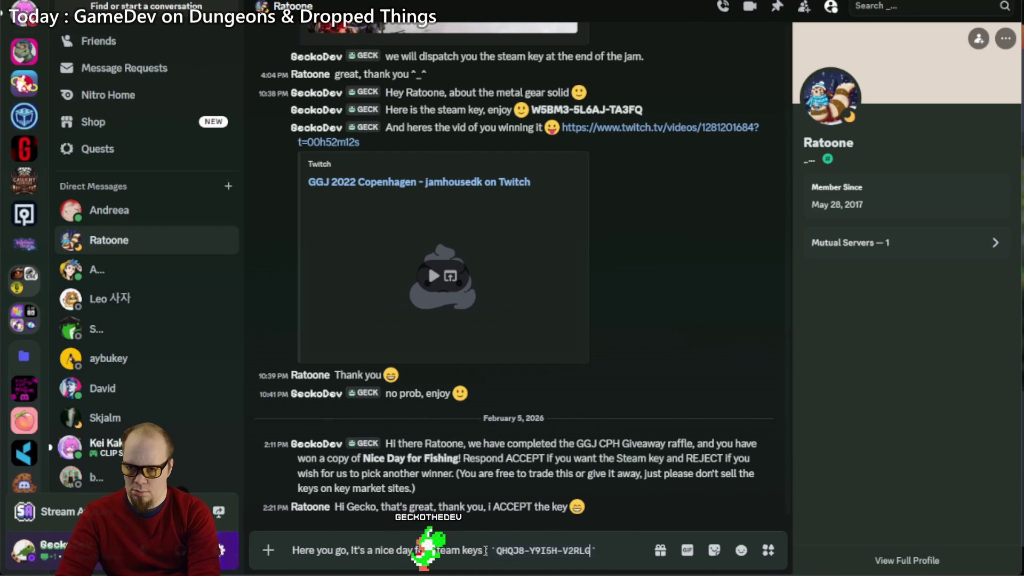
pyautogui.press('Return')
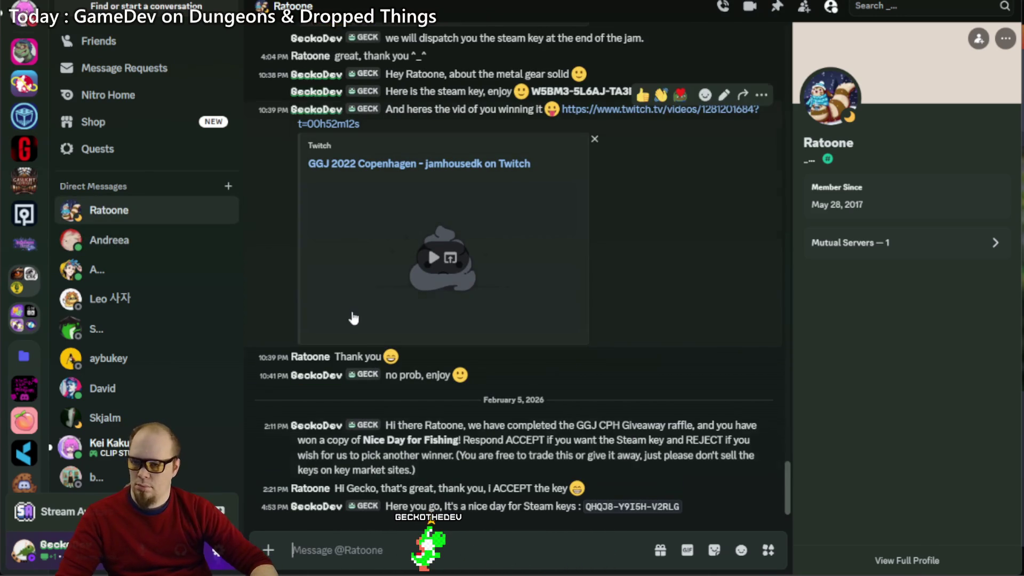
pyautogui.click(27, 57)
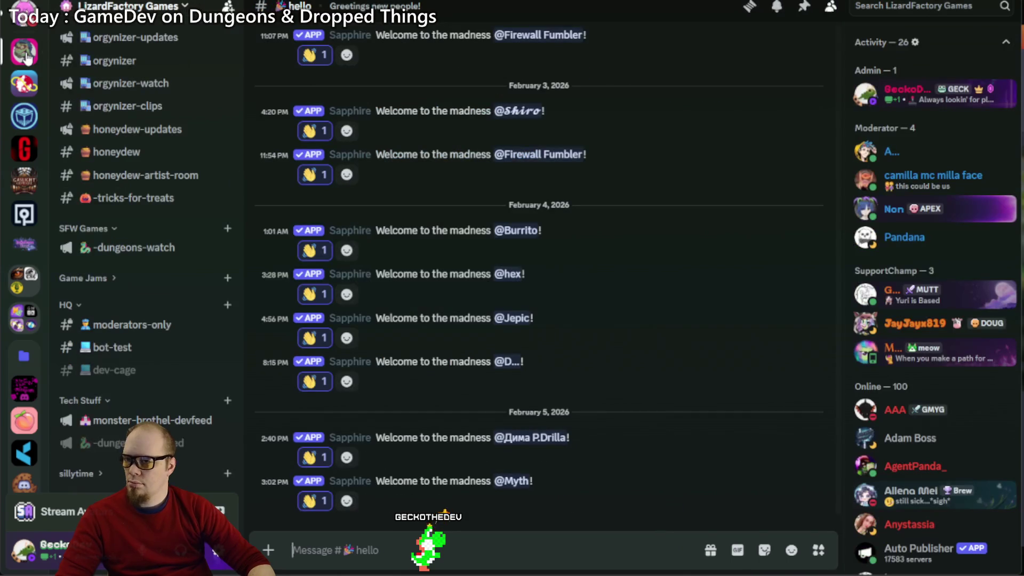
# Step: In GGJ Copenhagen #giveaways, add a checkmark reaction to the Big Helmet Heroes post
pyautogui.click(25, 88)
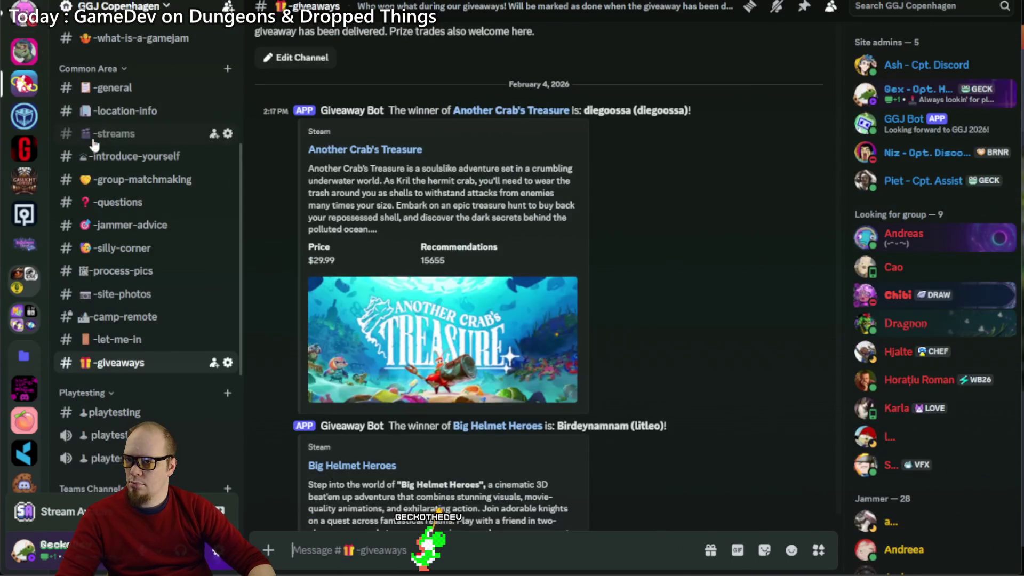
pyautogui.scroll(-5, 577, 243)
pyautogui.scroll(-6, 584, 237)
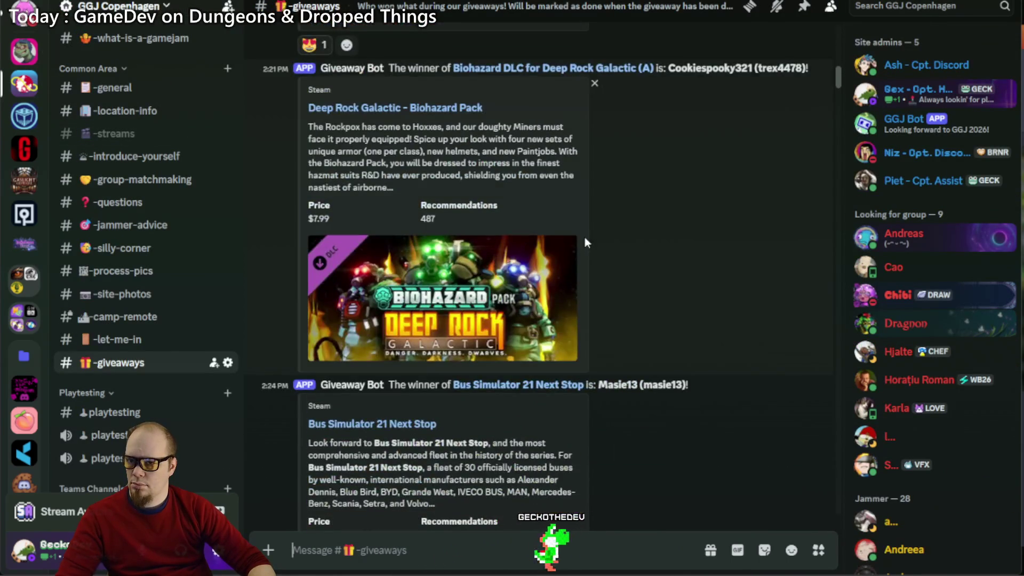
pyautogui.scroll(5, 584, 237)
pyautogui.rightClick(600, 208)
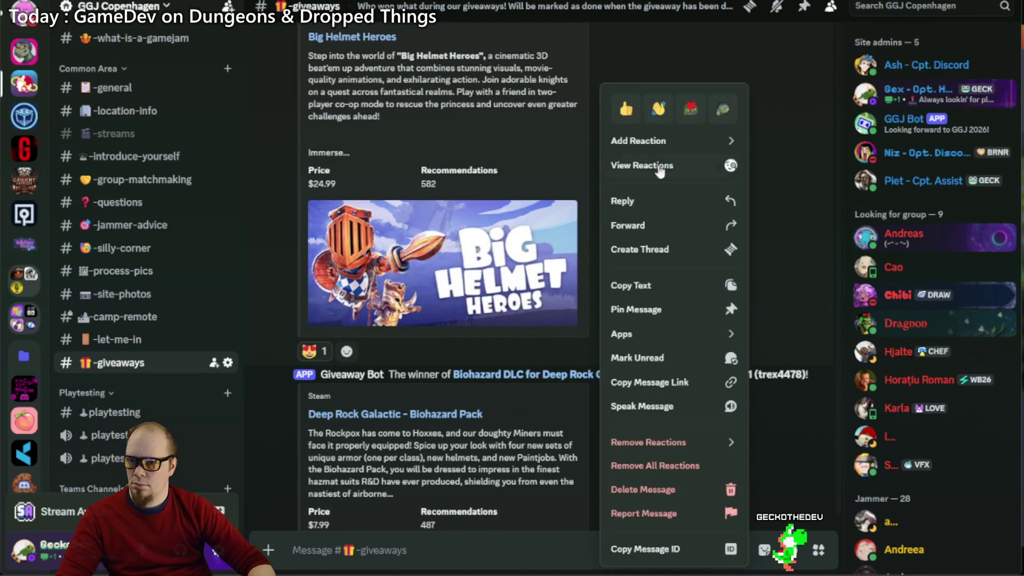
pyautogui.moveTo(689, 154)
pyautogui.click(819, 248)
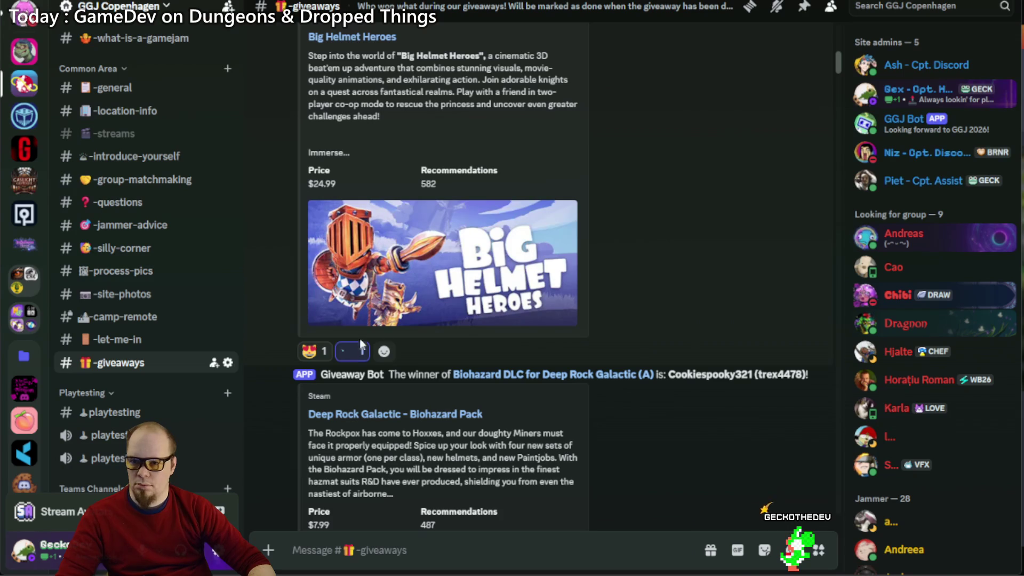
pyautogui.moveTo(311, 354)
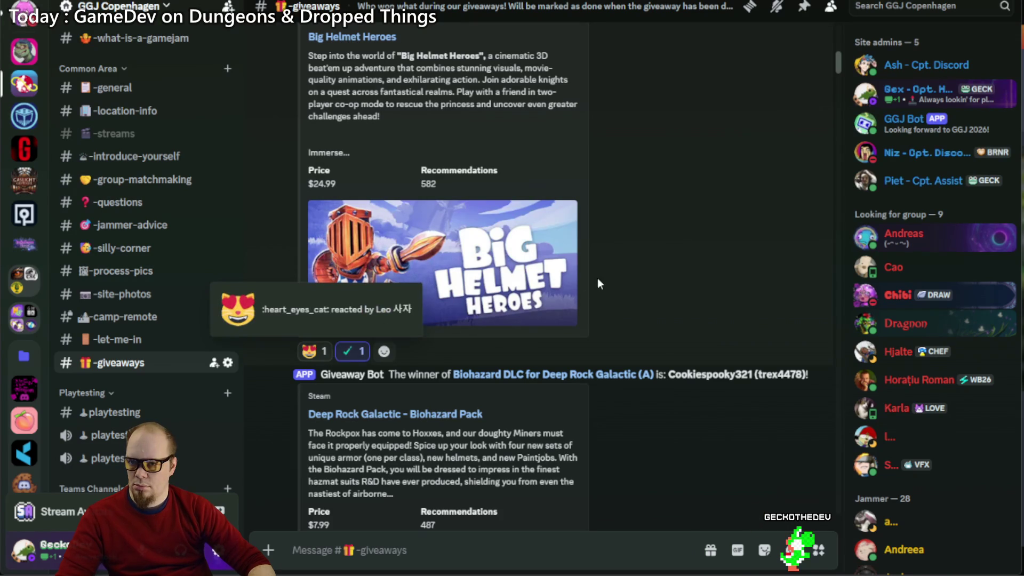
# Step: Add a checkmark reaction to the Nice Day for Fishing post, then return to the Humble page
pyautogui.scroll(-7, 597, 284)
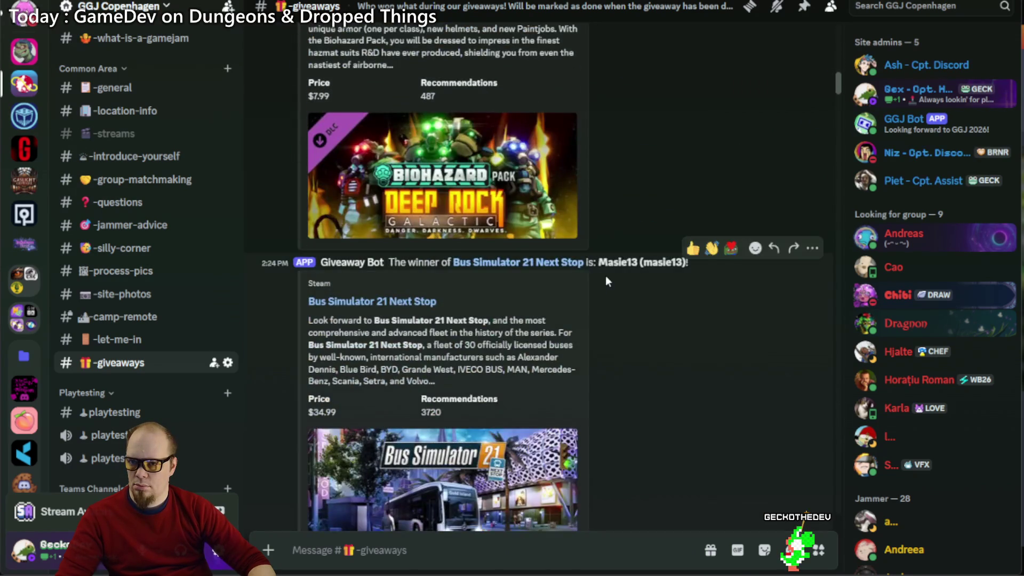
pyautogui.scroll(-15, 606, 276)
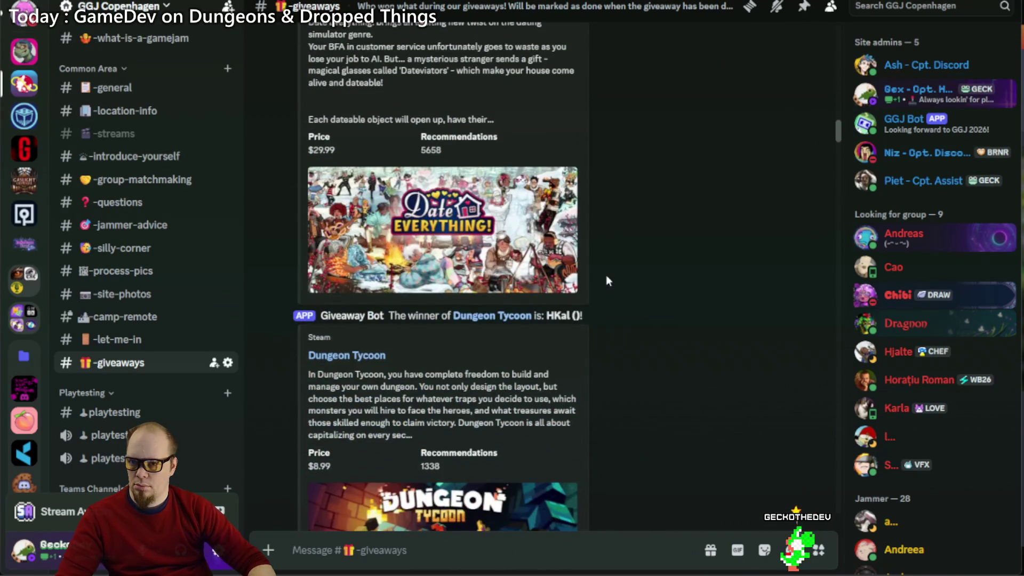
pyautogui.scroll(-20, 605, 255)
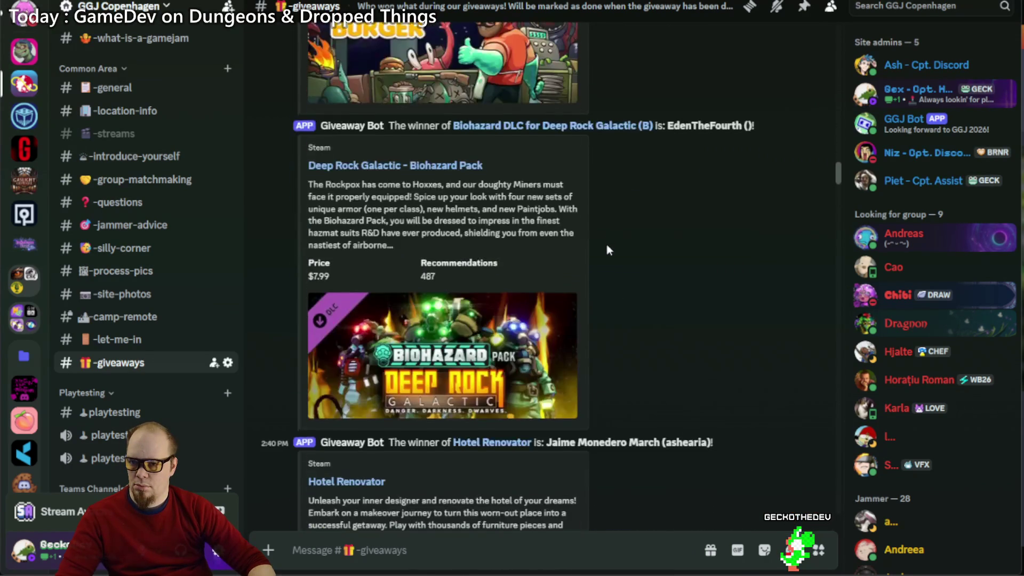
pyautogui.scroll(-15, 606, 244)
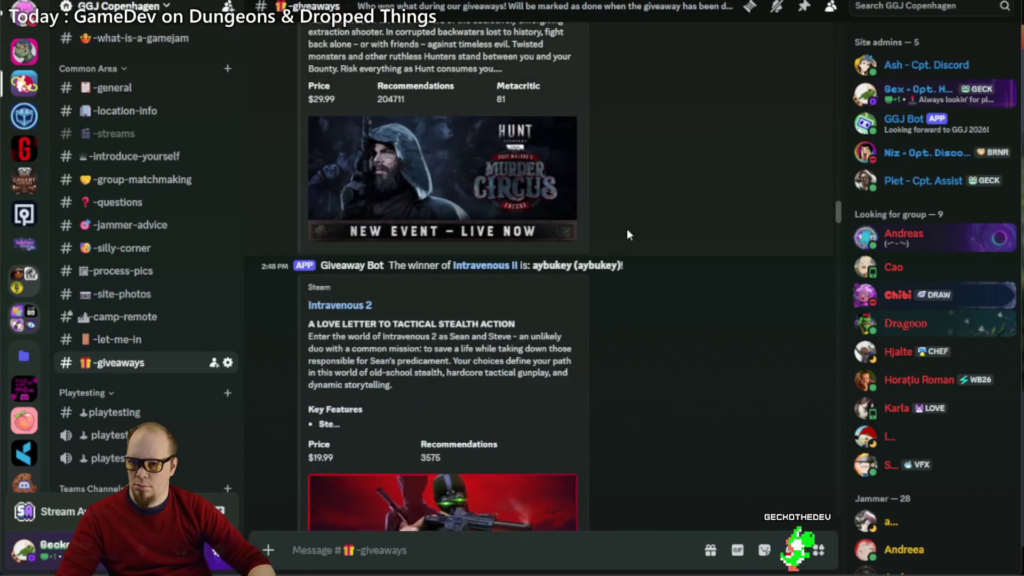
pyautogui.scroll(-10, 627, 235)
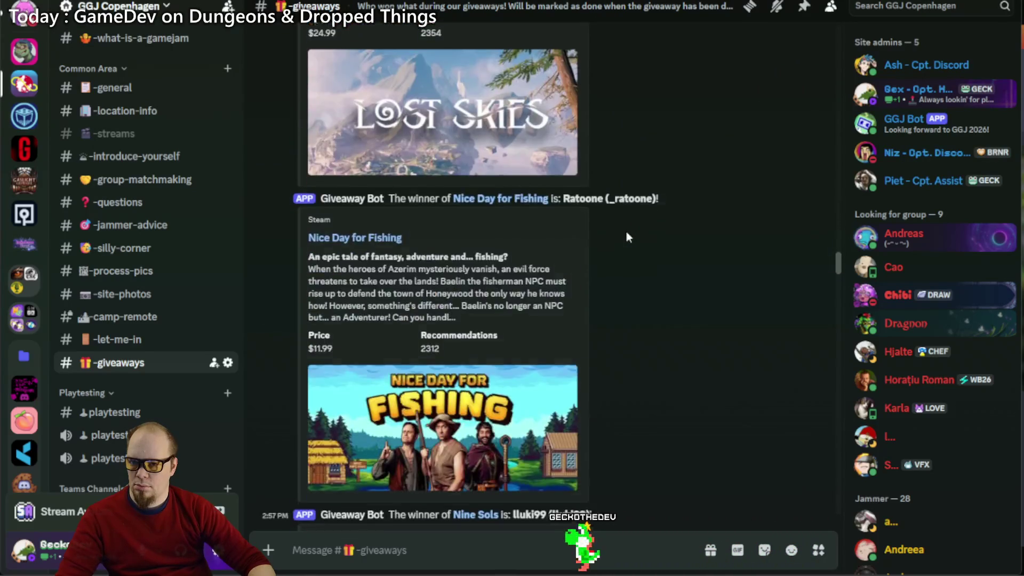
pyautogui.rightClick(626, 237)
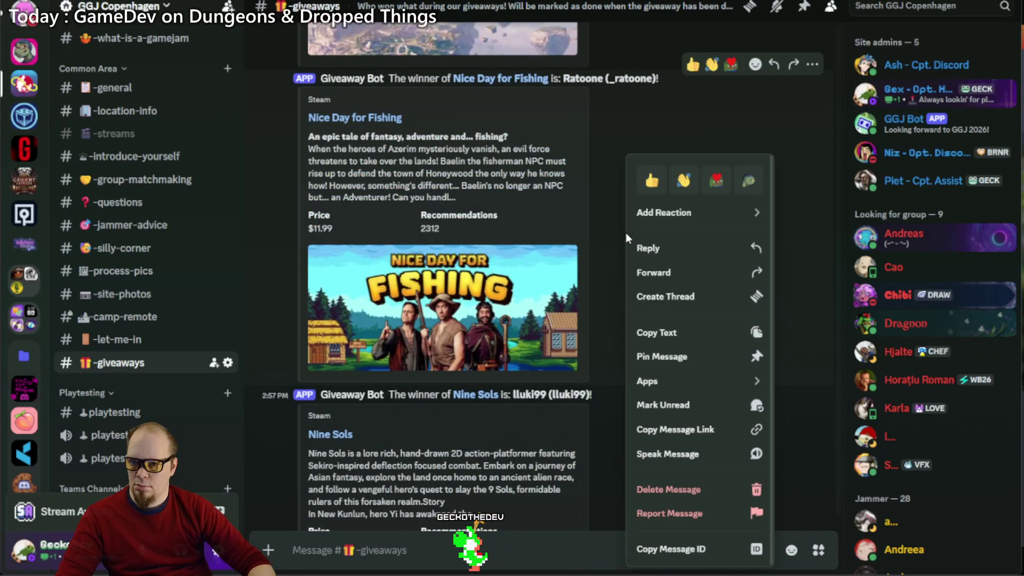
pyautogui.moveTo(673, 216)
pyautogui.click(835, 324)
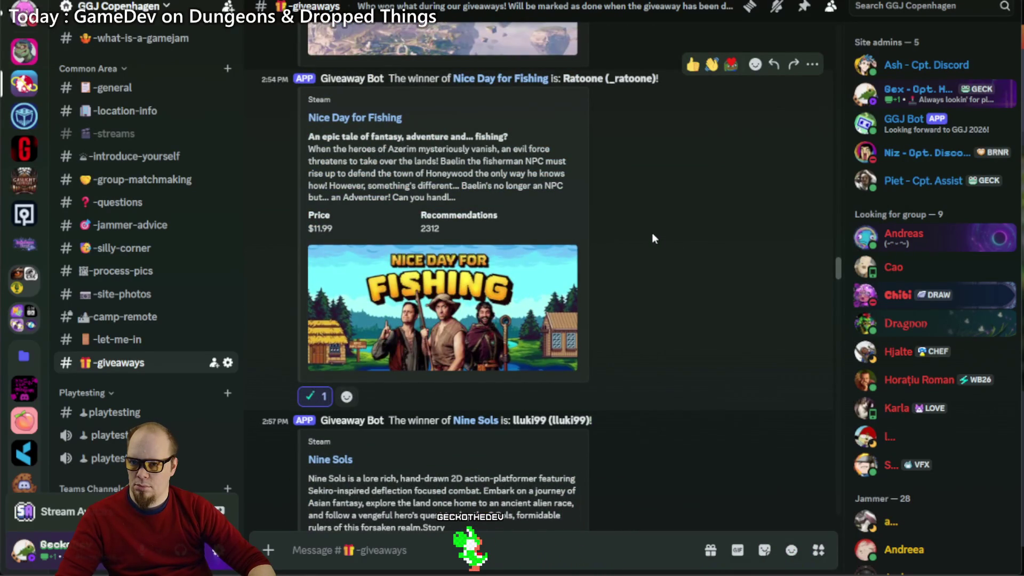
pyautogui.scroll(-15, 651, 235)
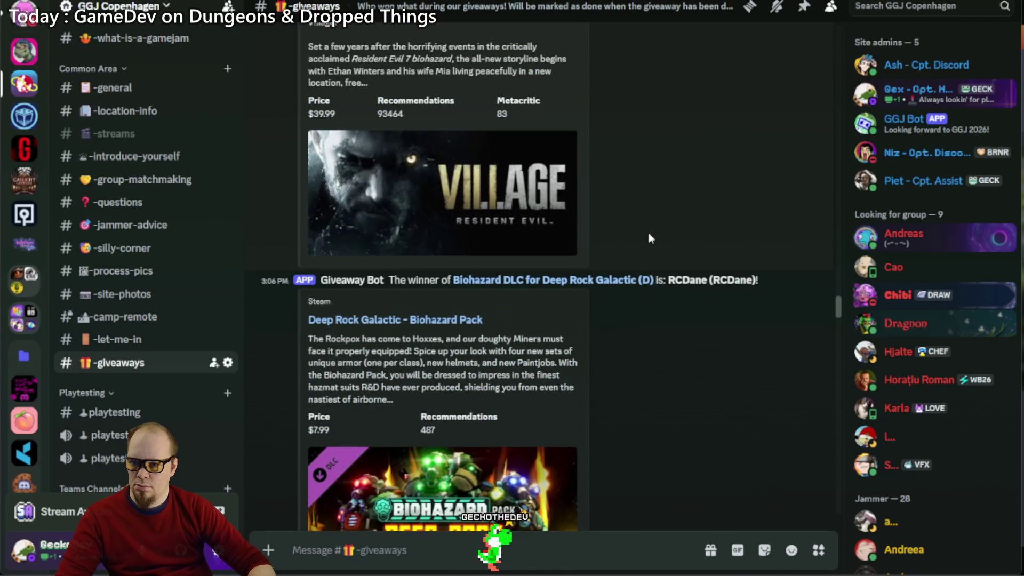
pyautogui.scroll(-8, 648, 234)
pyautogui.scroll(-10, 649, 236)
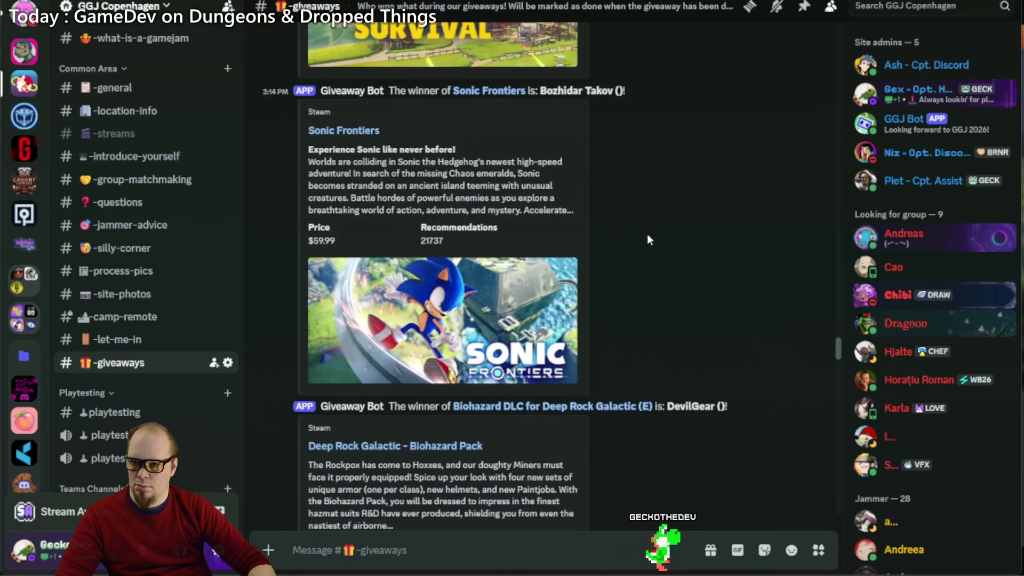
pyautogui.scroll(-6, 645, 234)
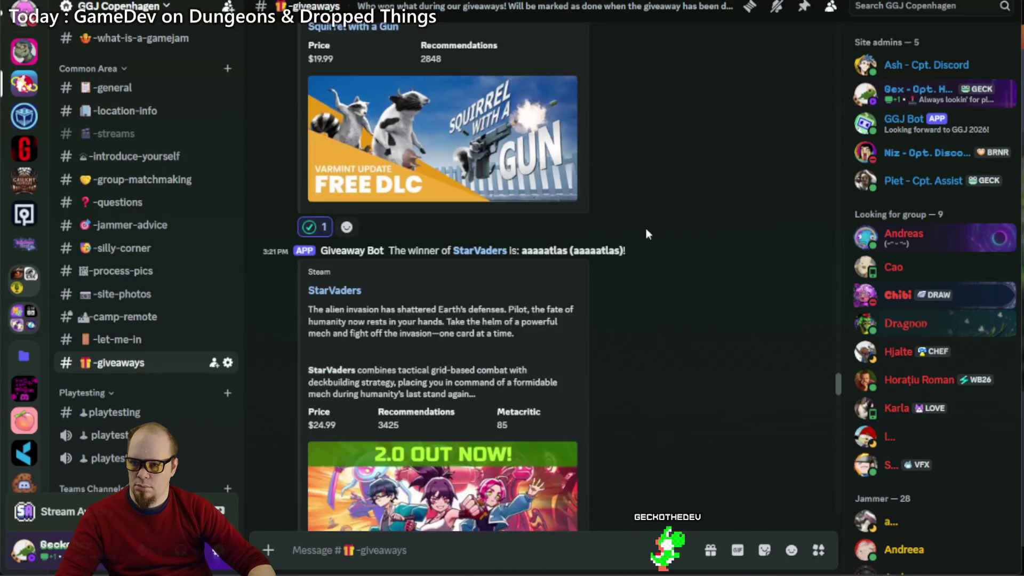
pyautogui.scroll(-5, 645, 234)
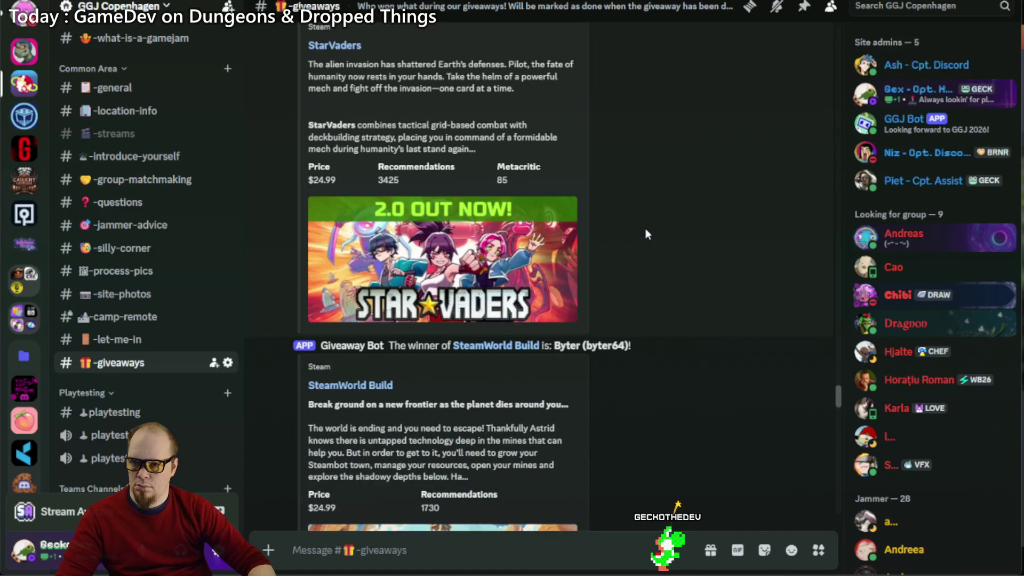
pyautogui.hotkey('alt', 'Tab')
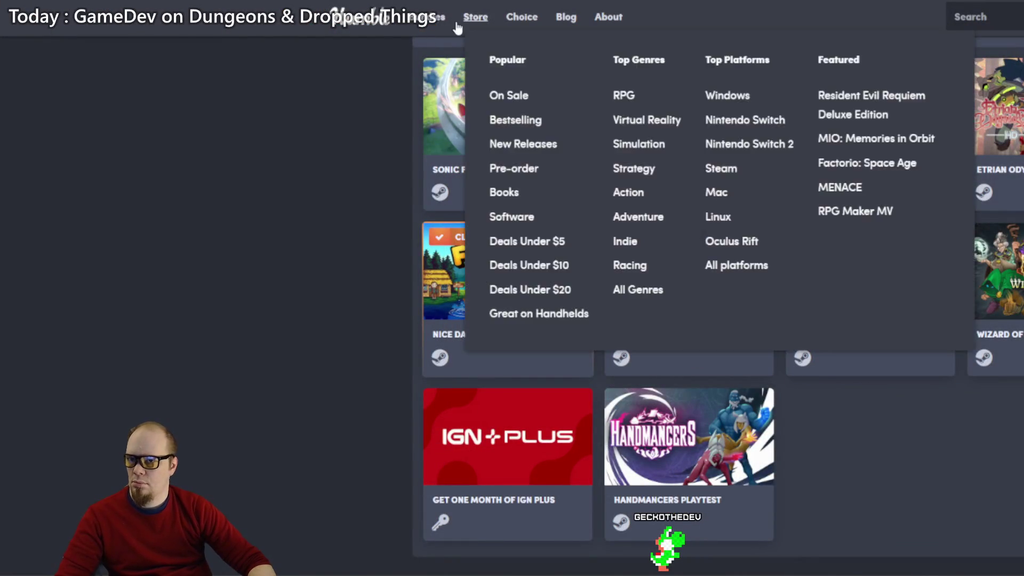
# Step: Log into the HYDRA backend at server.murderpuzzles.com in a new tab
pyautogui.hotkey('ctrl', 't')
pyautogui.write('server')
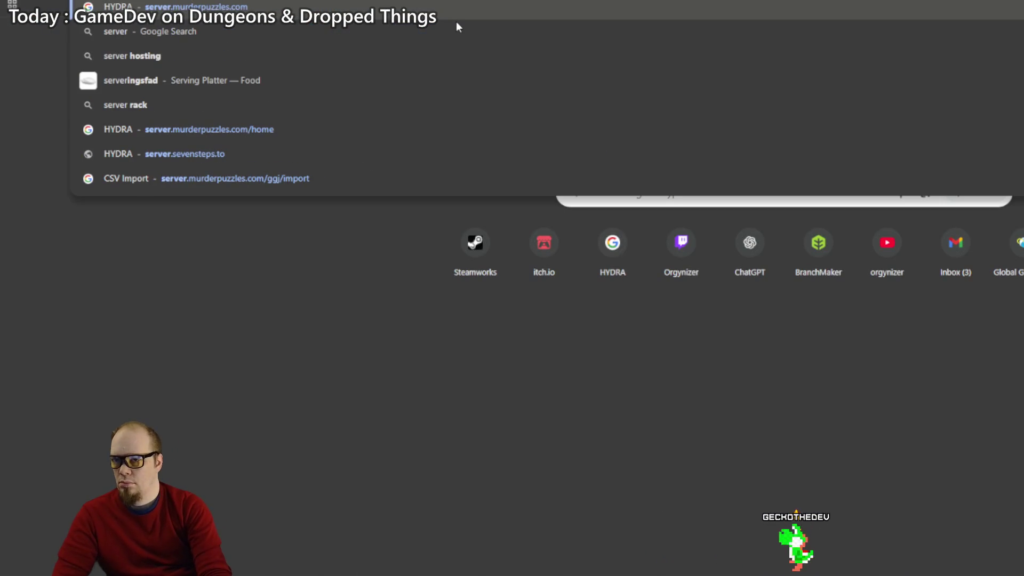
pyautogui.press('Return')
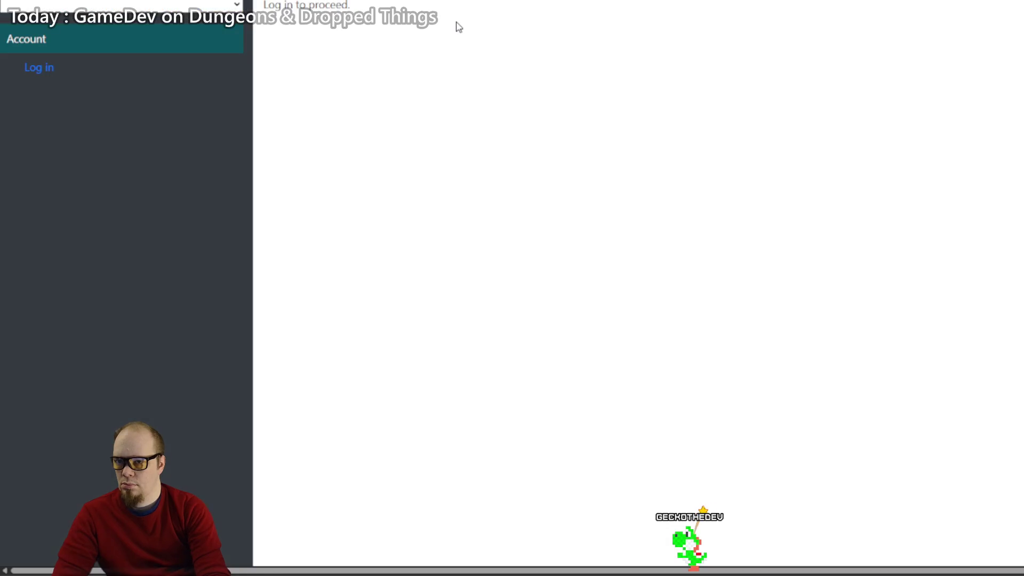
pyautogui.click(36, 68)
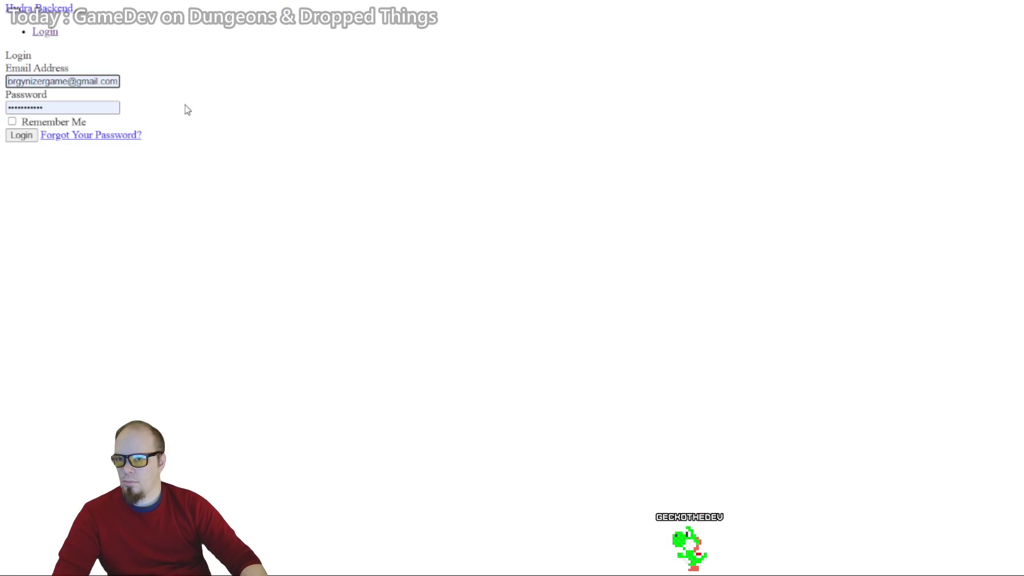
pyautogui.press('Return')
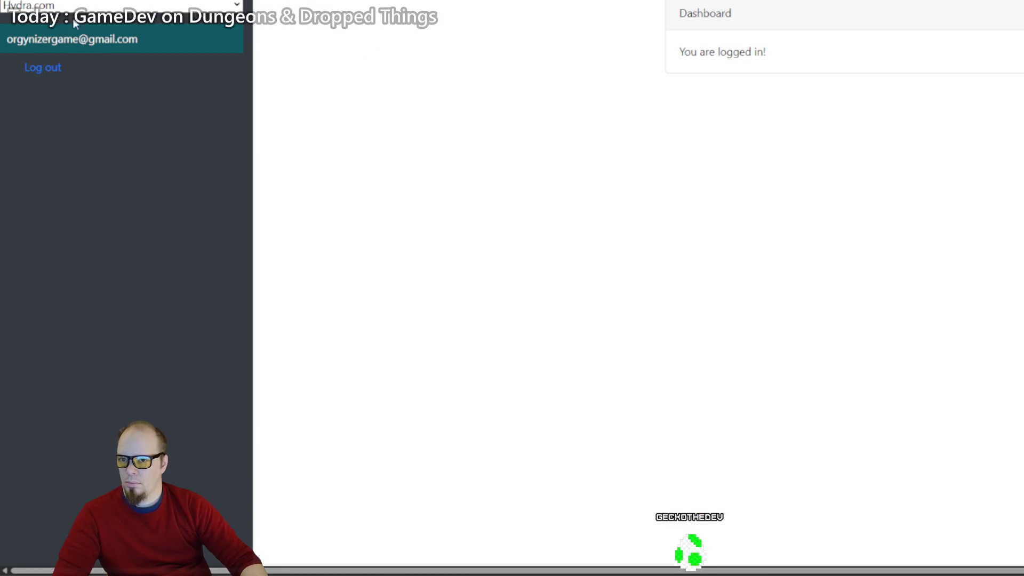
# Step: Open the Another Crab's Treasure giveaway under GlobalGameJam.com and select its winner message
pyautogui.click(68, 5)
pyautogui.click(111, 143)
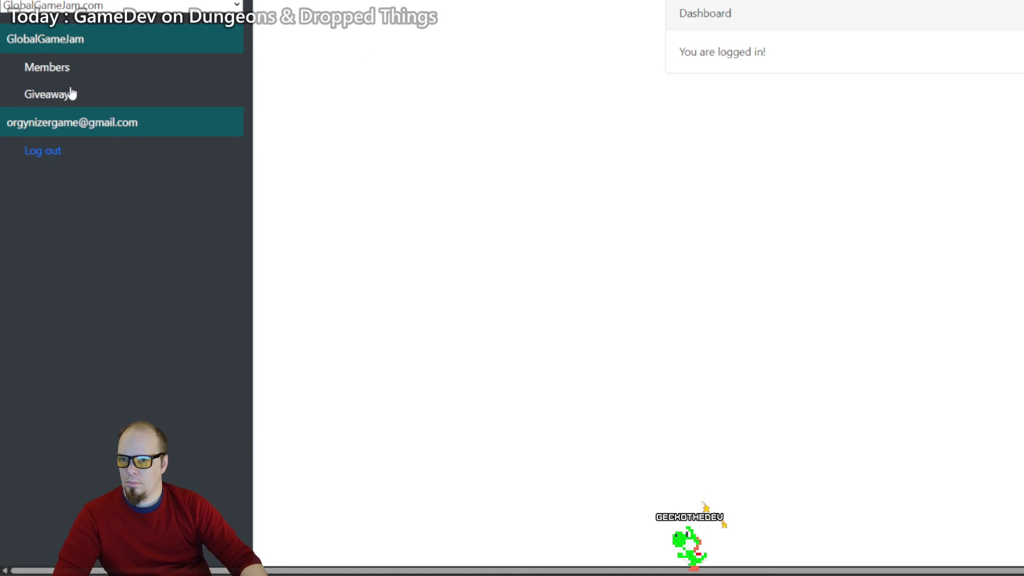
pyautogui.click(64, 95)
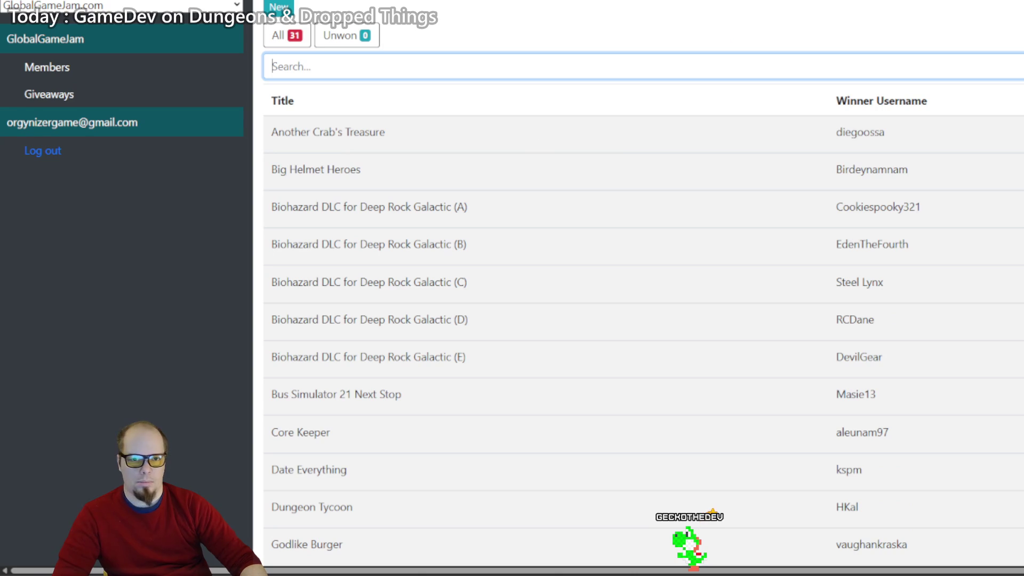
pyautogui.click(644, 150)
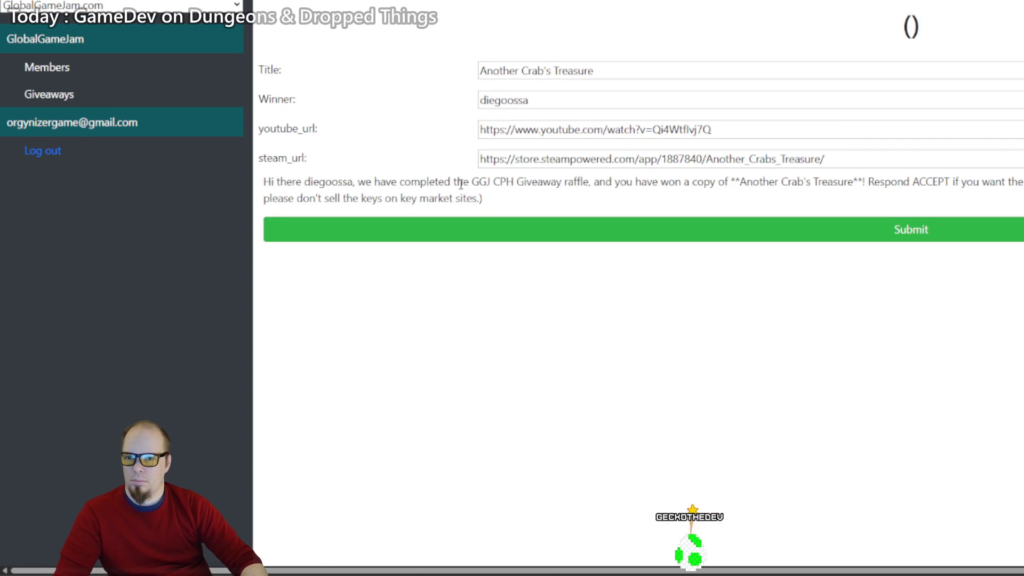
pyautogui.moveTo(456, 193); pyautogui.dragTo(261, 185)
pyautogui.hotkey('alt', 'Tab')
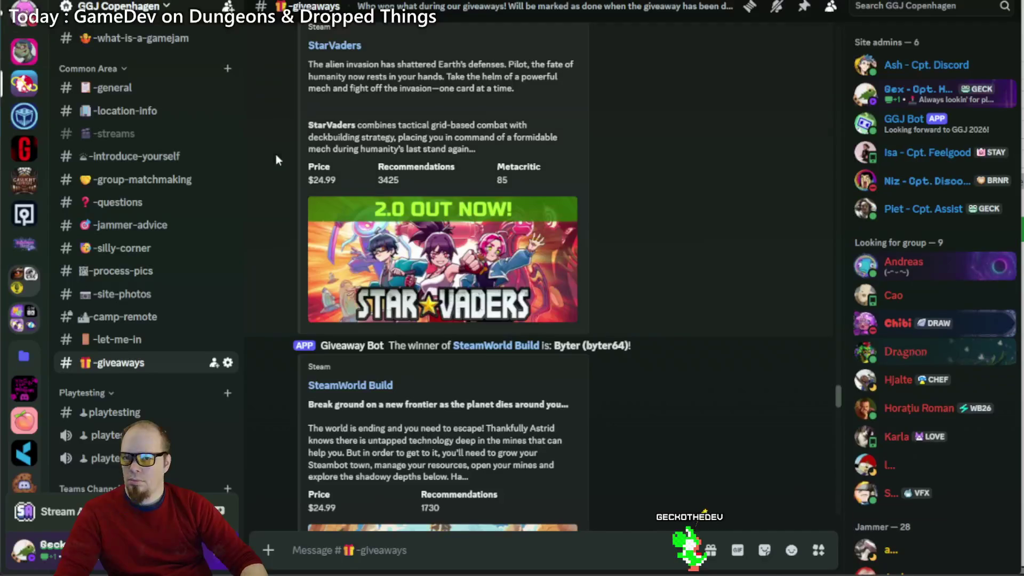
# Step: Search the GGJ Copenhagen server for part of the winner's username
pyautogui.click(24, 11)
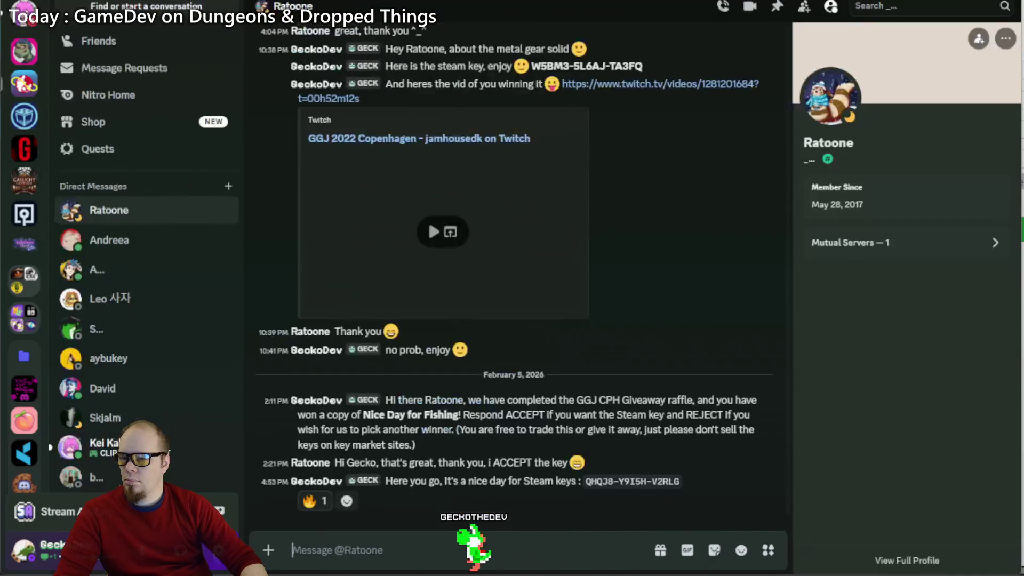
pyautogui.click(24, 84)
pyautogui.click(915, 5)
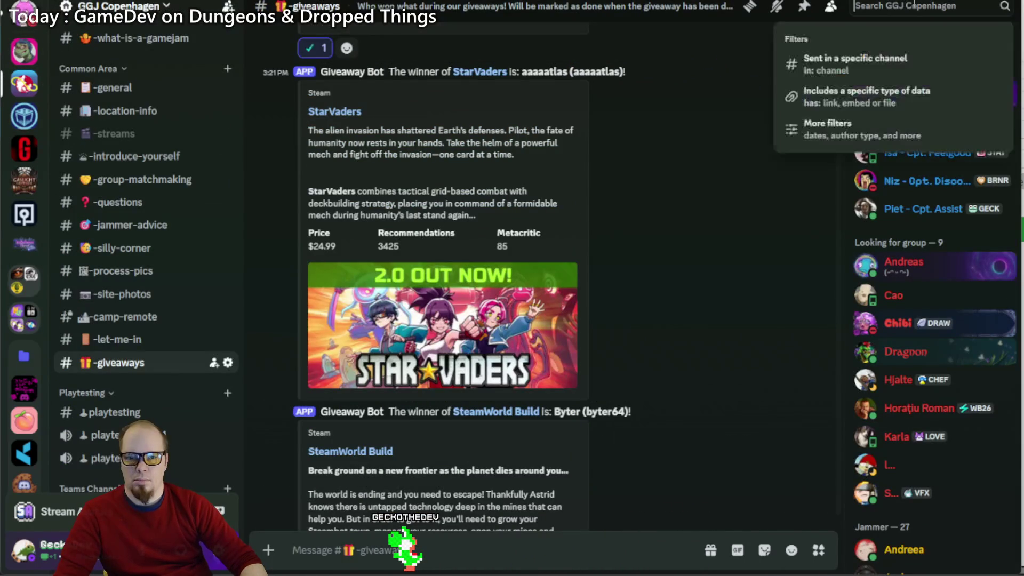
pyautogui.write('diego')
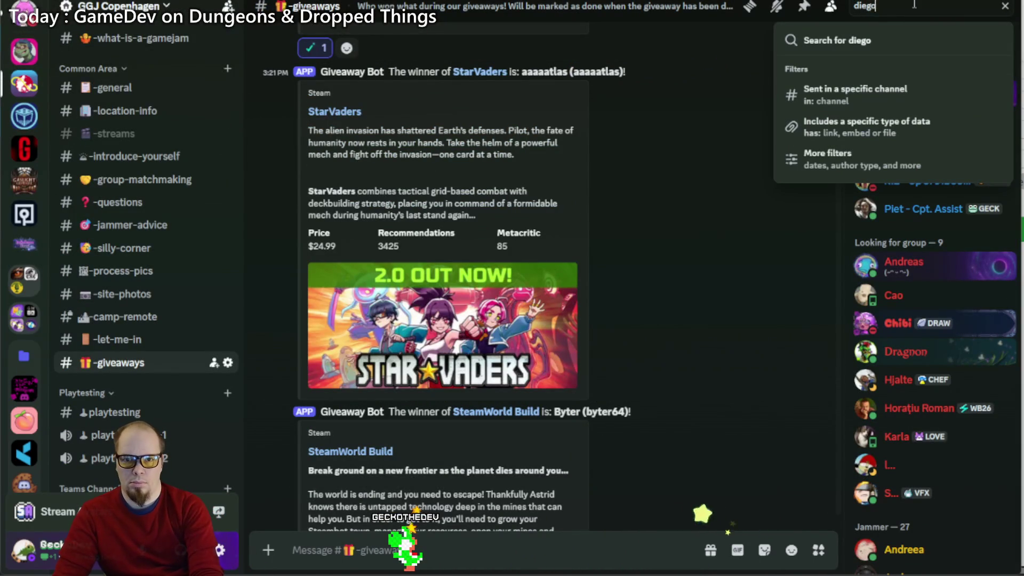
pyautogui.press('Return')
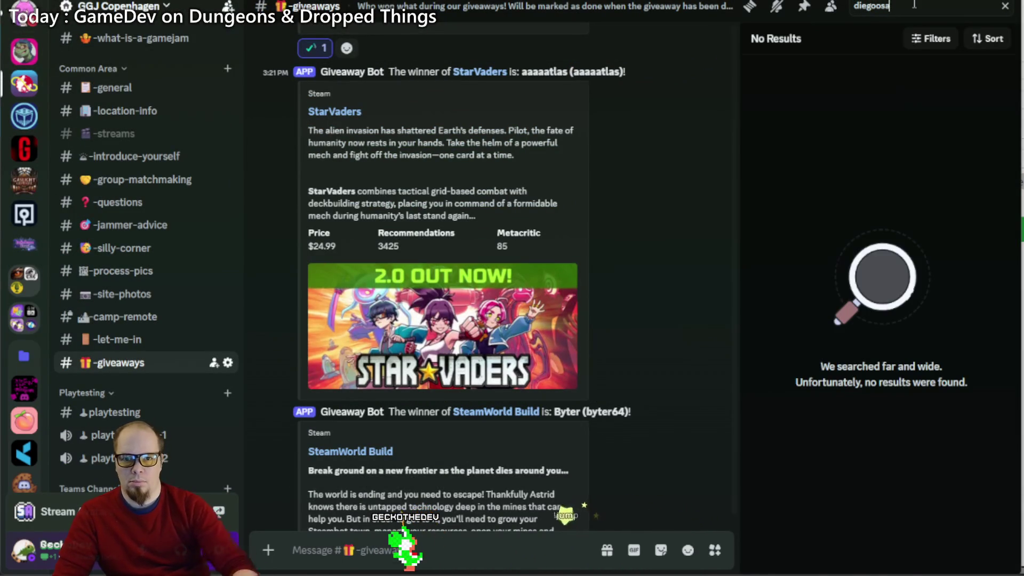
# Step: Filter the HYDRA jam members list by the winner's username
pyautogui.hotkey('alt', 'Tab')
pyautogui.click(96, 69)
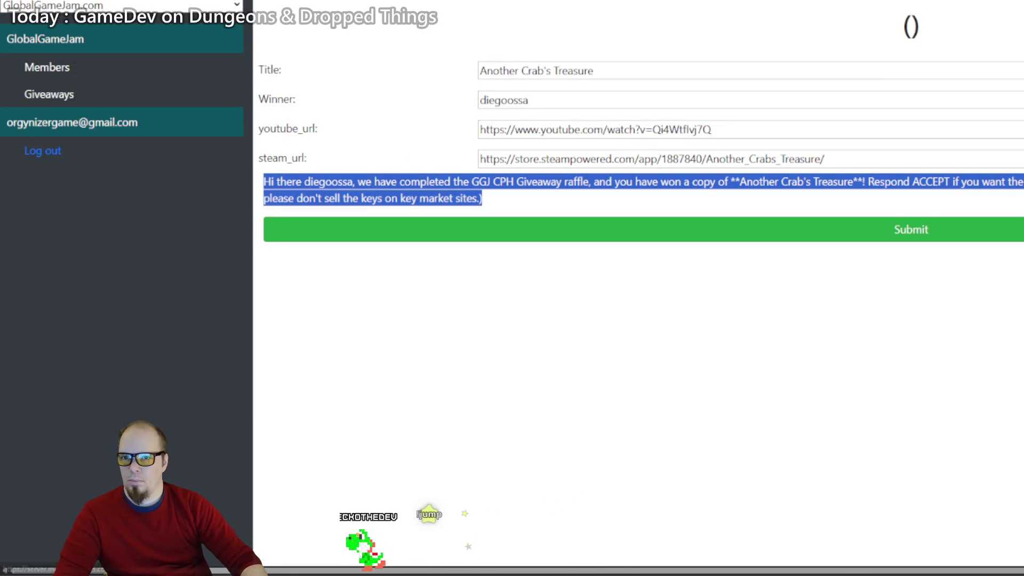
pyautogui.write('dieg')
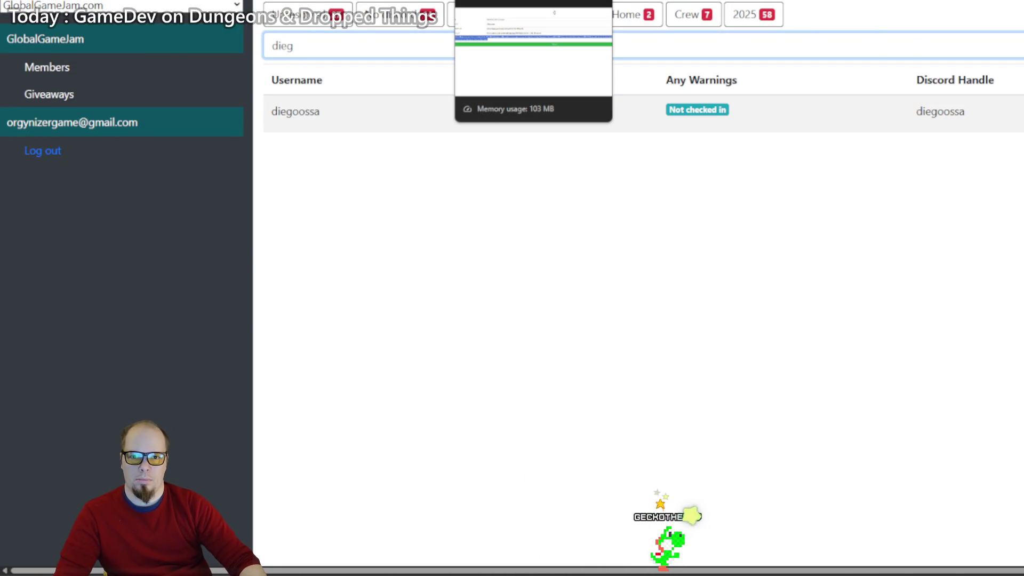
# Step: Search GGJ Copenhagen from #general for the winner's full handle, finding no results
pyautogui.hotkey('ctrl', 'Tab')
pyautogui.hotkey('alt', 'Tab')
pyautogui.click(849, 18)
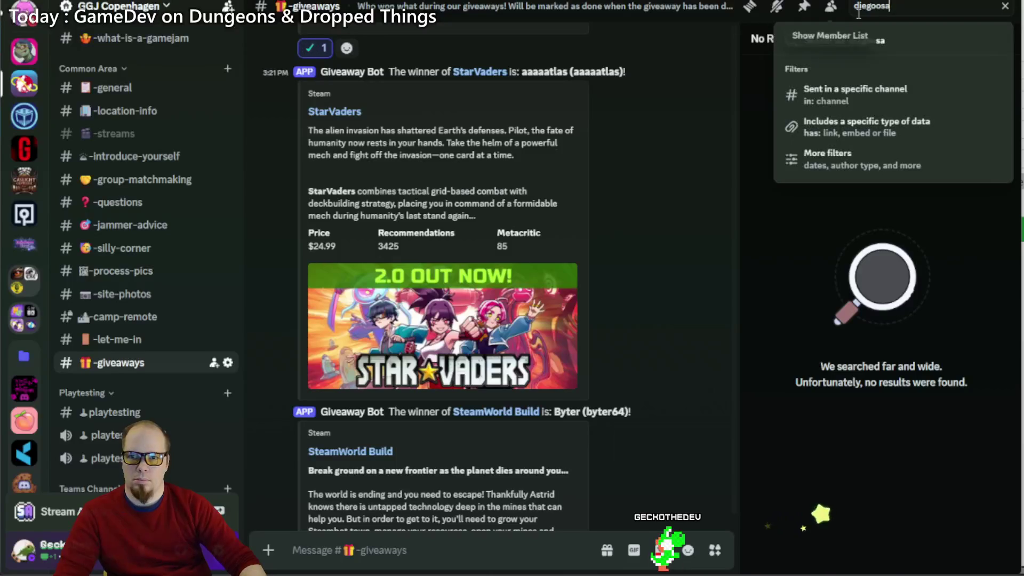
pyautogui.press('BackSpace')
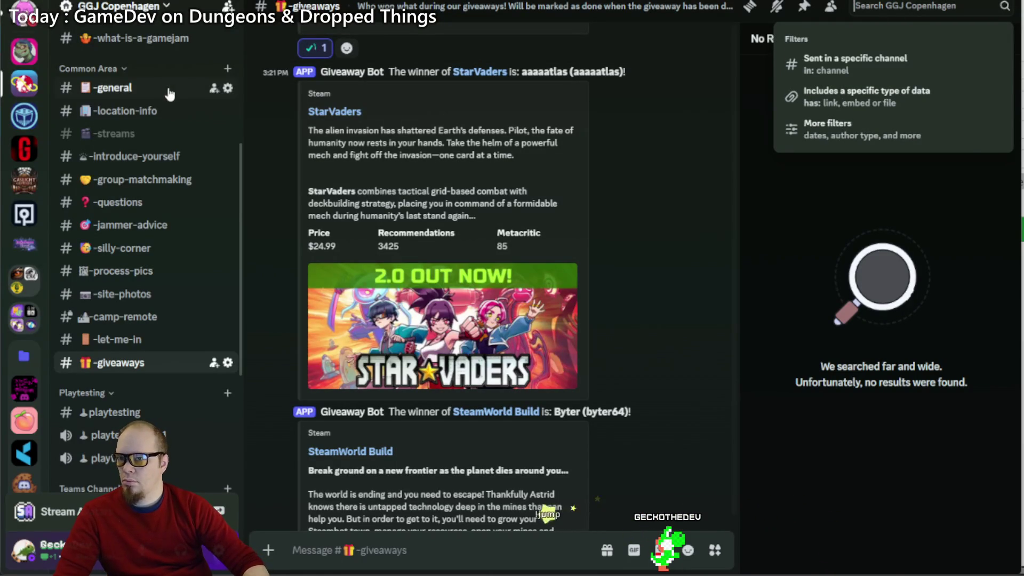
pyautogui.click(203, 88)
pyautogui.click(920, 11)
pyautogui.write('diegoos')
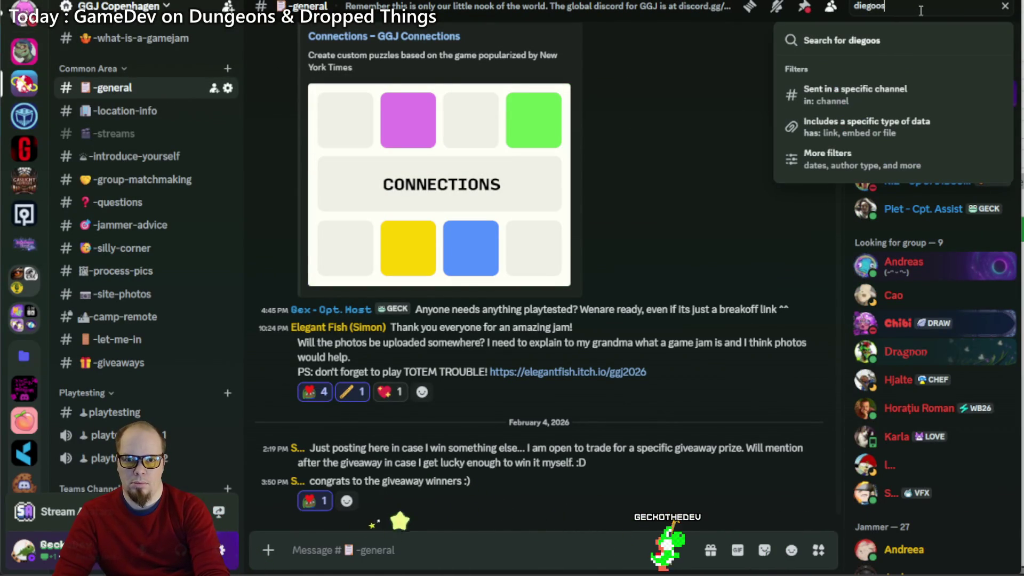
pyautogui.press('Return')
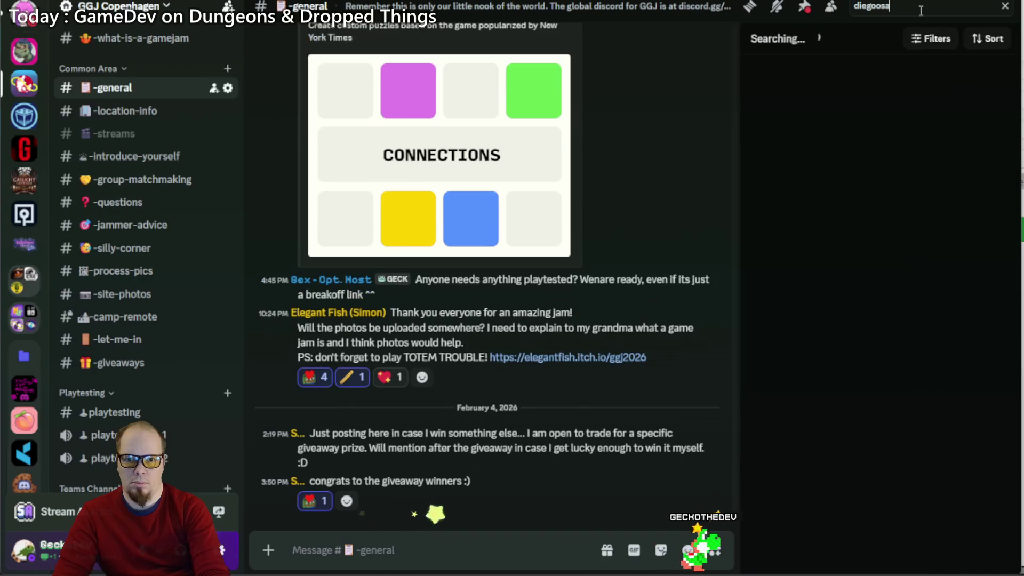
# Step: Copy the winner's username from the HYDRA giveaway form and open a new browser tab
pyautogui.hotkey('alt', 'Tab')
pyautogui.click(583, 307)
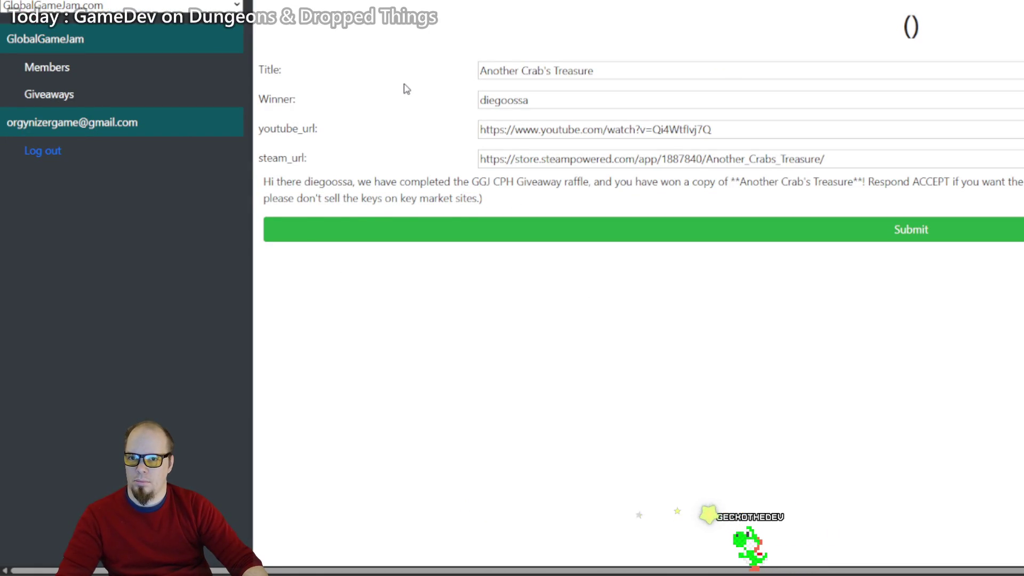
pyautogui.doubleClick(492, 100)
pyautogui.hotkey('ctrl', 'c')
pyautogui.hotkey('ctrl', 't')
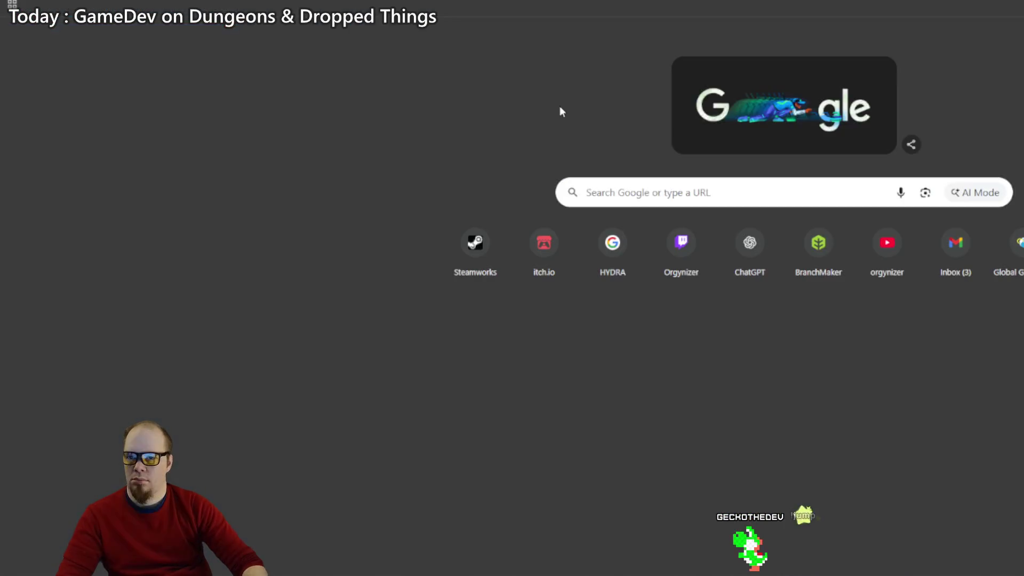
# Step: Google the Another Crab's Treasure winner's username and view the image results
pyautogui.hotkey('ctrl', 'v')
pyautogui.press('Return')
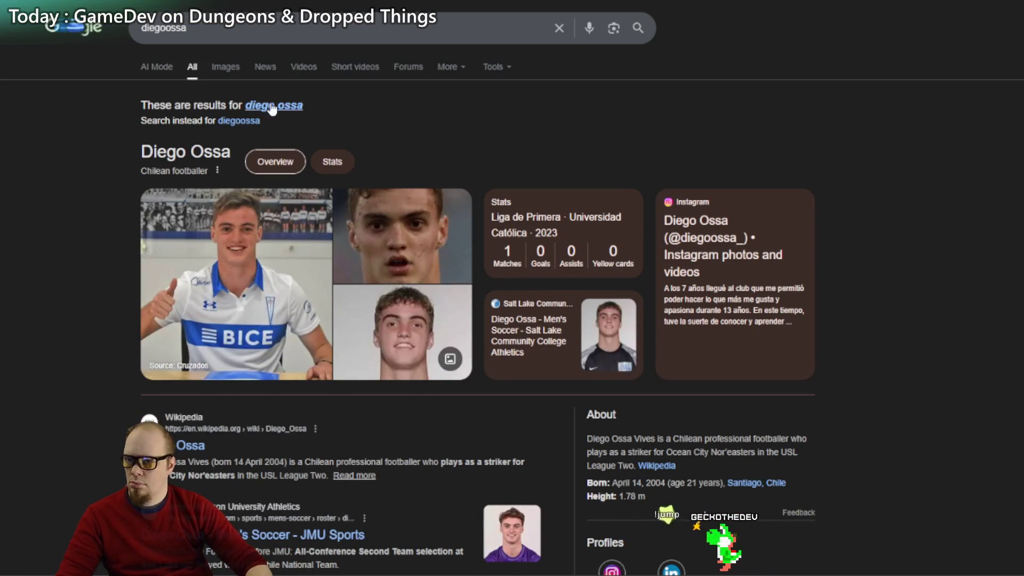
pyautogui.click(225, 72)
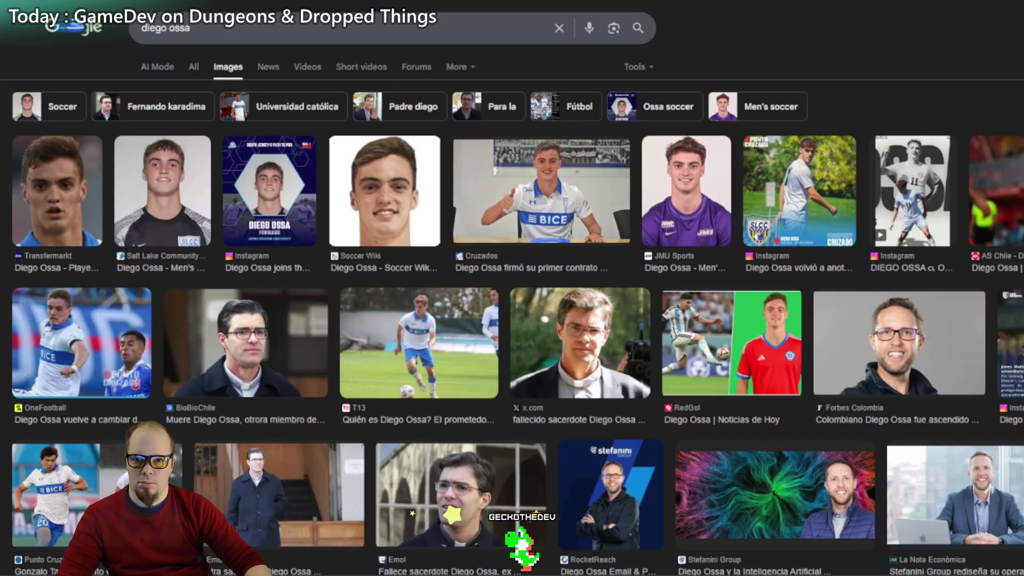
pyautogui.hotkey('alt', 'Tab')
pyautogui.hotkey('alt', 'Tab')
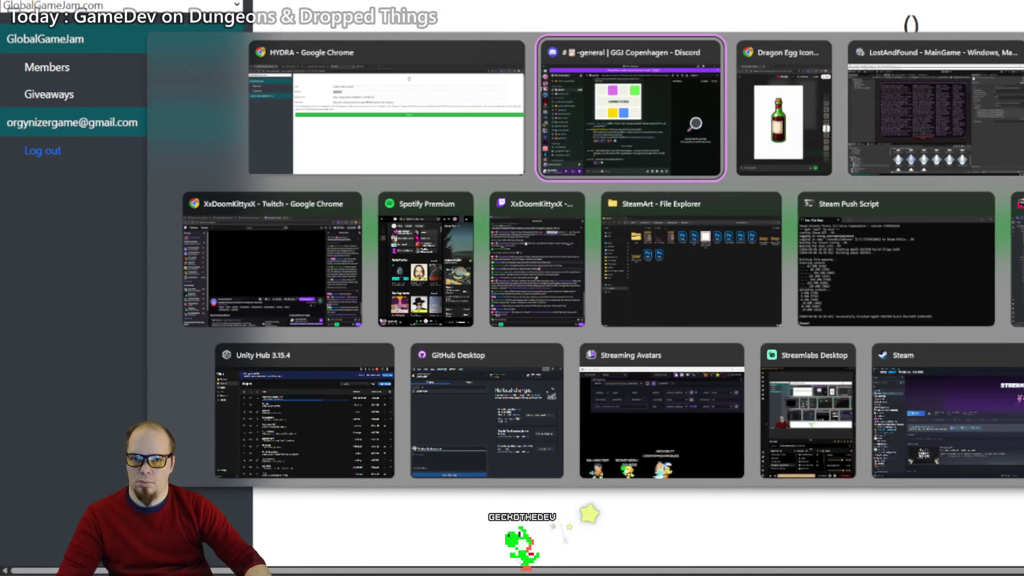
pyautogui.press('Return')
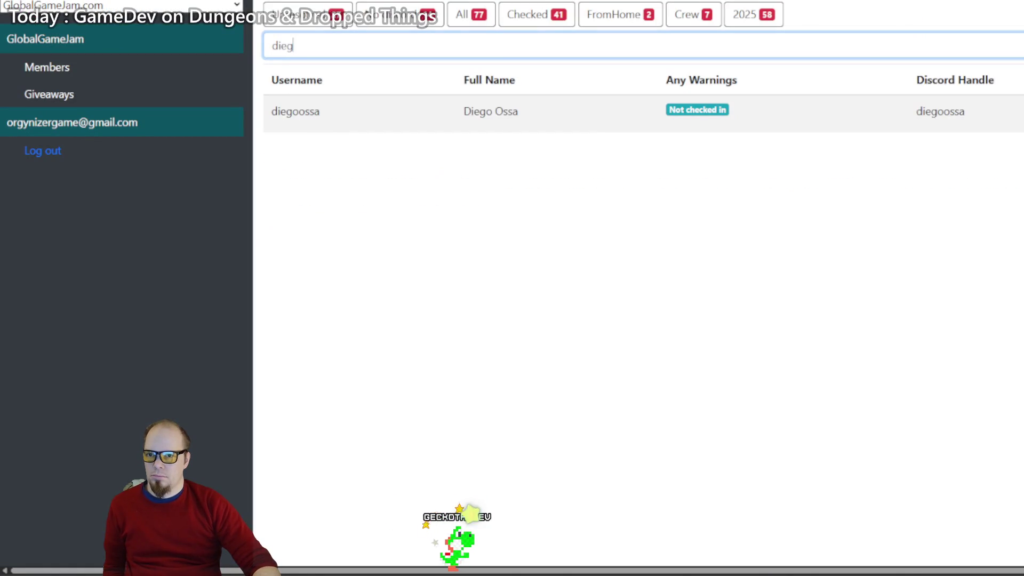
# Step: Search Discord messages for the member's first name
pyautogui.doubleClick(475, 110)
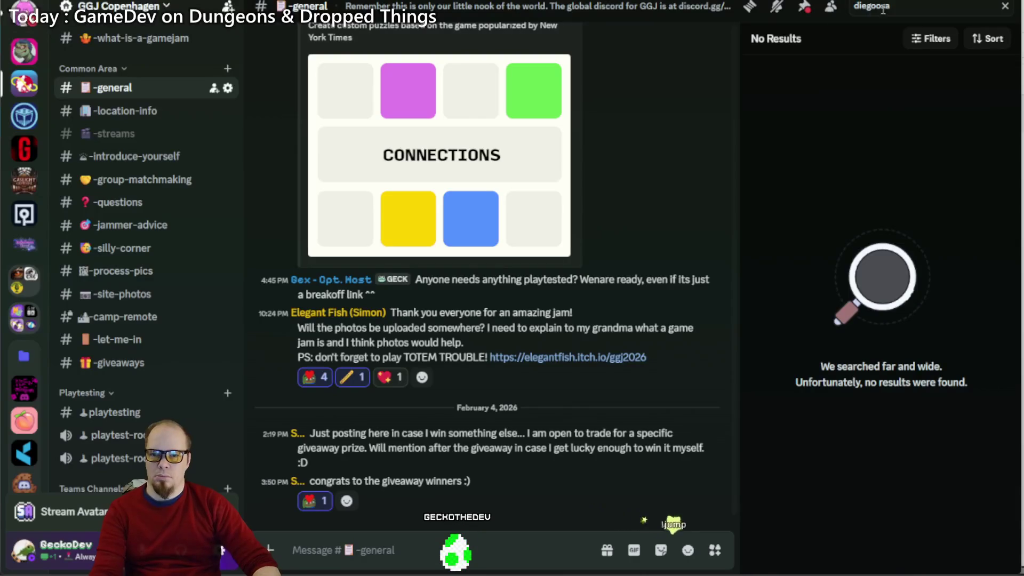
pyautogui.doubleClick(883, 6)
pyautogui.hotkey('ctrl', 'v')
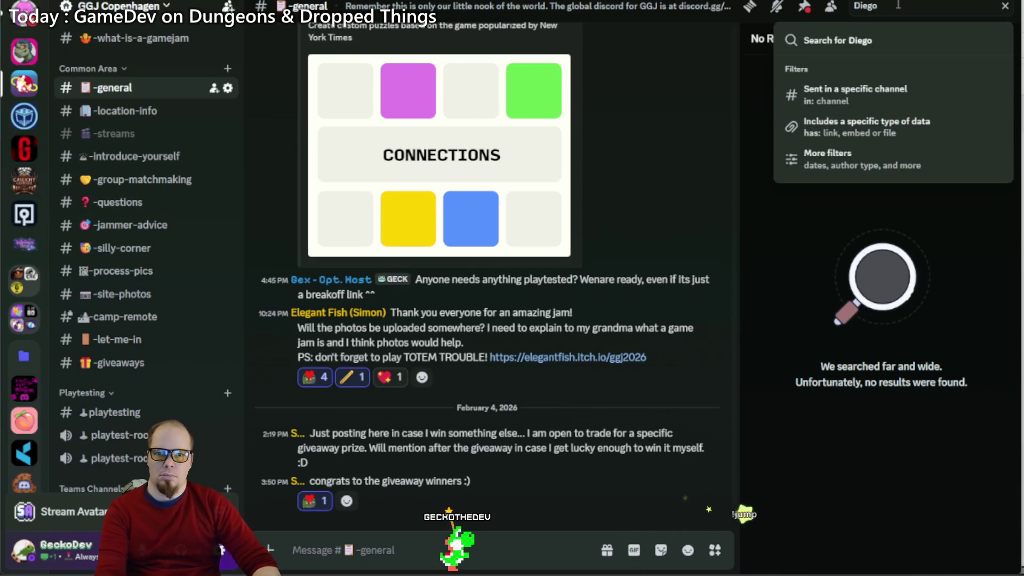
pyautogui.press('Return')
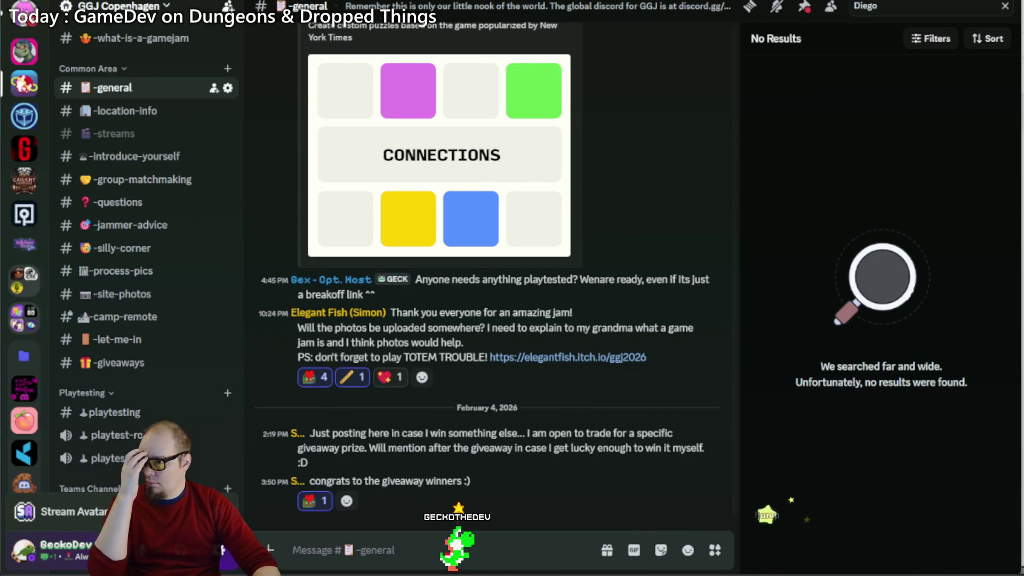
# Step: Return to HYDRA's Giveaways table and scroll through the game titles and winners
pyautogui.hotkey('alt', 'Tab')
pyautogui.hotkey('alt', 'Left')
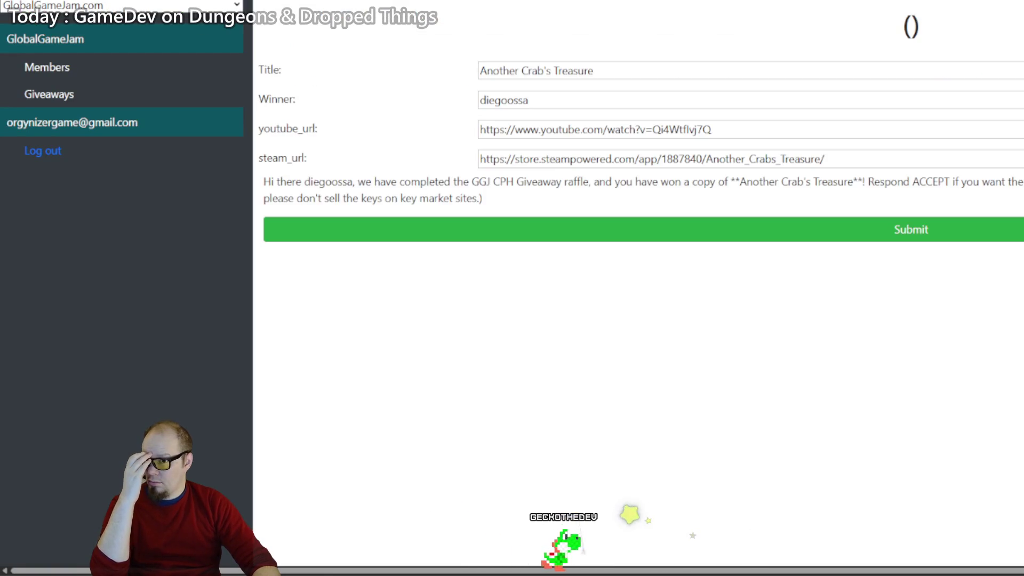
pyautogui.press('Return')
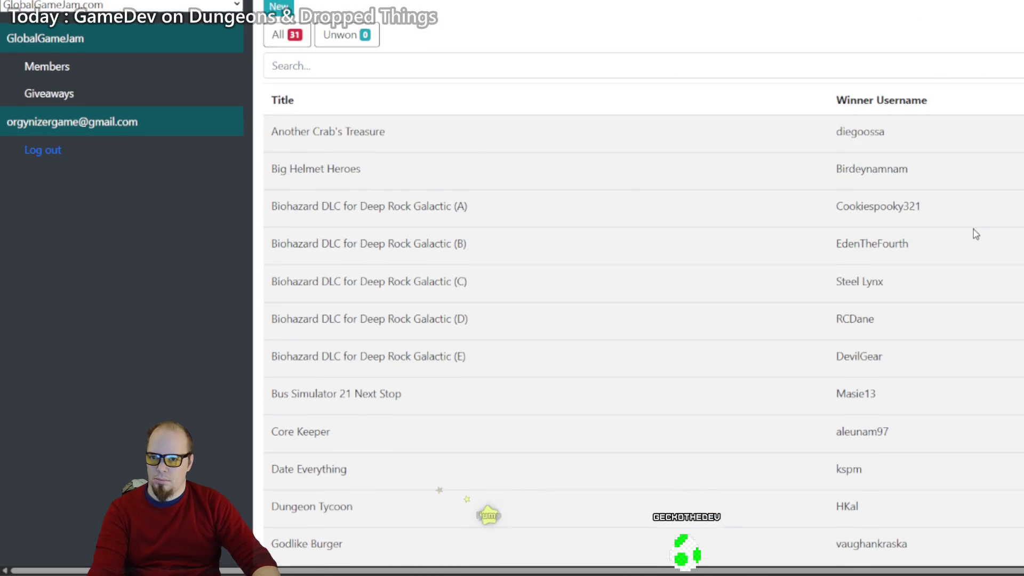
pyautogui.scroll(-5, 974, 229)
pyautogui.scroll(3, 974, 230)
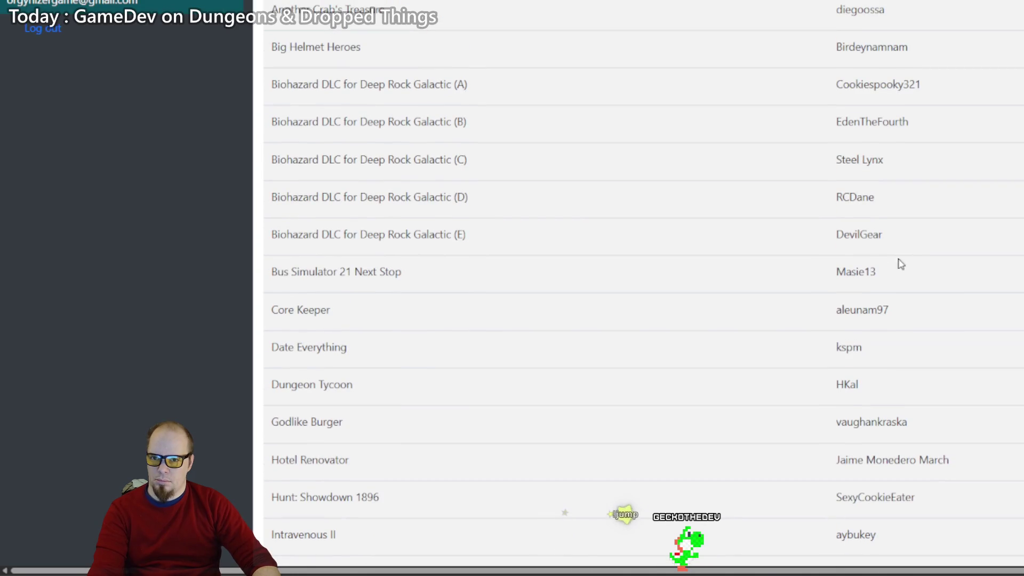
pyautogui.hotkey('alt', 'Tab')
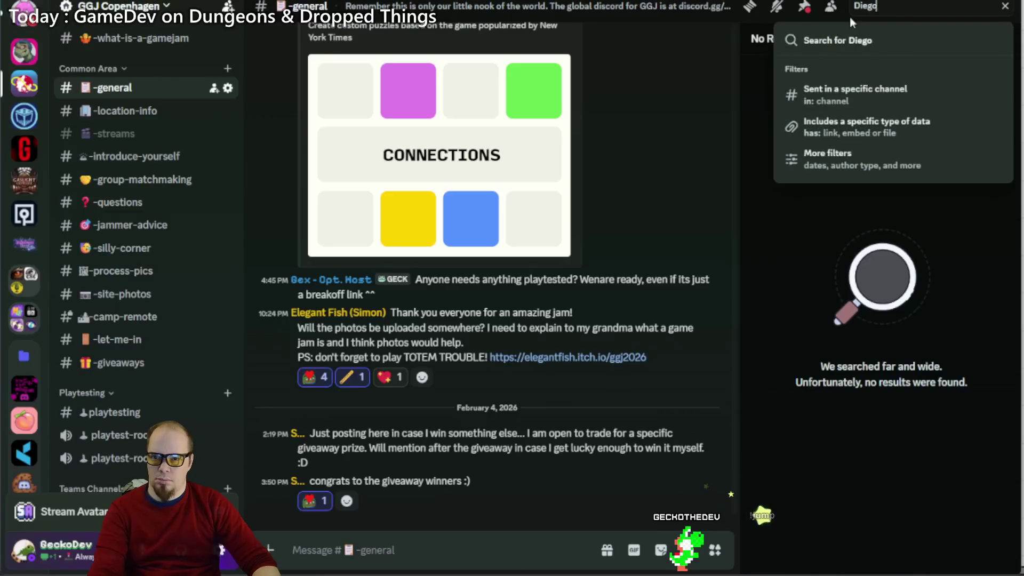
# Step: Search Discord for the Bus Simulator 21 Next Stop winner's username
pyautogui.click(904, 17)
pyautogui.hotkey('ctrl', 'a')
pyautogui.hotkey('ctrl', 'v')
pyautogui.press('Return')
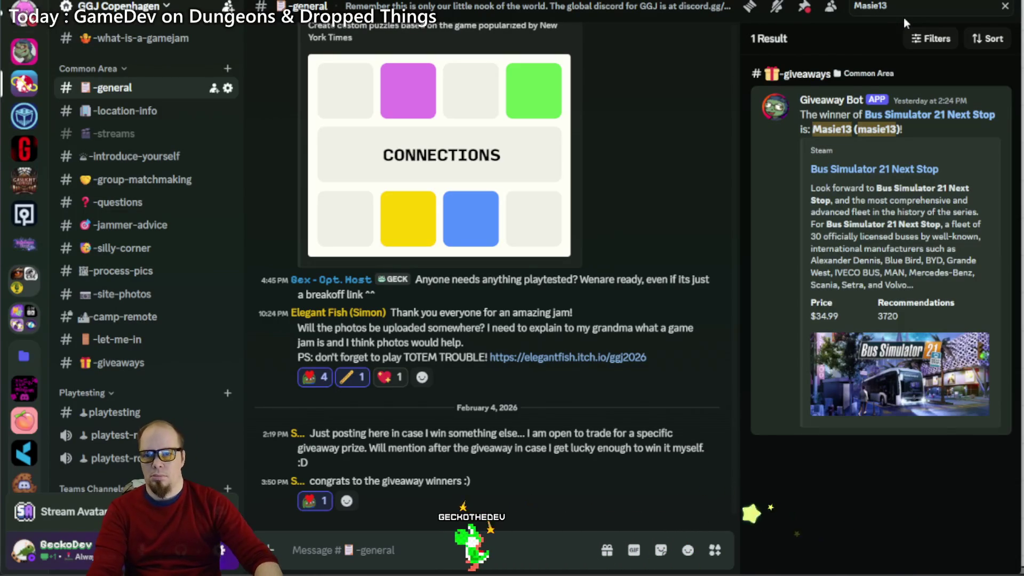
pyautogui.hotkey('alt', 'Tab')
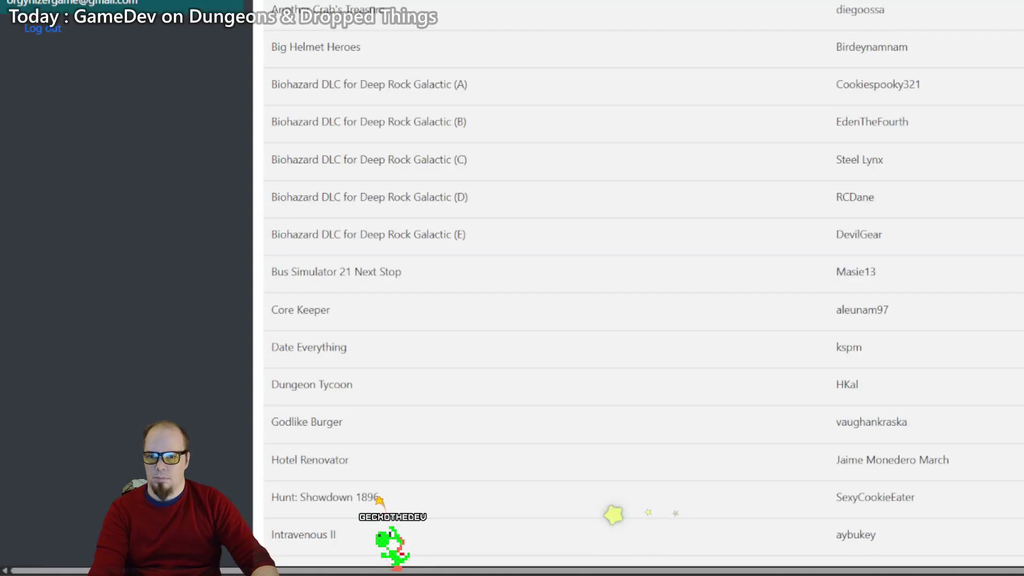
# Step: Filter HYDRA's Members list to the Bus Simulator 21 winner
pyautogui.hotkey('ctrl', 'Tab')
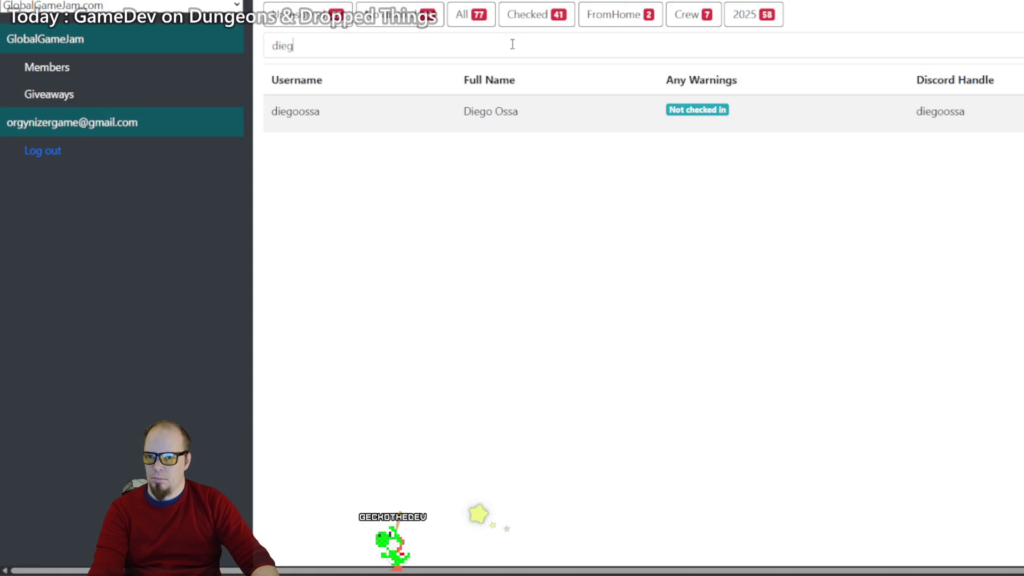
pyautogui.click(512, 44)
pyautogui.hotkey('ctrl', 'a')
pyautogui.hotkey('ctrl', 'v')
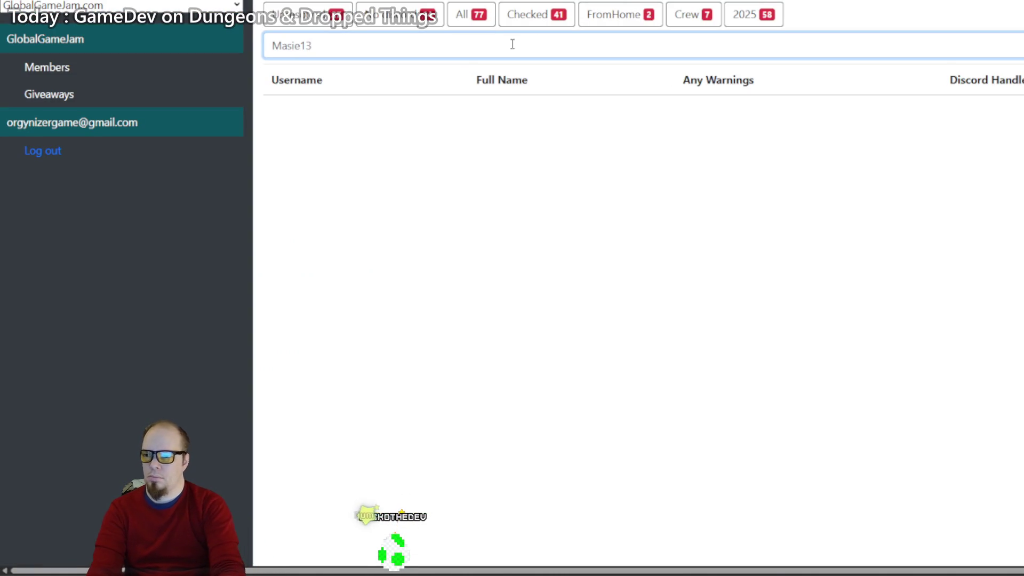
pyautogui.click(452, 15)
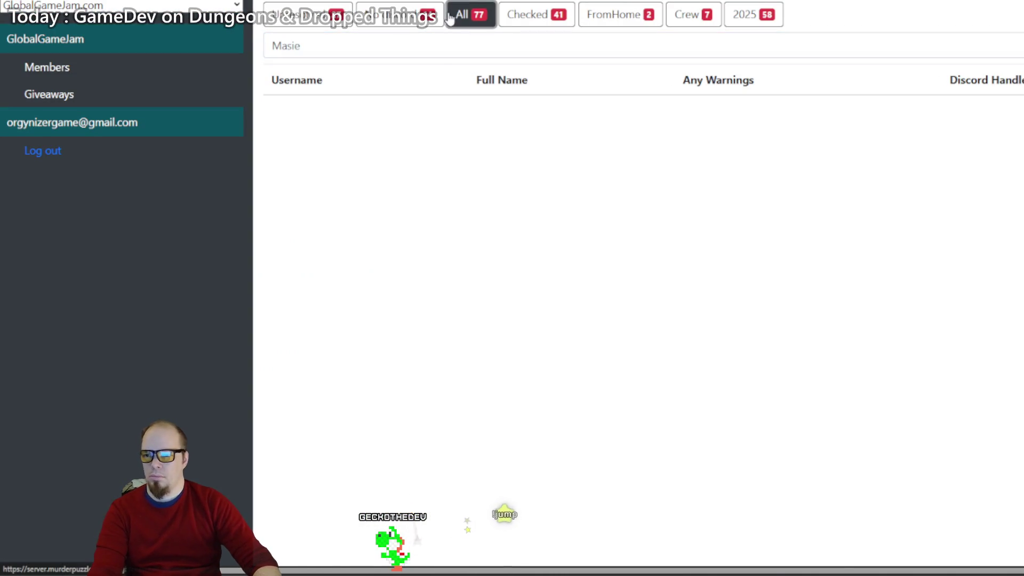
pyautogui.hotkey('ctrl', 'v')
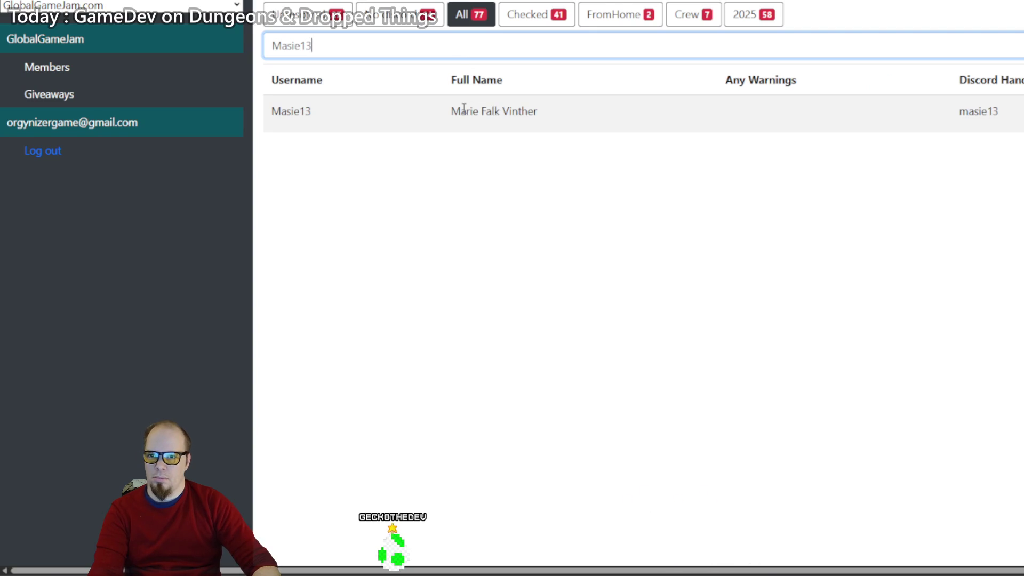
pyautogui.hotkey('alt', 'Tab')
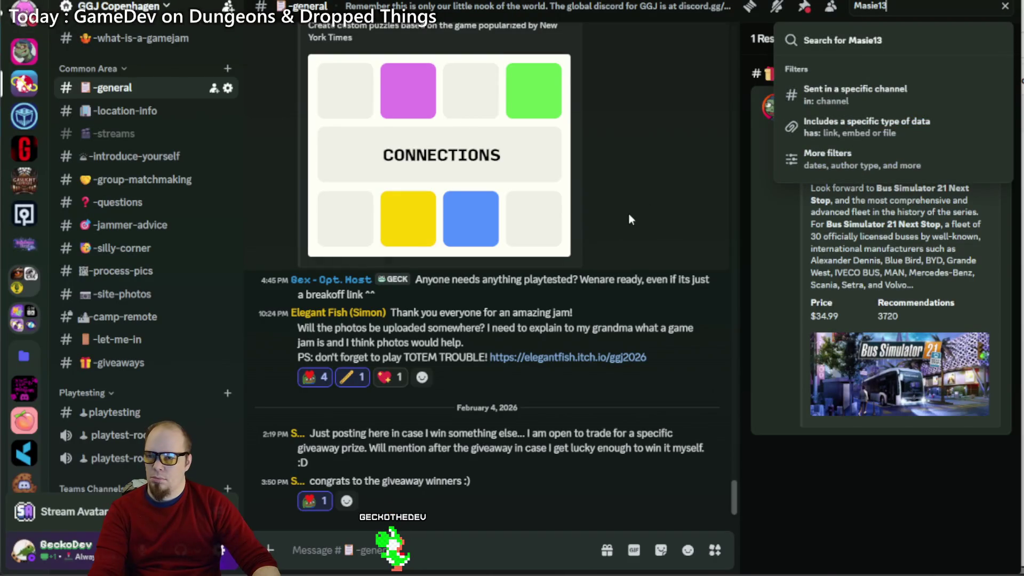
pyautogui.hotkey('alt', 'Tab')
# Step: Copy the Core Keeper winner's username and filter HYDRA Members to it
pyautogui.hotkey('ctrl', 'Tab')
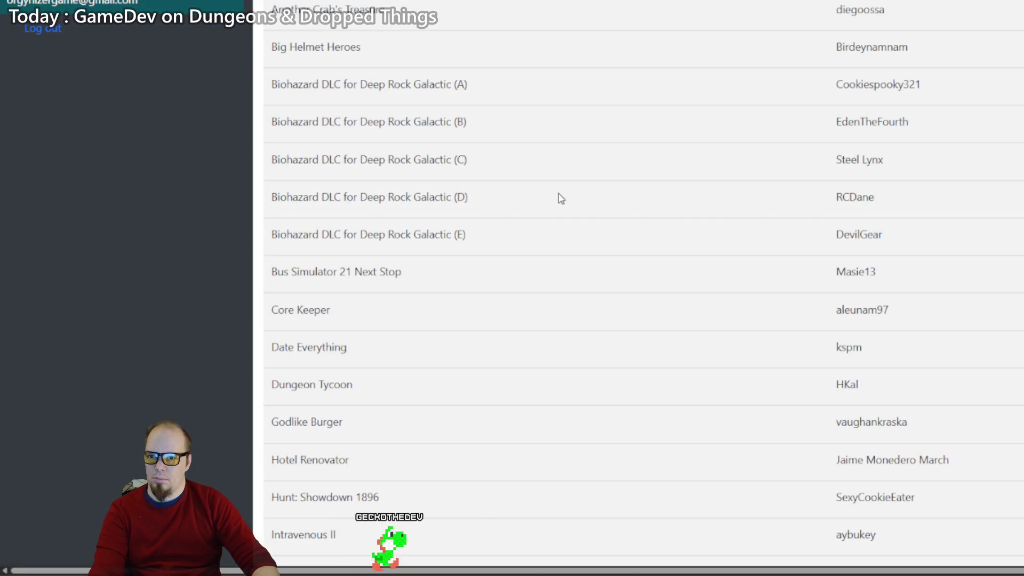
pyautogui.doubleClick(862, 310)
pyautogui.hotkey('ctrl', 'c')
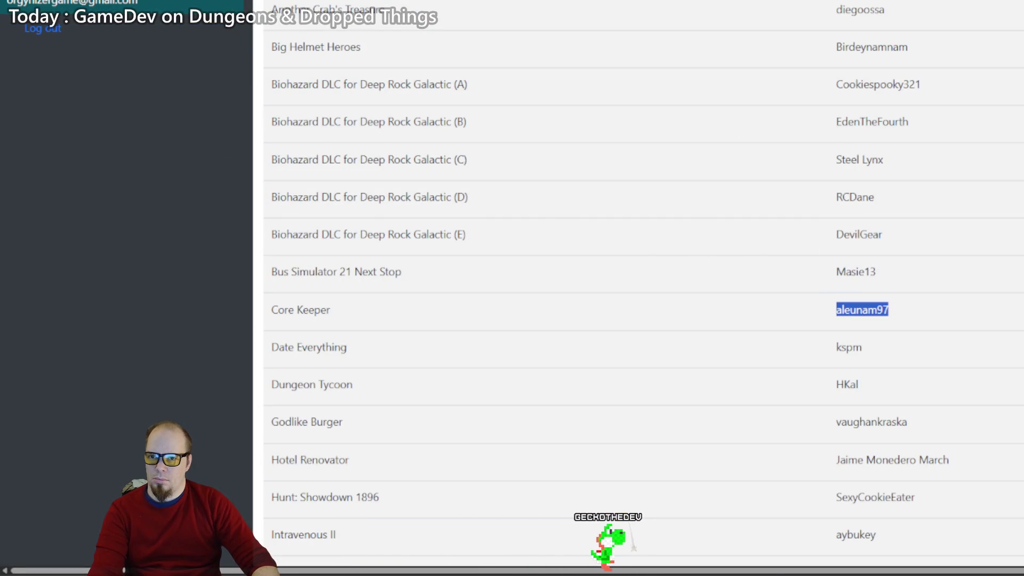
pyautogui.hotkey('ctrl', 'Tab')
pyautogui.tripleClick(530, 43)
pyautogui.hotkey('ctrl', 'v')
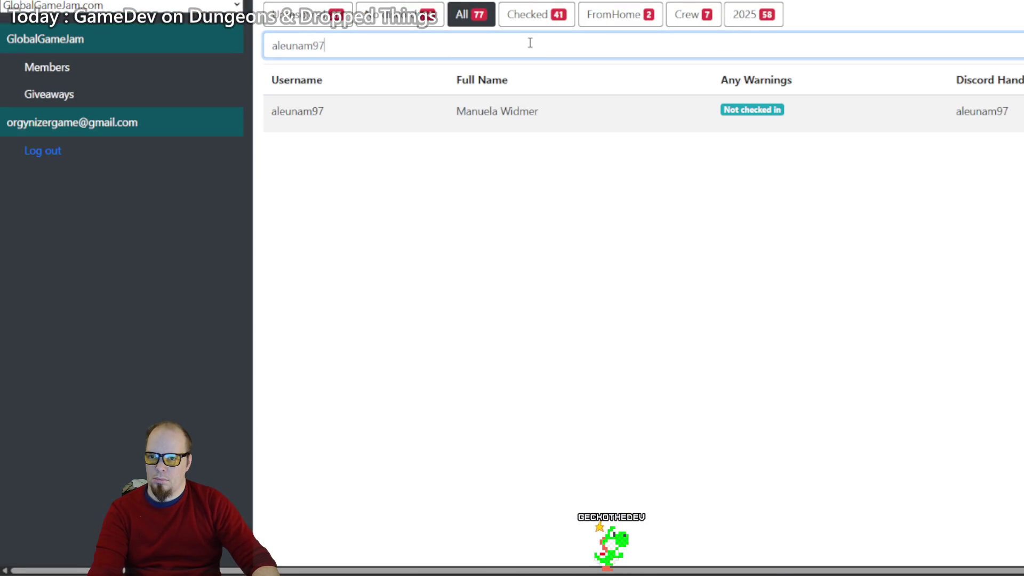
# Step: Search Discord for the Core Keeper winner's full and partial handle
pyautogui.hotkey('alt', 'Tab')
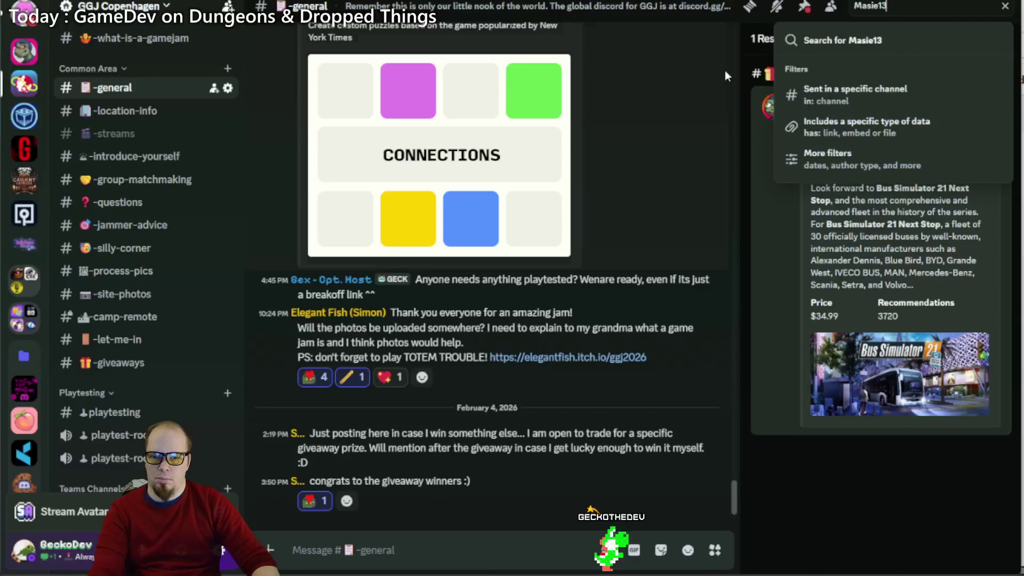
pyautogui.click(891, 42)
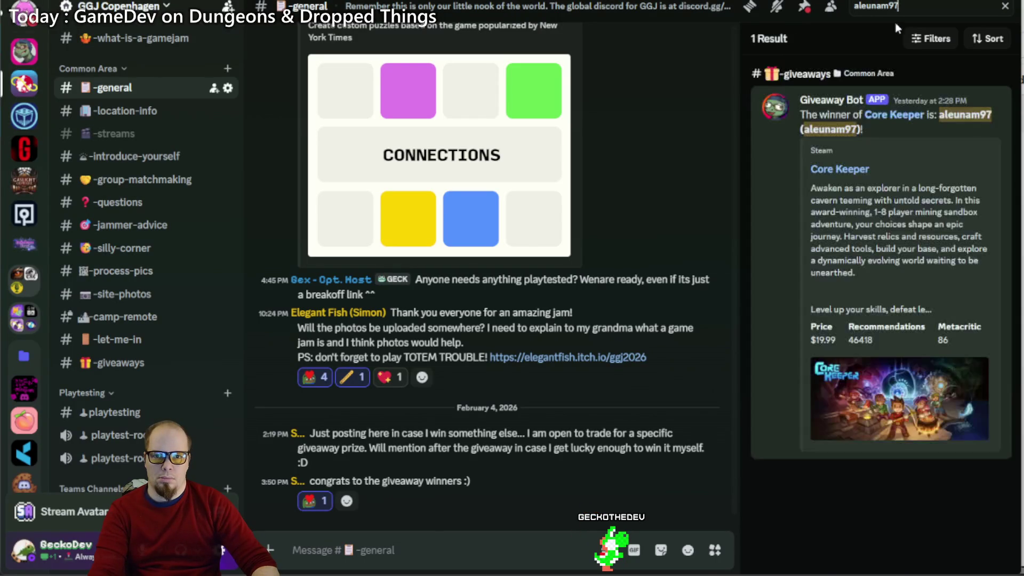
pyautogui.press('BackSpace')
pyautogui.press('BackSpace')
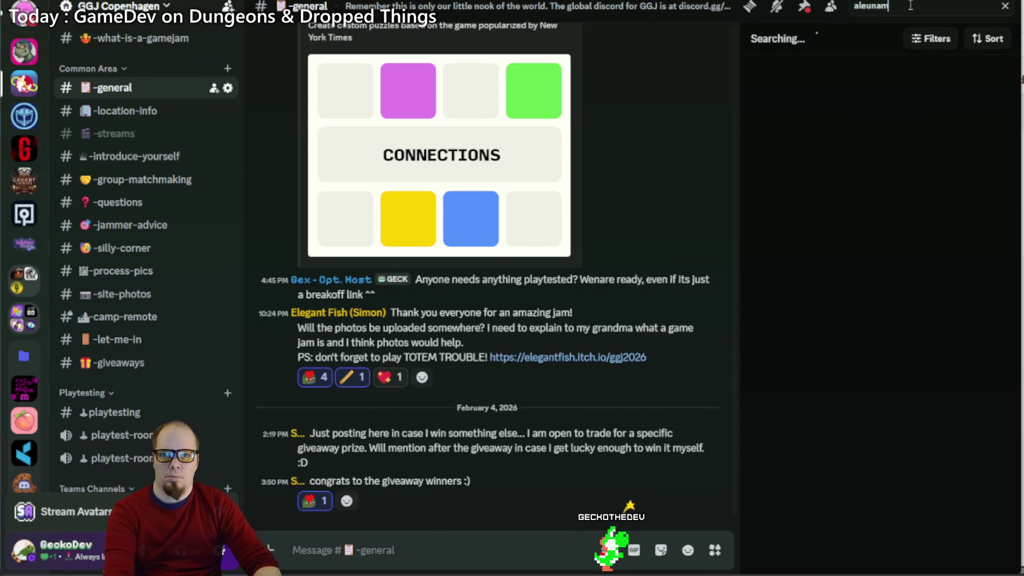
pyautogui.hotkey('alt', 'Tab')
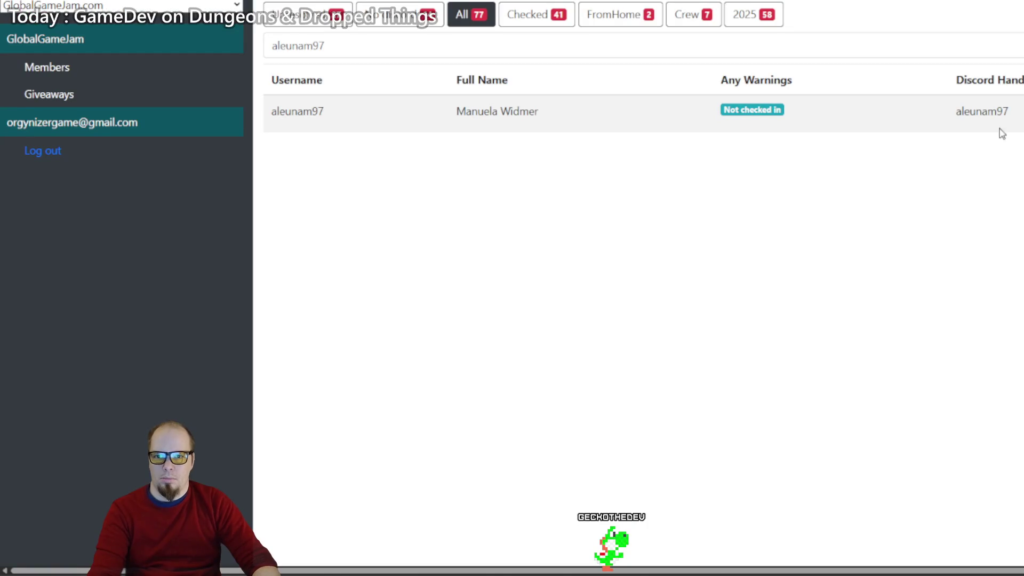
pyautogui.hotkey('alt', 'Tab')
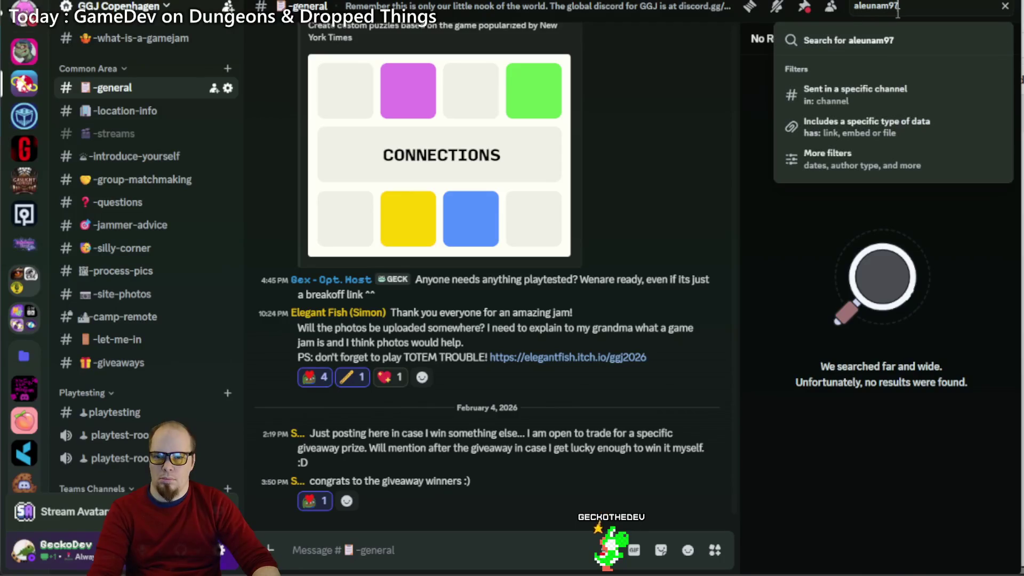
pyautogui.press('Return')
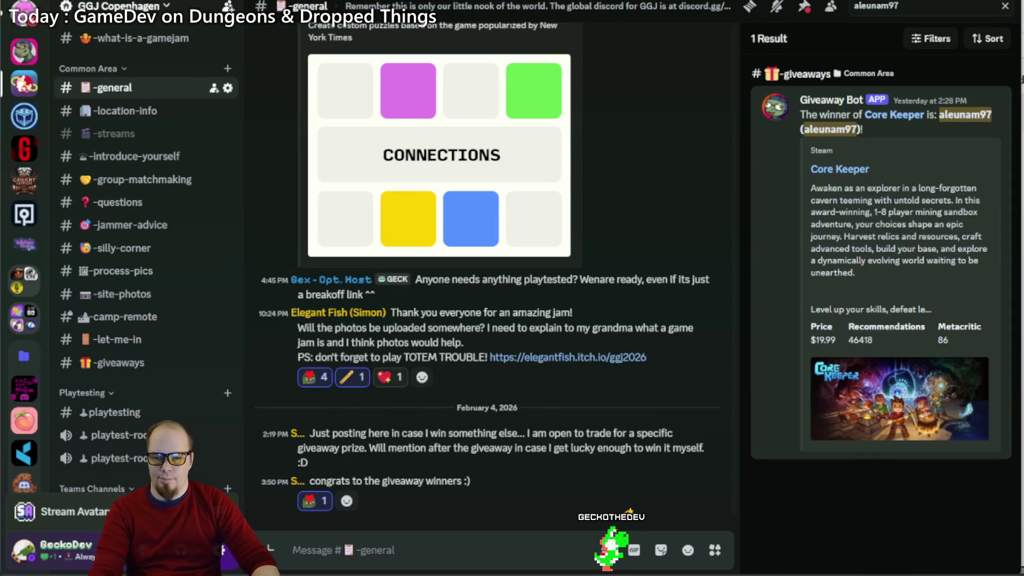
pyautogui.hotkey('alt', 'Tab')
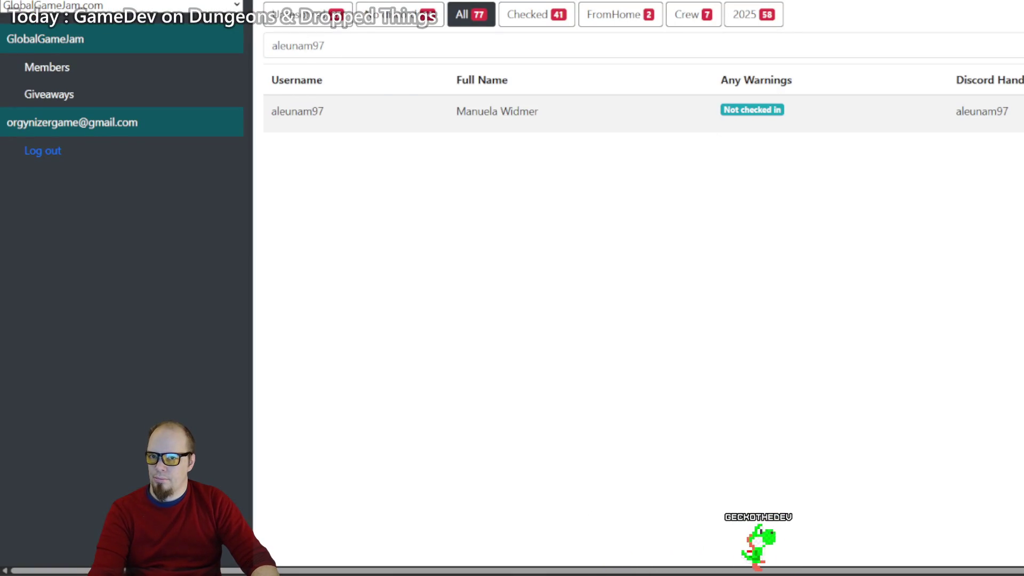
# Step: Search HYDRA Members for the Date Everything winner's handle
pyautogui.hotkey('ctrl', 'Tab')
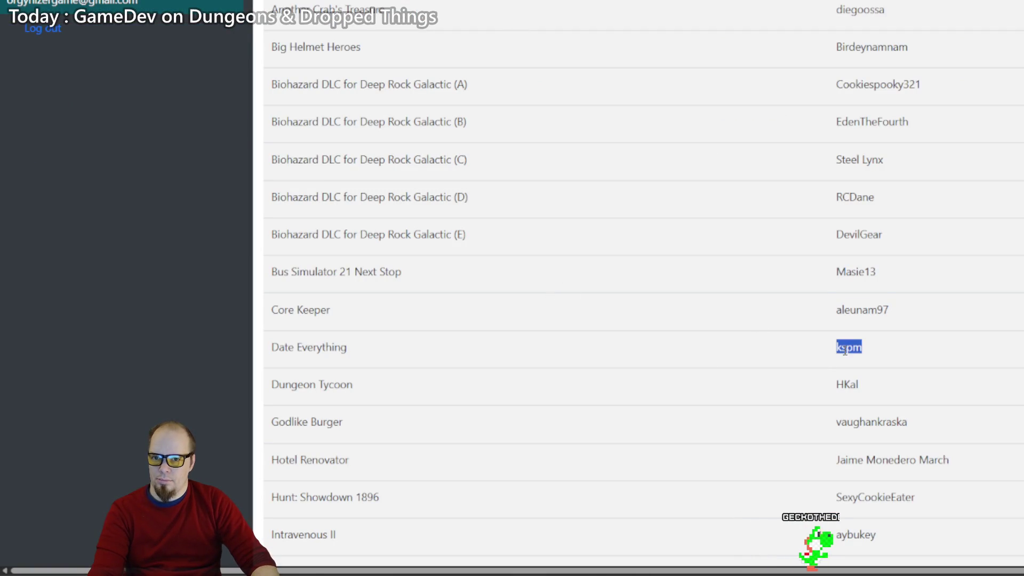
pyautogui.hotkey('ctrl', 'Tab')
pyautogui.tripleClick(464, 45)
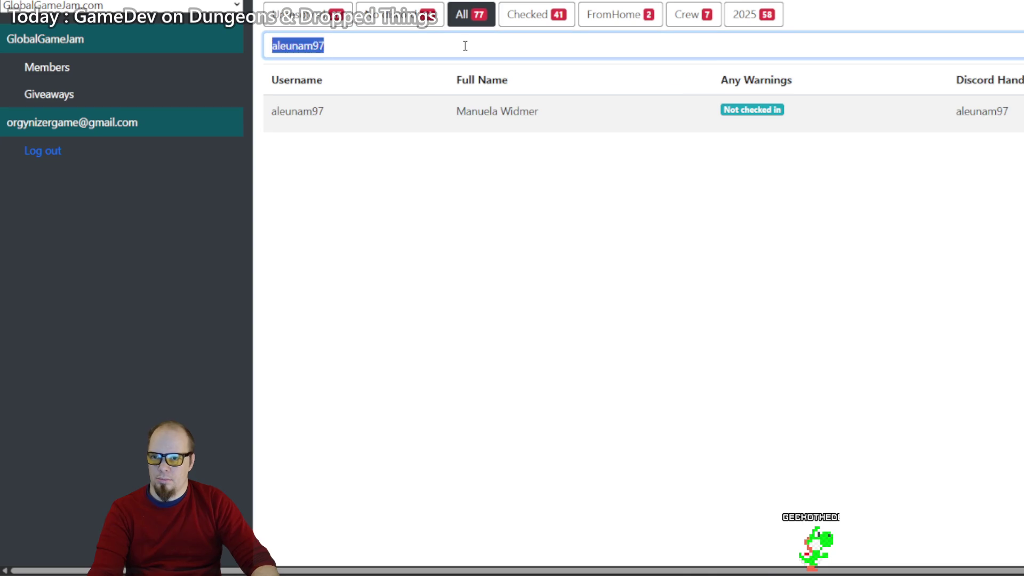
pyautogui.write('kspm')
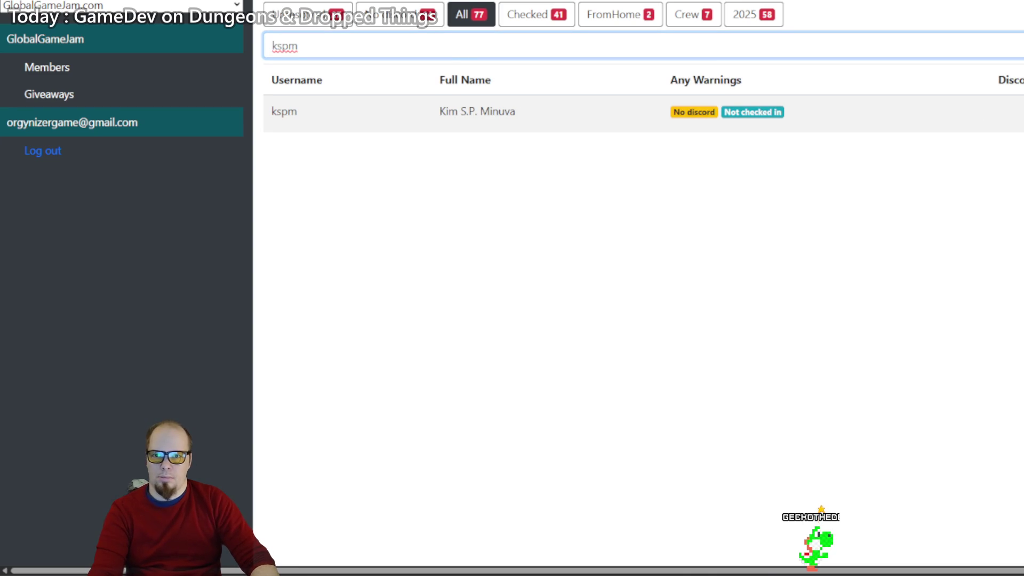
pyautogui.hotkey('ctrl', 'Tab')
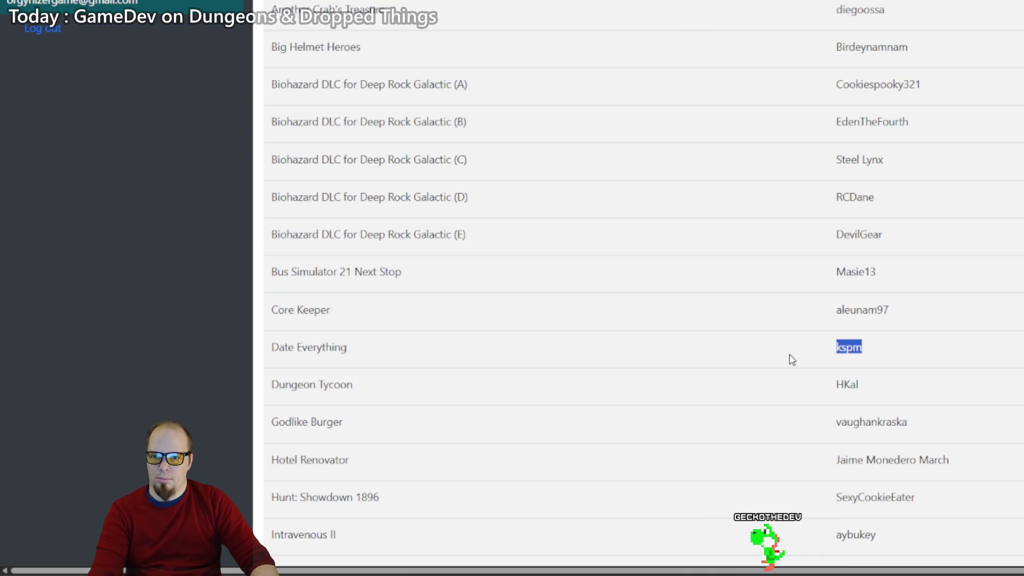
# Step: Look up the Dungeon Tycoon winner's member record in HYDRA
pyautogui.doubleClick(847, 384)
pyautogui.hotkey('ctrl', 'c')
pyautogui.hotkey('ctrl', 'Tab')
pyautogui.tripleClick(654, 51)
pyautogui.hotkey('ctrl', 'v')
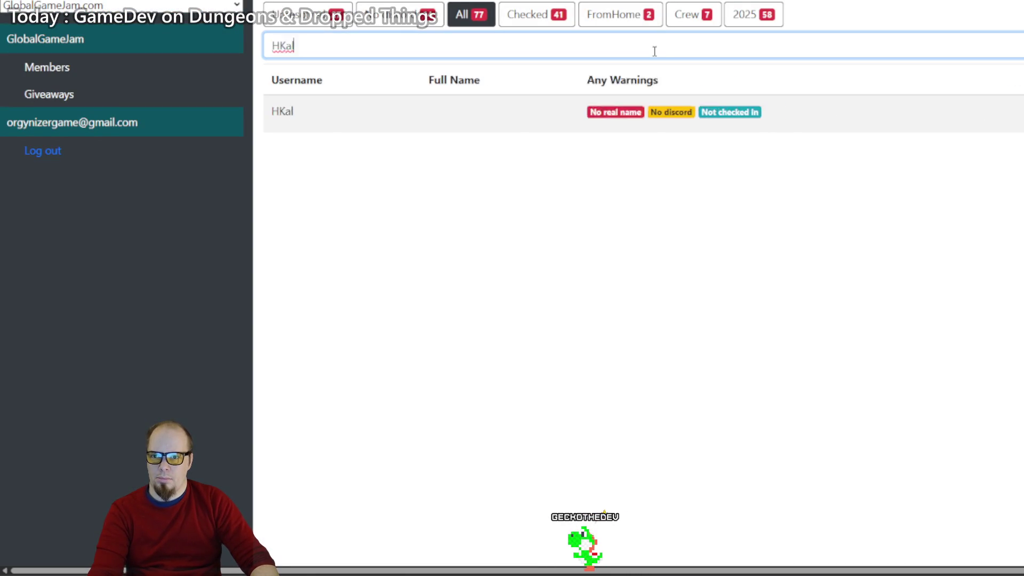
pyautogui.hotkey('ctrl', 'Tab')
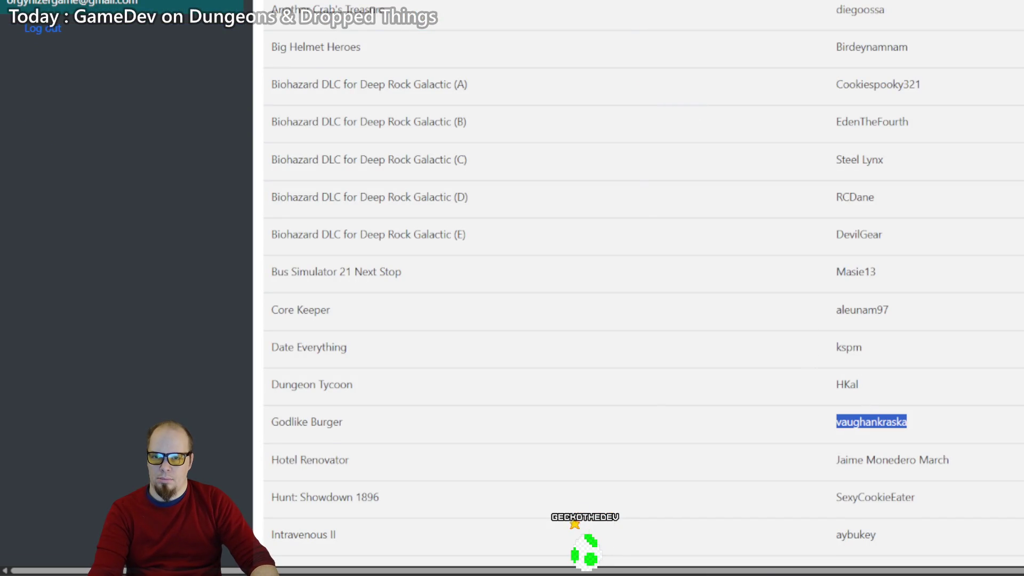
# Step: Look up the Godlike Burger winner in HYDRA Members and Discord, trying shortened handles
pyautogui.hotkey('ctrl', 'Tab')
pyautogui.tripleClick(686, 38)
pyautogui.hotkey('ctrl', 'v')
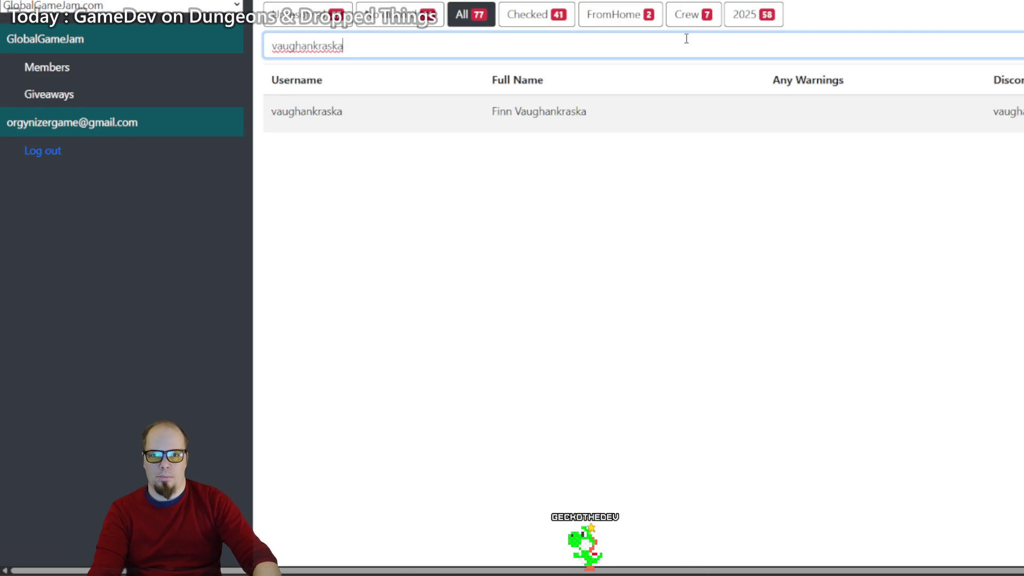
pyautogui.hotkey('alt', 'Tab')
pyautogui.click(921, 10)
pyautogui.press('Return')
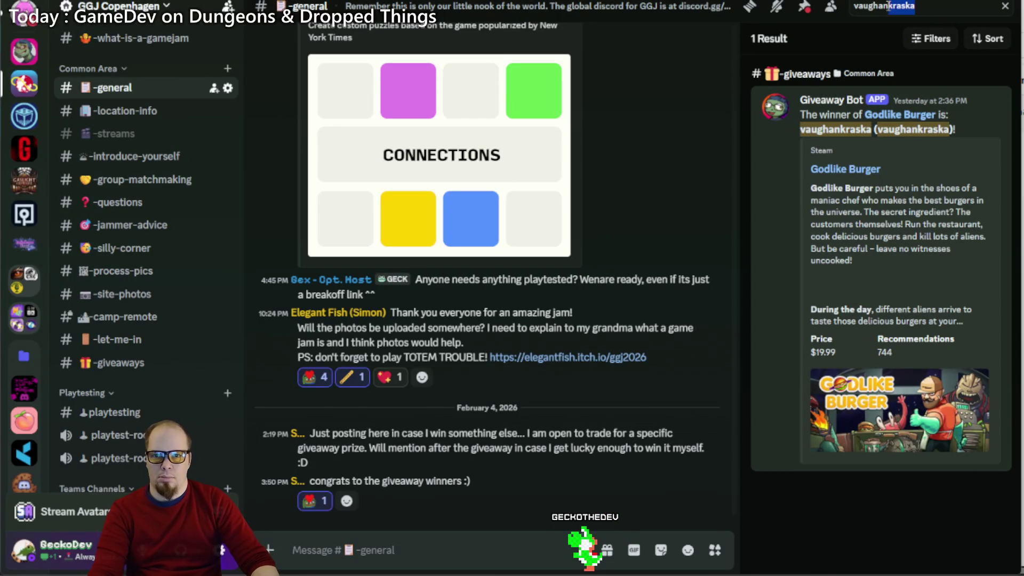
pyautogui.press('BackSpace')
pyautogui.press('Return')
pyautogui.press('BackSpace')
pyautogui.press('BackSpace')
pyautogui.press('Return')
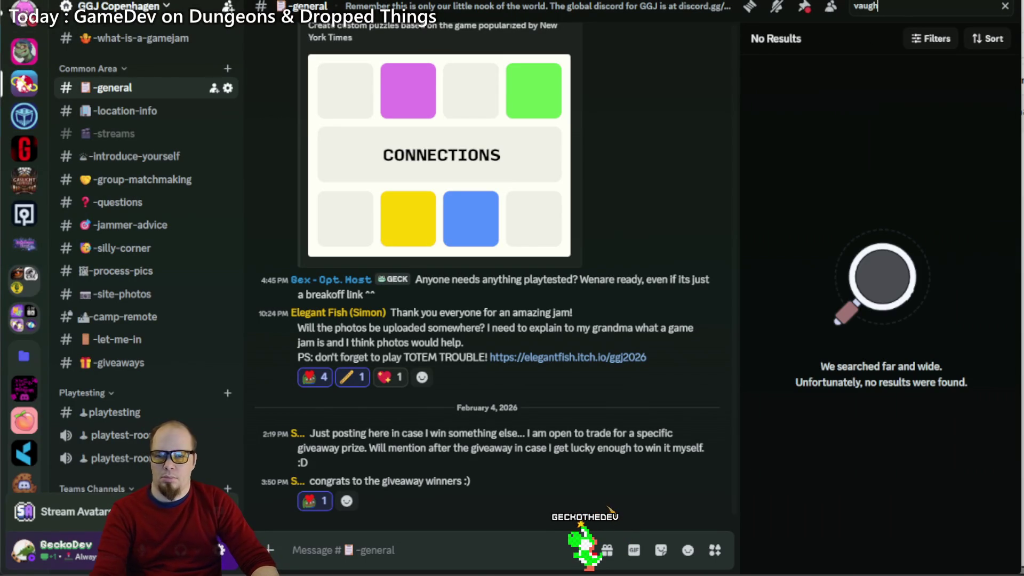
pyautogui.press('BackSpace')
pyautogui.press('BackSpace')
pyautogui.press('BackSpace')
# Step: Search HYDRA Members for the Hunt: Showdown 1896 winner
pyautogui.hotkey('alt', 'Tab')
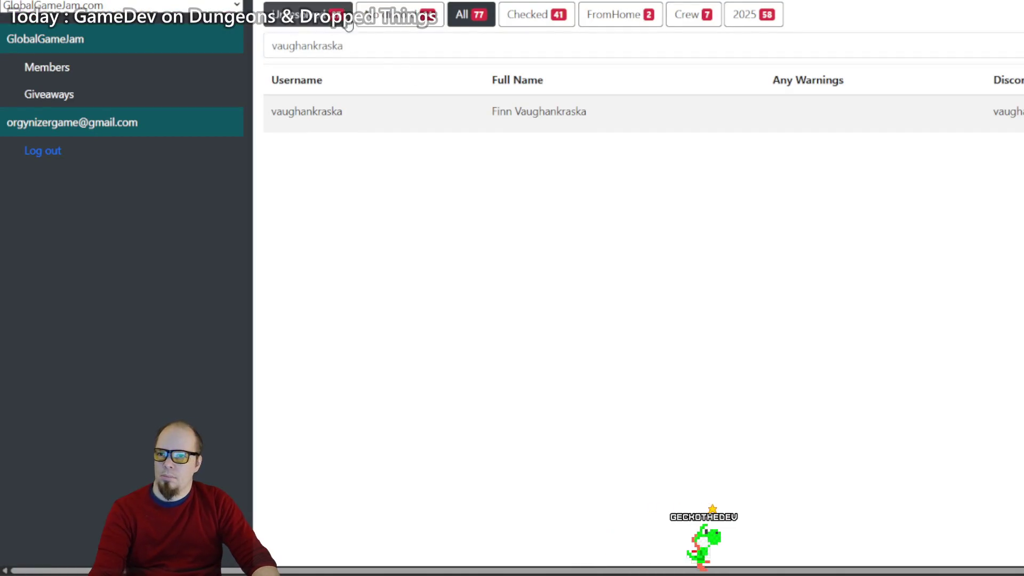
pyautogui.hotkey('alt', 'Left')
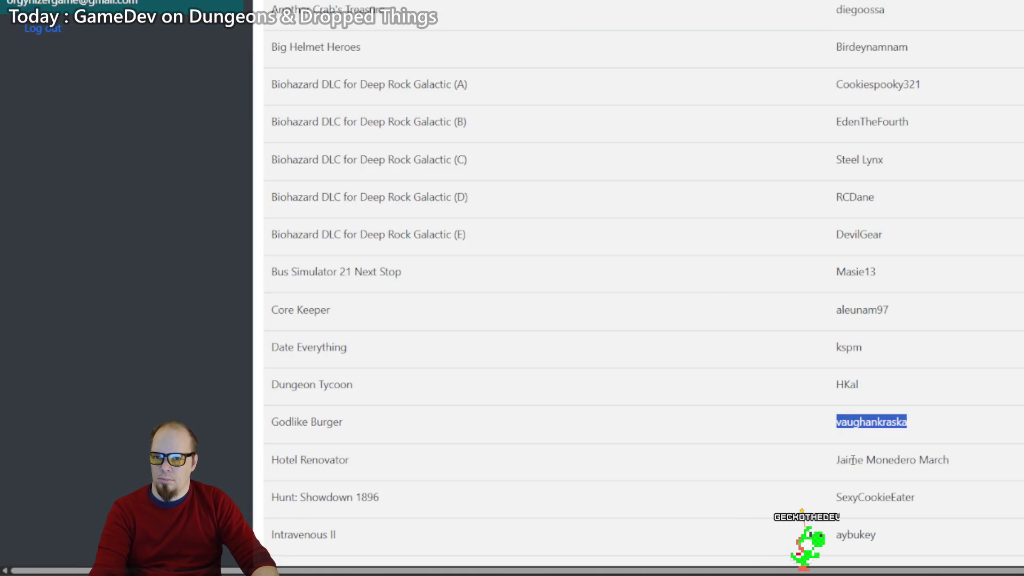
pyautogui.scroll(-3, 772, 438)
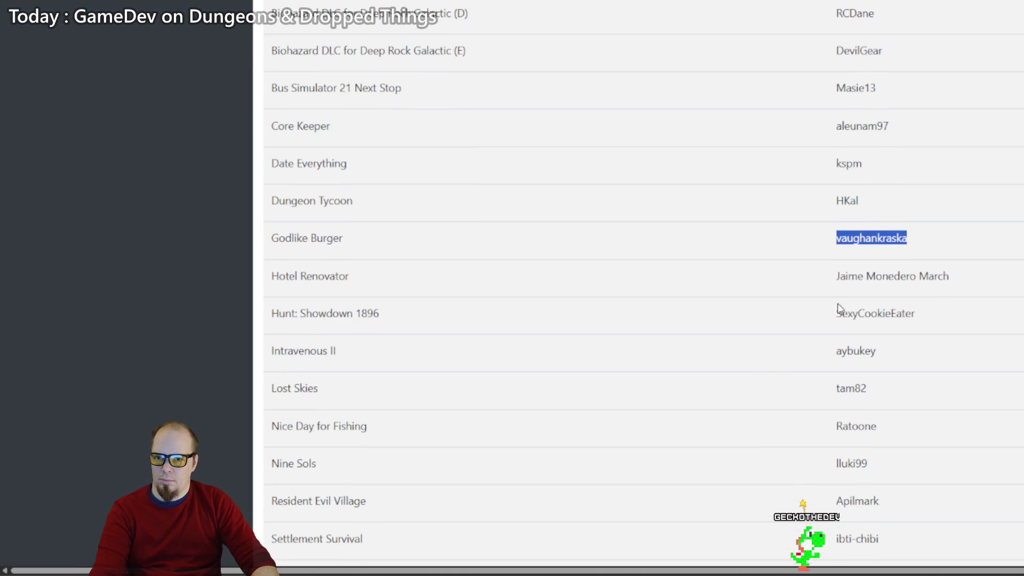
pyautogui.hotkey('alt', 'Right')
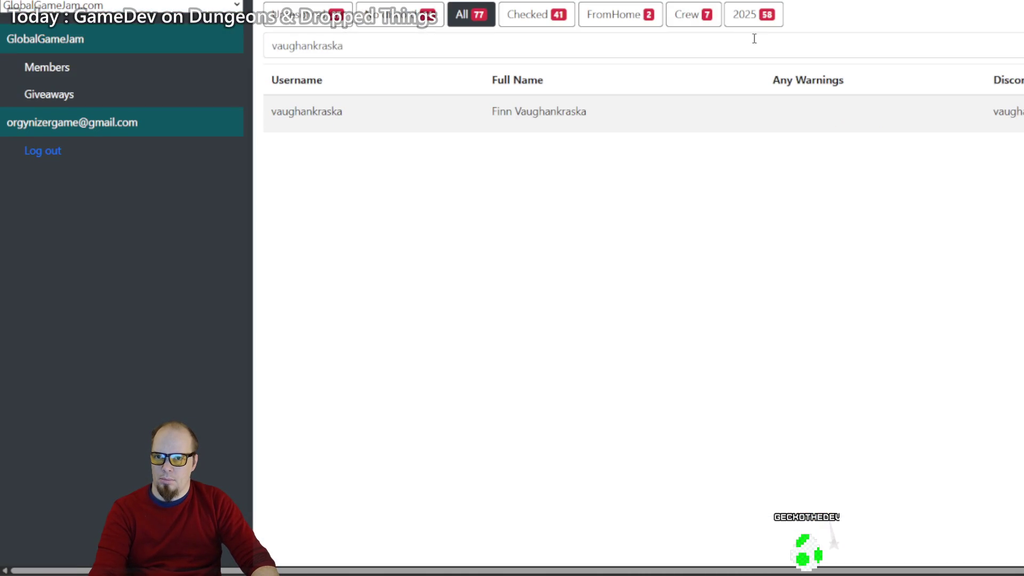
pyautogui.click(746, 40)
pyautogui.hotkey('ctrl', 'a')
pyautogui.write('SexyCookieEater')
# Step: Search Discord for the Hunt: Showdown 1896 winner by Discord handle and real first name
pyautogui.hotkey('alt', 'Tab')
pyautogui.press('Return')
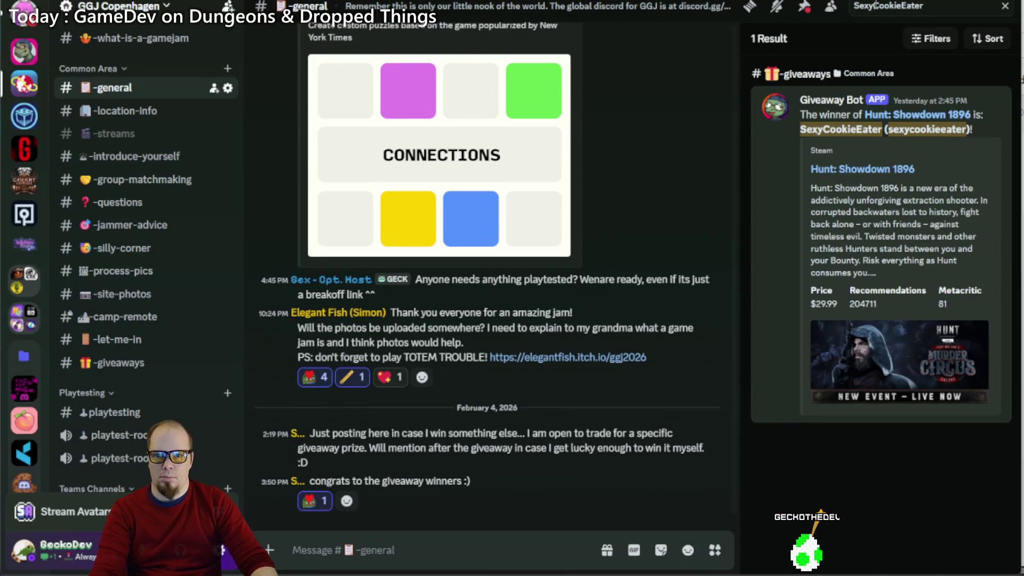
pyautogui.hotkey('alt', 'Tab')
pyautogui.hotkey('alt', 'Tab')
pyautogui.hotkey('ctrl', 'a')
pyautogui.write('sexycookieeater')
pyautogui.press('Return')
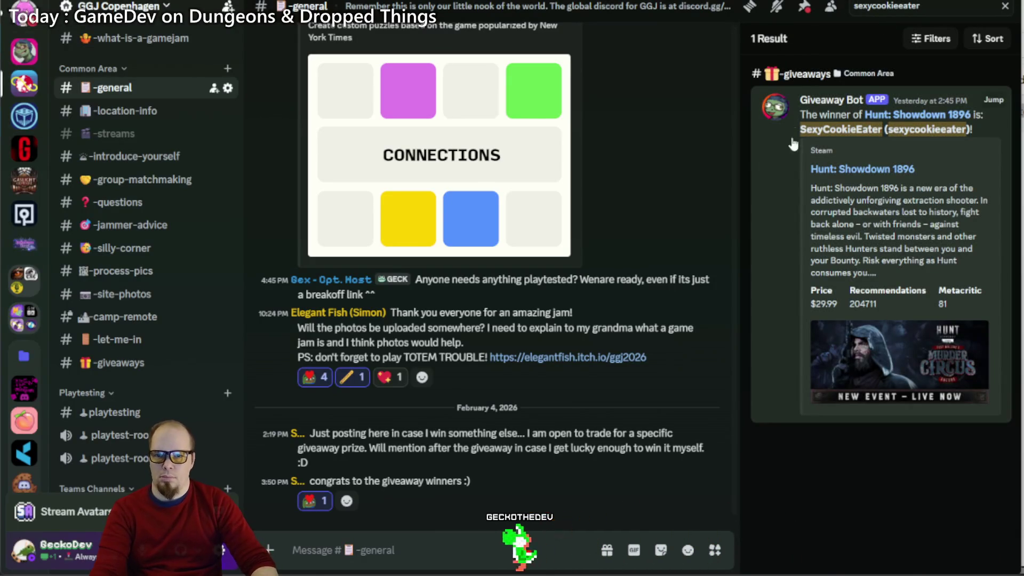
pyautogui.hotkey('alt', 'Tab')
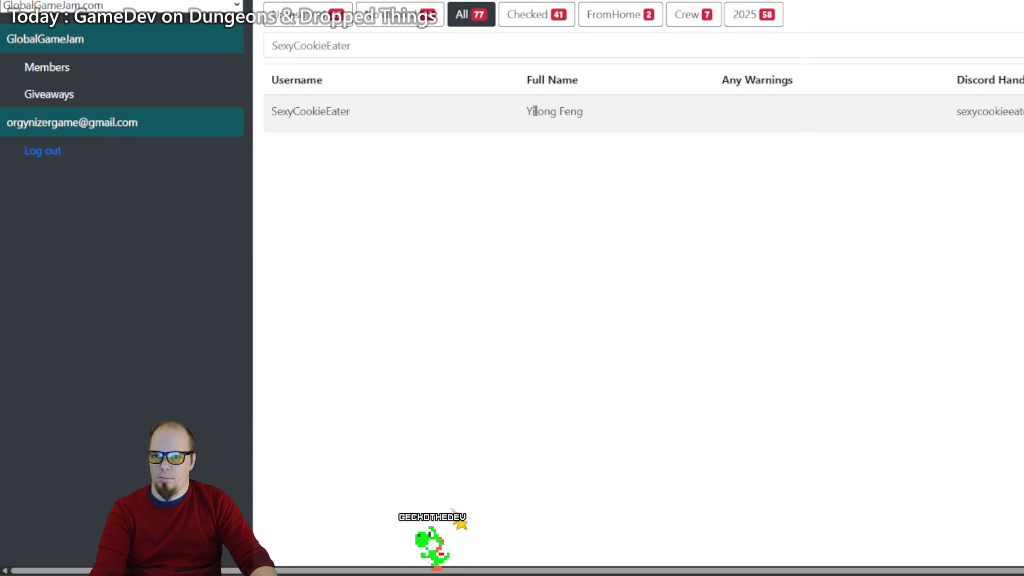
pyautogui.hotkey('ctrl', 'c')
pyautogui.hotkey('alt', 'Tab')
pyautogui.hotkey('ctrl', 'a')
pyautogui.hotkey('ctrl', 'v')
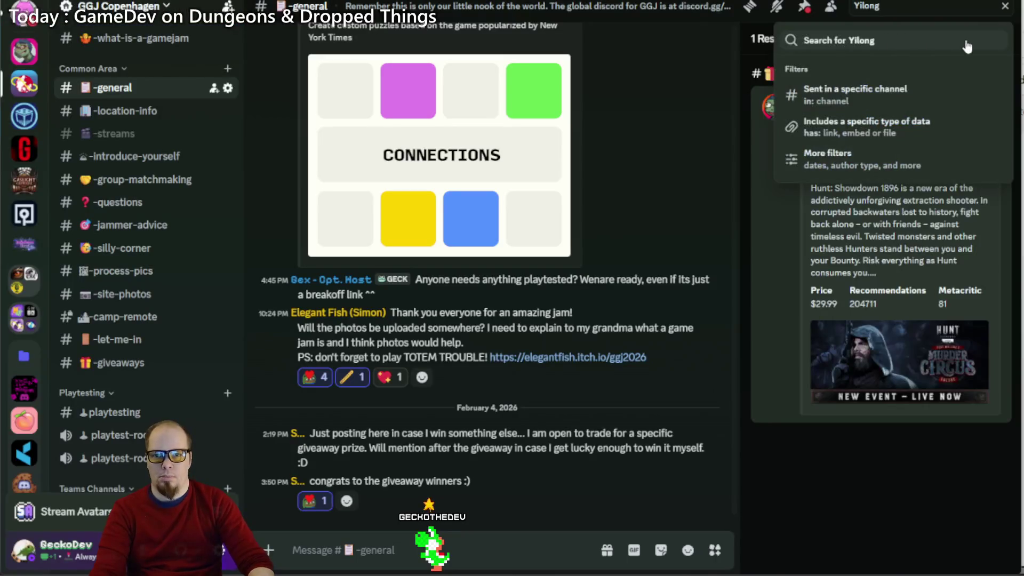
pyautogui.press('Return')
pyautogui.hotkey('alt', 'Tab')
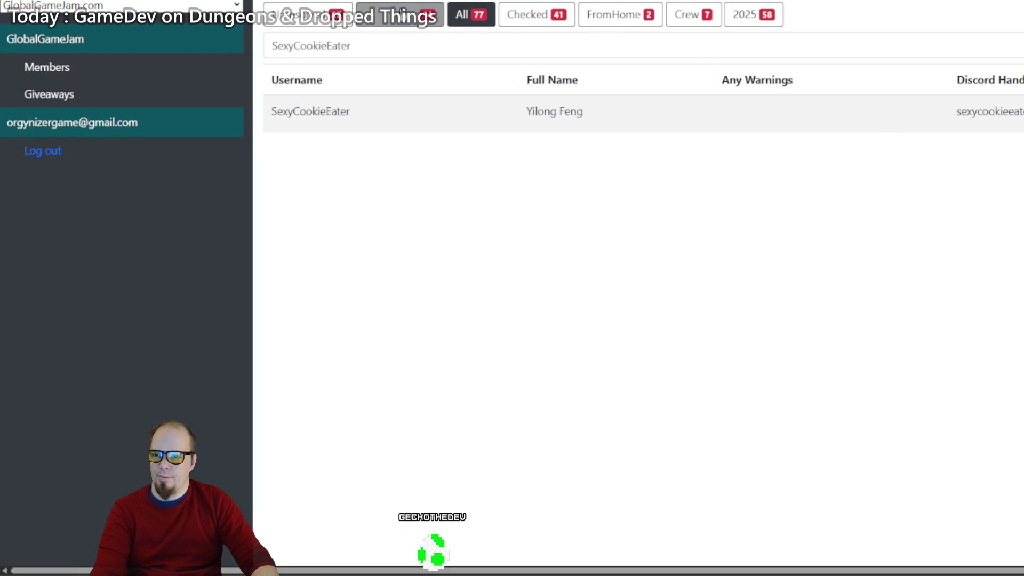
# Step: Copy the Intravenous II winner's handle and search for it in Discord
pyautogui.hotkey('ctrl', 'Tab')
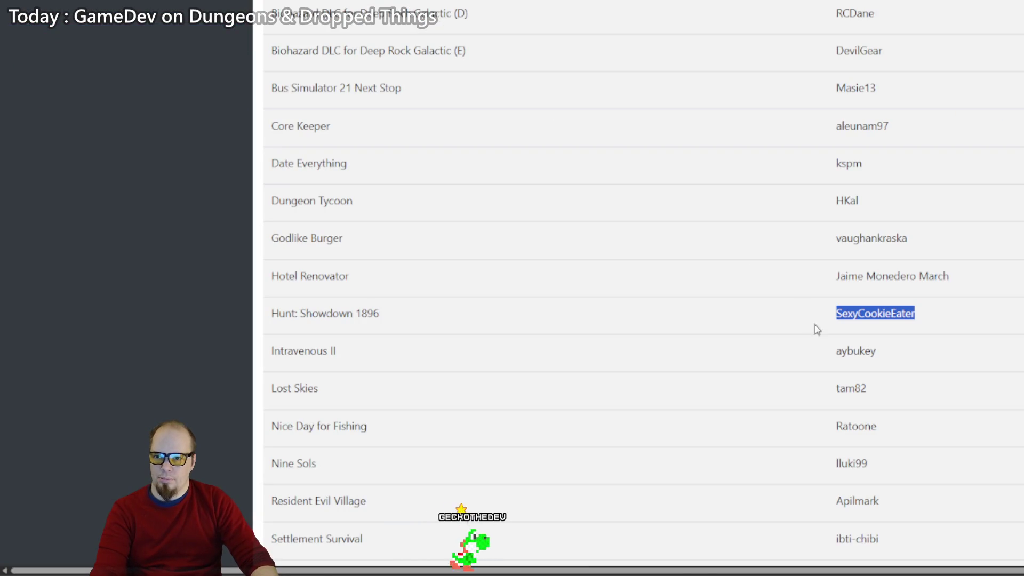
pyautogui.doubleClick(847, 349)
pyautogui.hotkey('ctrl', 'c')
pyautogui.hotkey('alt', 'Tab')
pyautogui.hotkey('ctrl', 'a')
pyautogui.hotkey('ctrl', 'v')
pyautogui.press('Return')
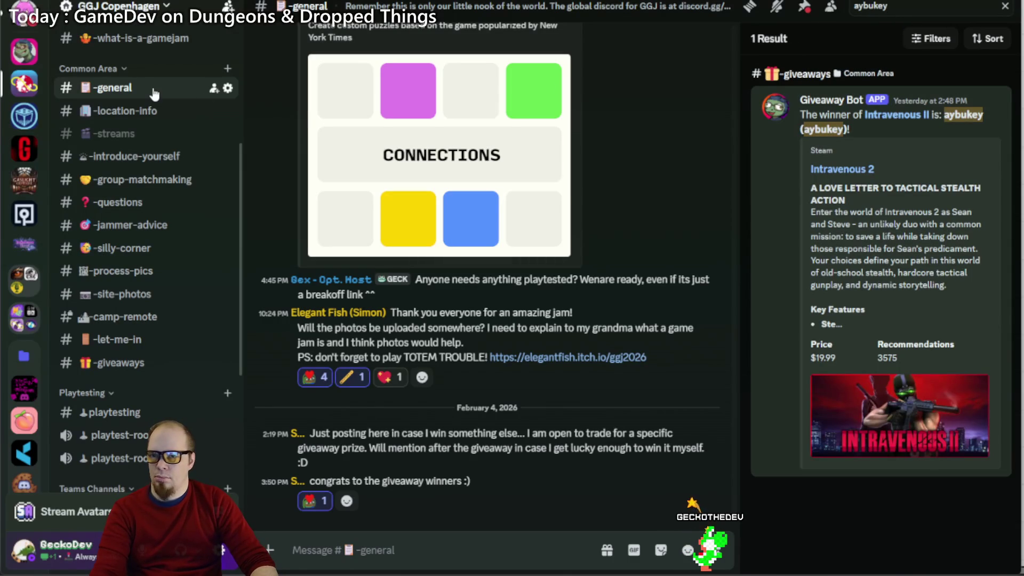
# Step: Bring the Twitch stream window to the front
pyautogui.hotkey('alt', 'Tab')
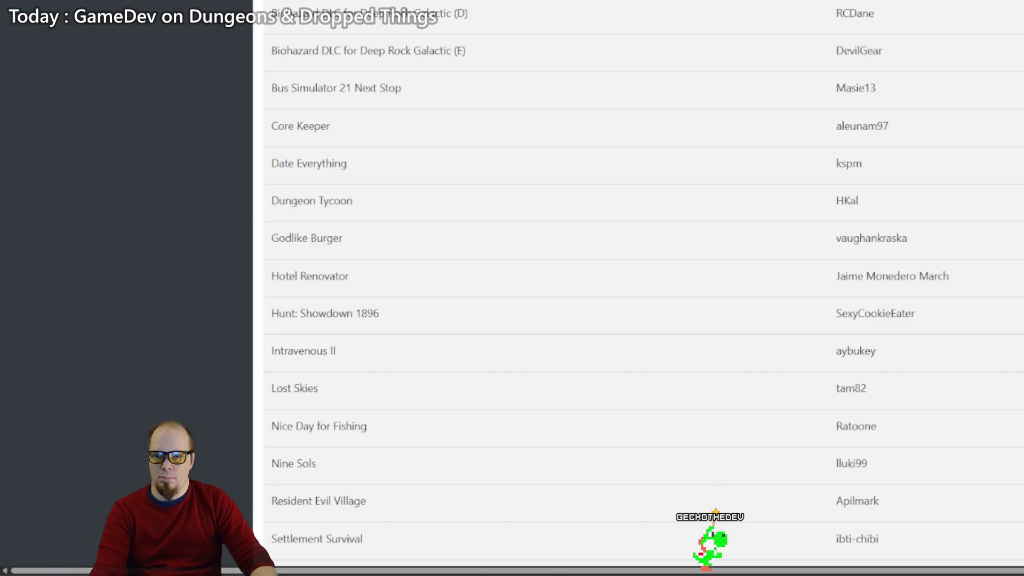
pyautogui.hotkey('alt', 'Tab')
pyautogui.hotkey('alt', 'Tab')
pyautogui.hotkey('alt', 'Tab')
pyautogui.hotkey('alt', 'shift', 'Tab')
pyautogui.hotkey('alt', 'shift', 'Tab')
pyautogui.hotkey('alt', 'Tab')
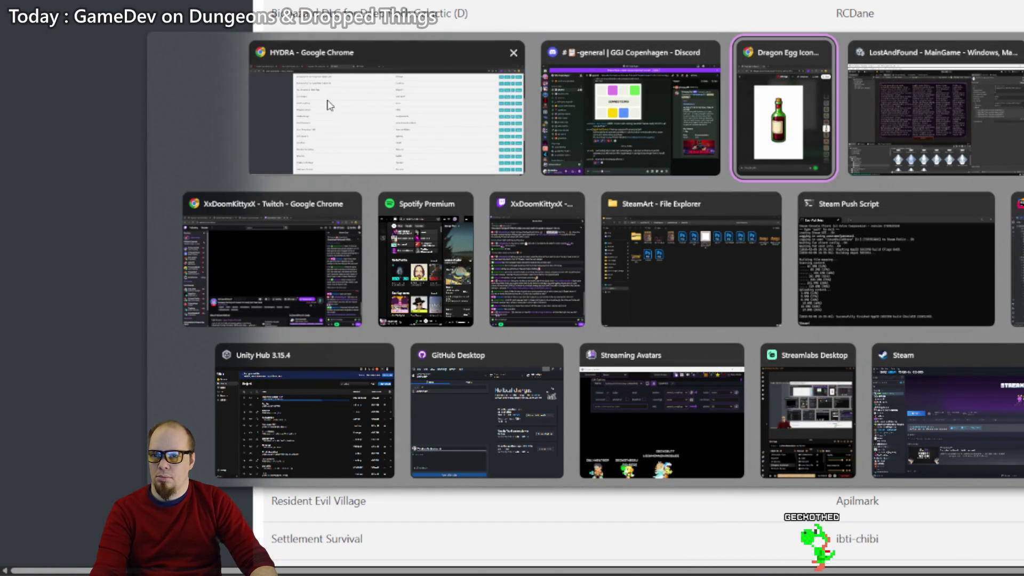
pyautogui.hotkey('alt', 'Tab')
pyautogui.hotkey('alt', 'Tab')
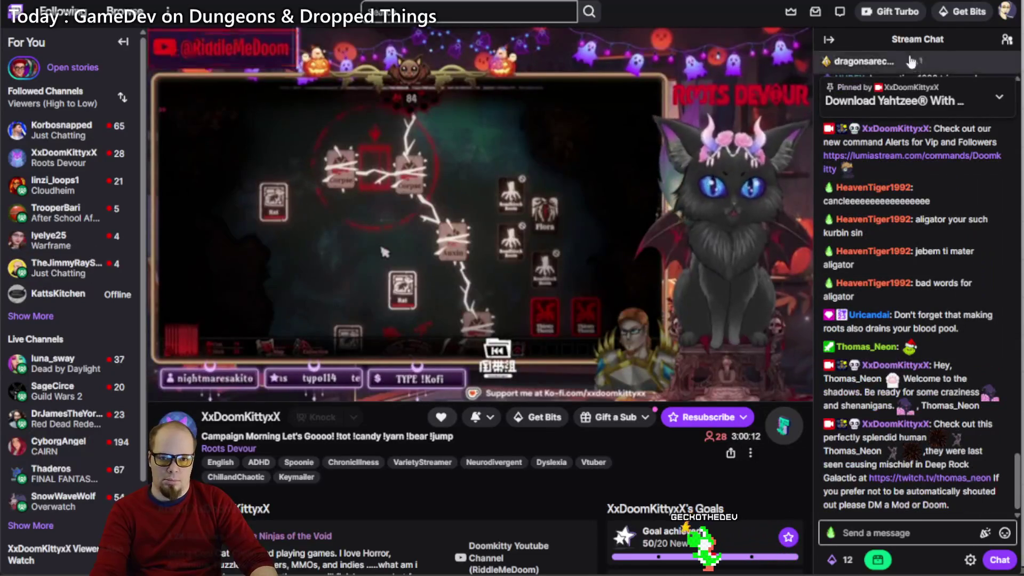
# Step: Make the Roots Devour stream's video player fullscreen
pyautogui.doubleClick(687, 237)
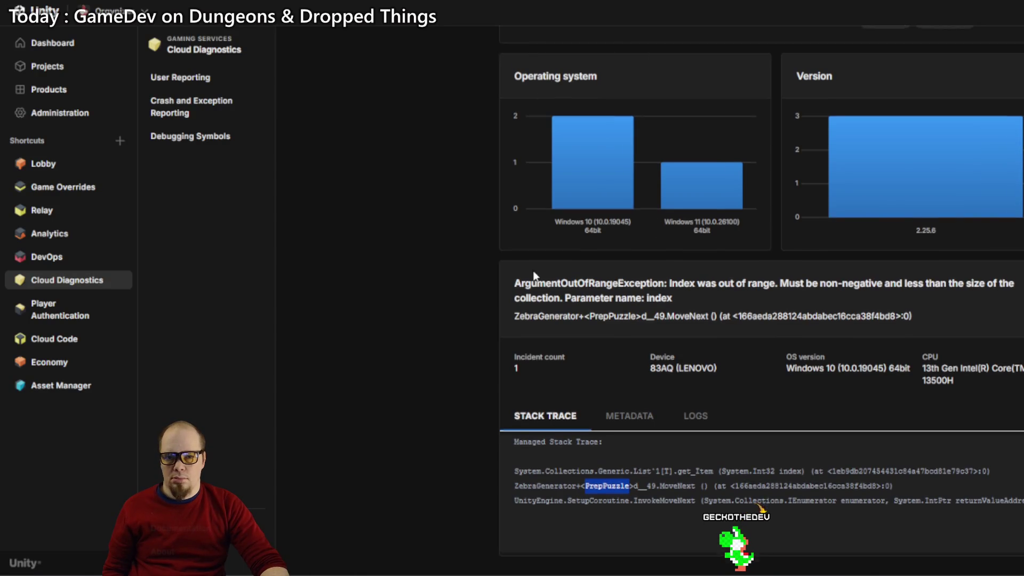
# Step: Scroll to the top of the crash and exception list, then run the game in Unity
pyautogui.scroll(9, 463, 195)
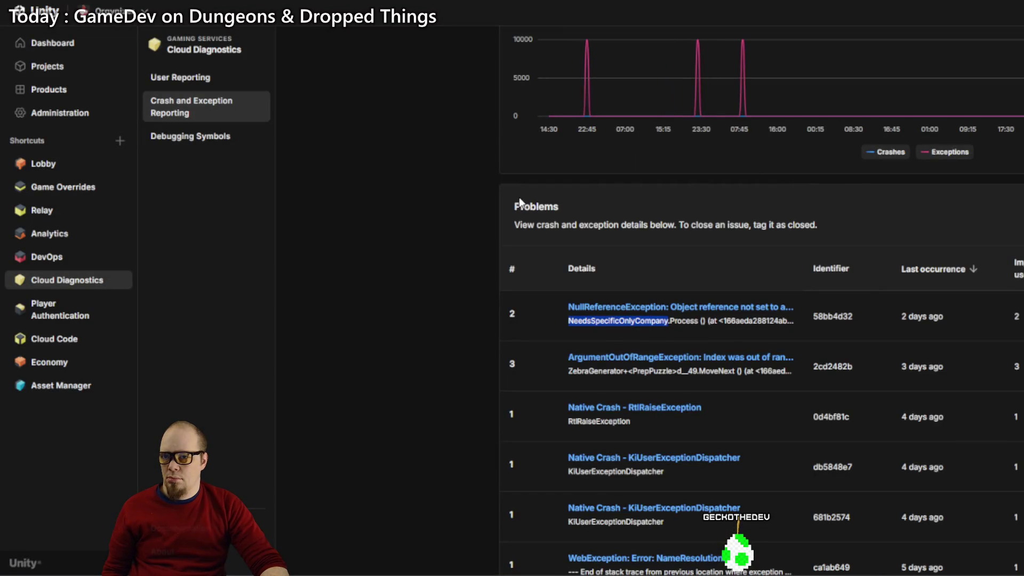
pyautogui.scroll(8, 472, 223)
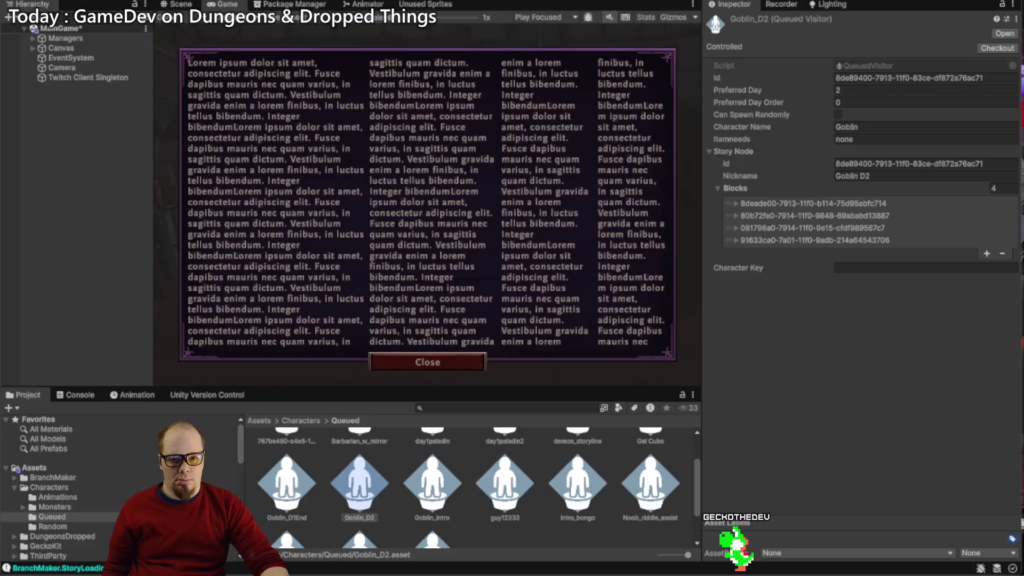
pyautogui.hotkey('ctrl', 'p')
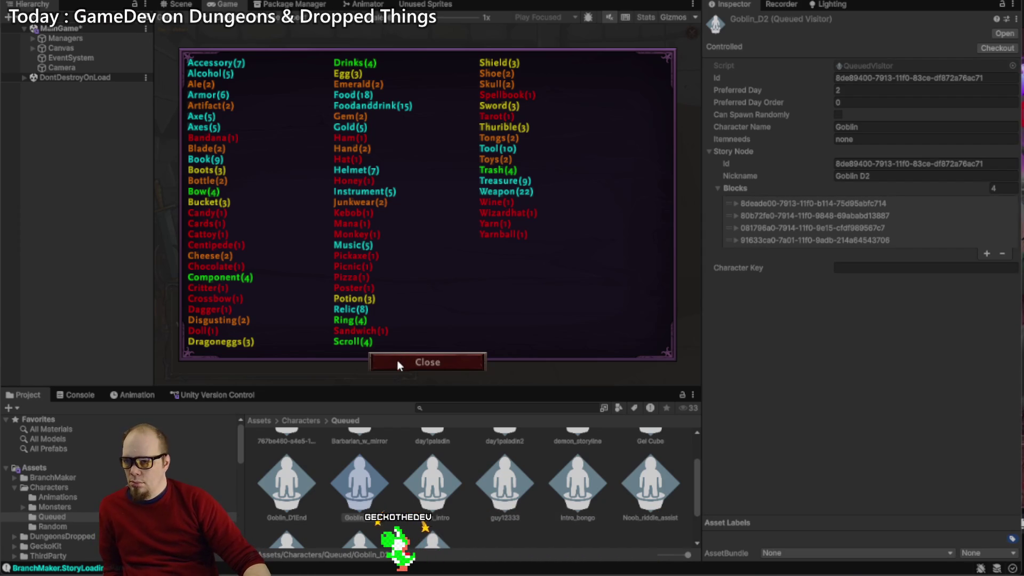
# Step: Close the item category list, then view and close the List of possible items
pyautogui.click(399, 363)
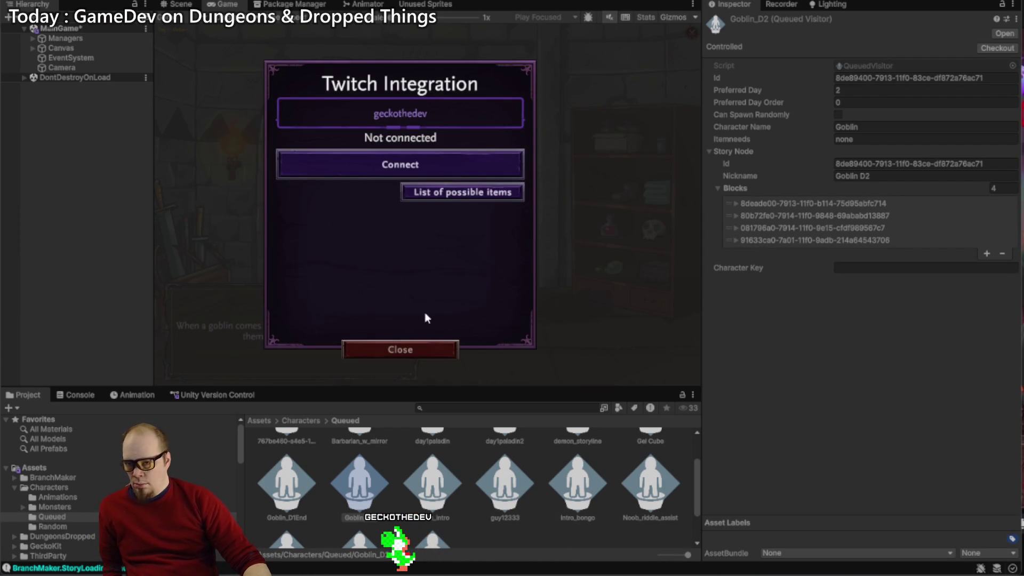
pyautogui.click(444, 199)
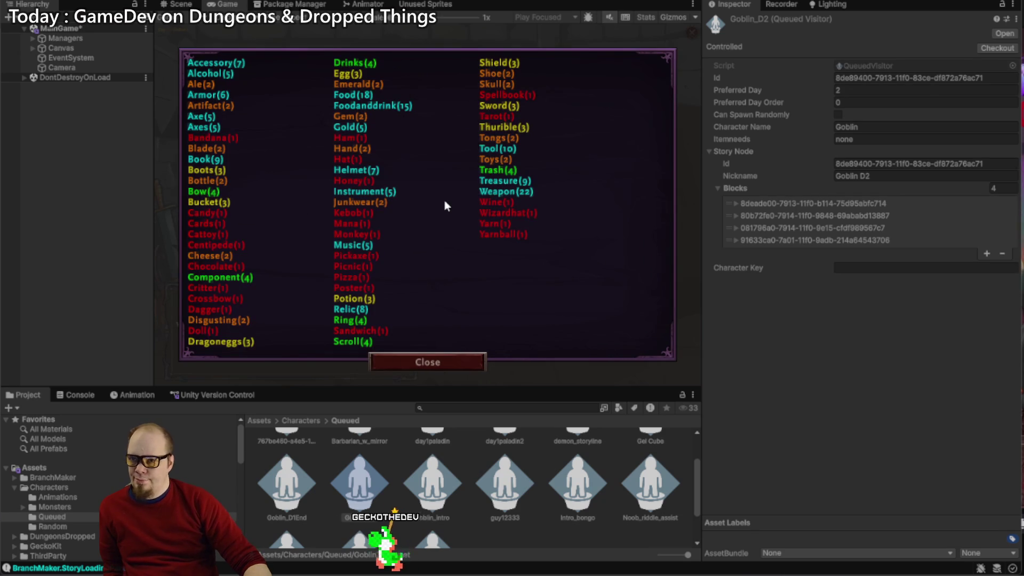
pyautogui.click(437, 360)
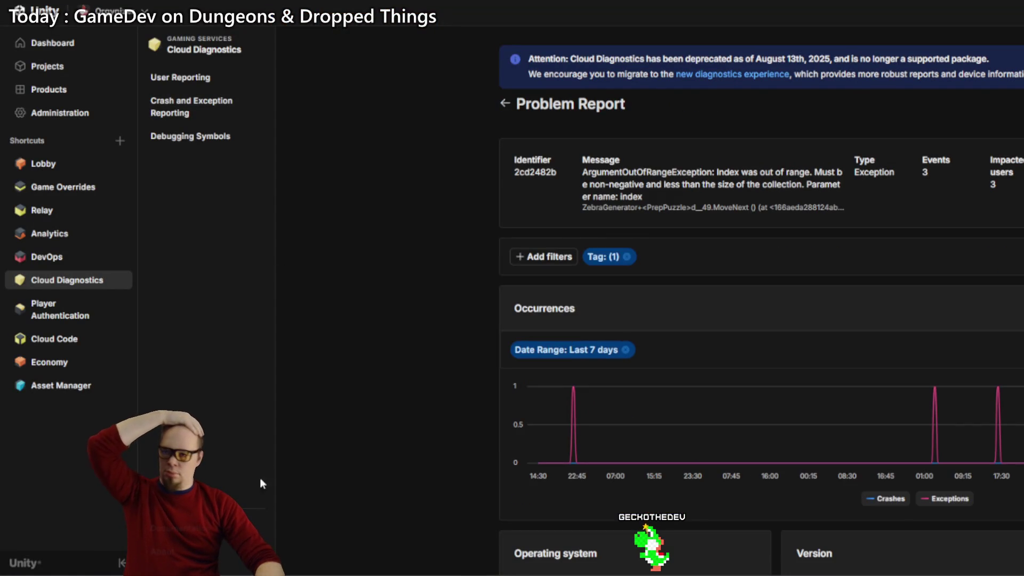
# Step: Switch from Unity to the HYDRA giveaway winners list in Chrome
pyautogui.click(283, 539)
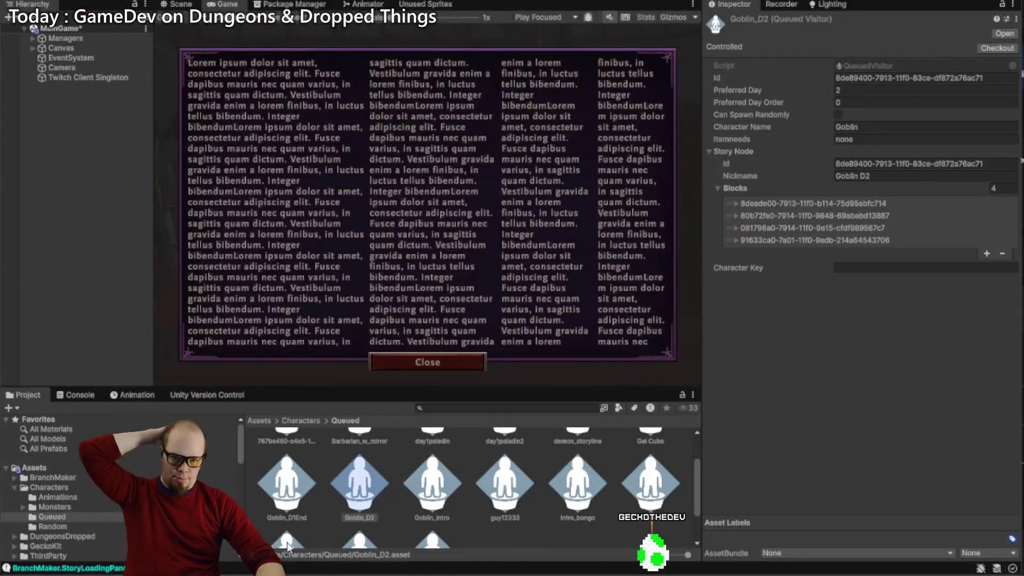
pyautogui.moveTo(174, 573)
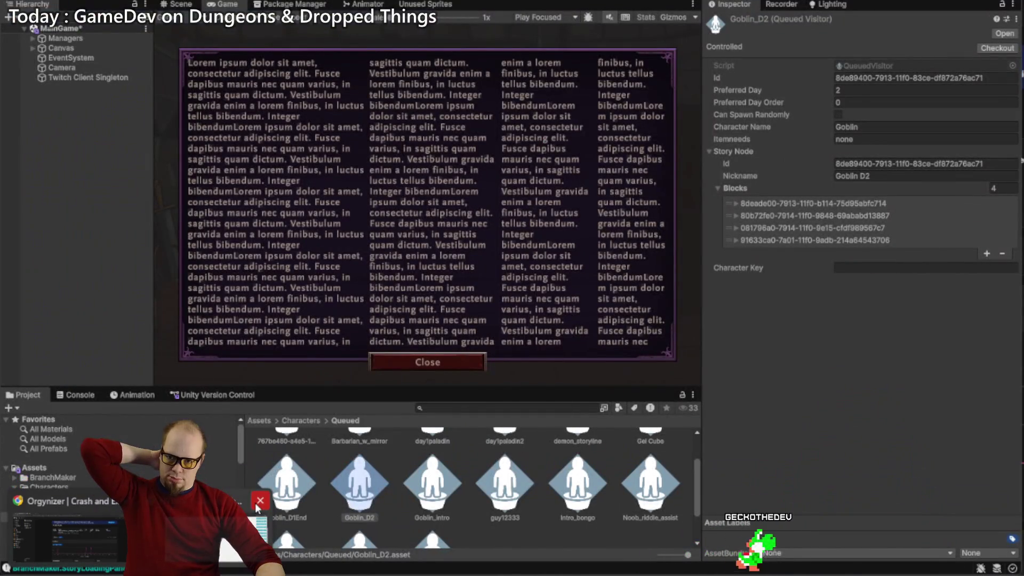
pyautogui.click(255, 503)
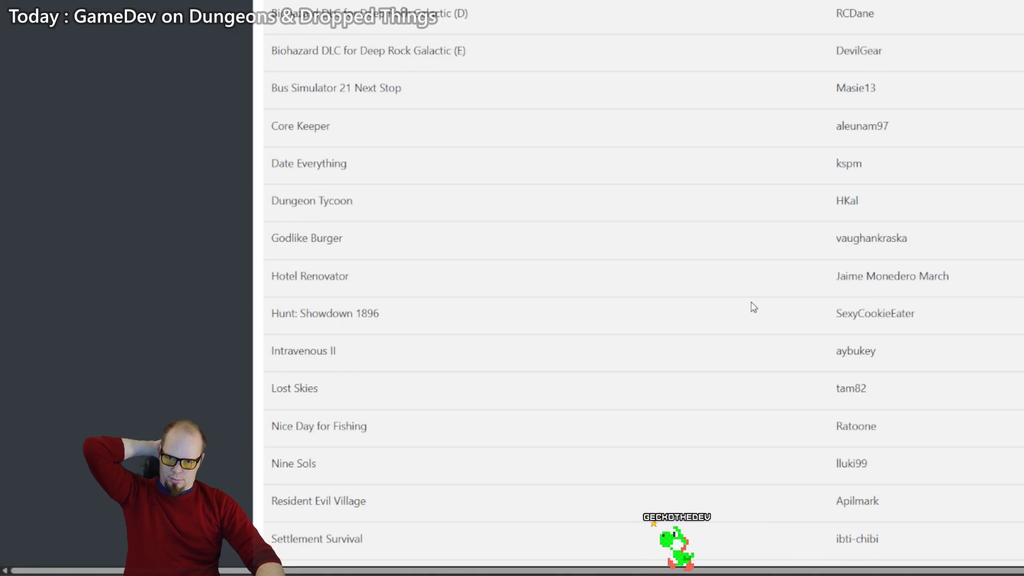
# Step: Filter HYDRA Members to the Nine Sols winner's username
pyautogui.scroll(-1, 165, 311)
pyautogui.scroll(-2, 919, 372)
pyautogui.doubleClick(850, 340)
pyautogui.hotkey('ctrl', 'c')
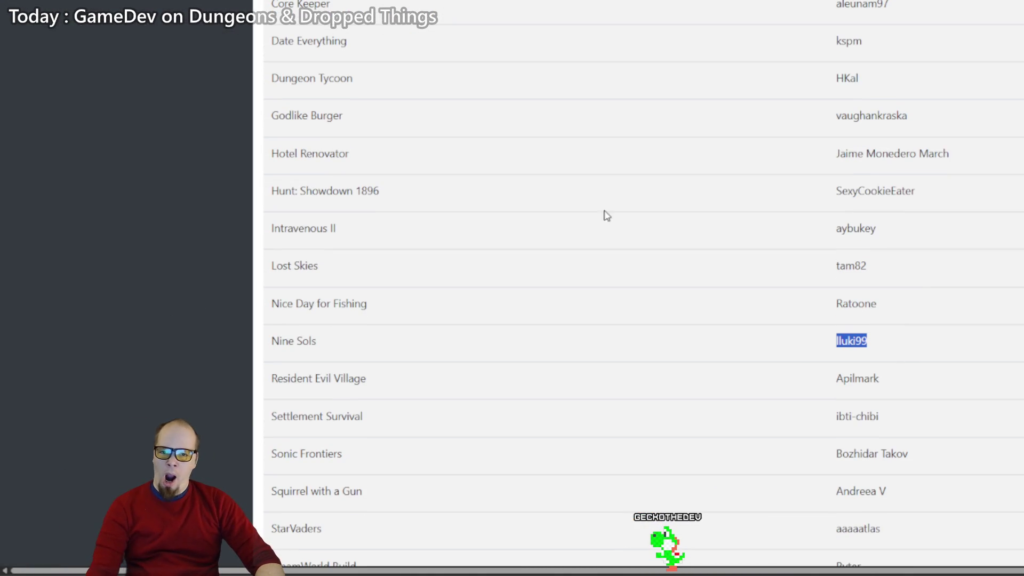
pyautogui.hotkey('alt', 'Tab')
pyautogui.tripleClick(605, 40)
pyautogui.hotkey('ctrl', 'v')
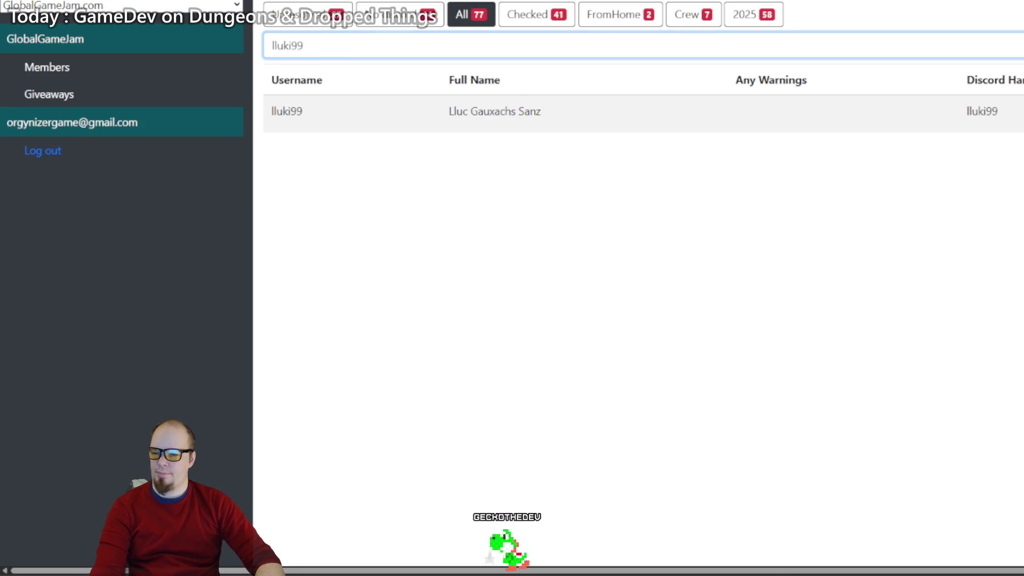
pyautogui.moveTo(140, 483)
# Step: Search Discord messages for the Nine Sols winner's username
pyautogui.hotkey('alt', 'Tab')
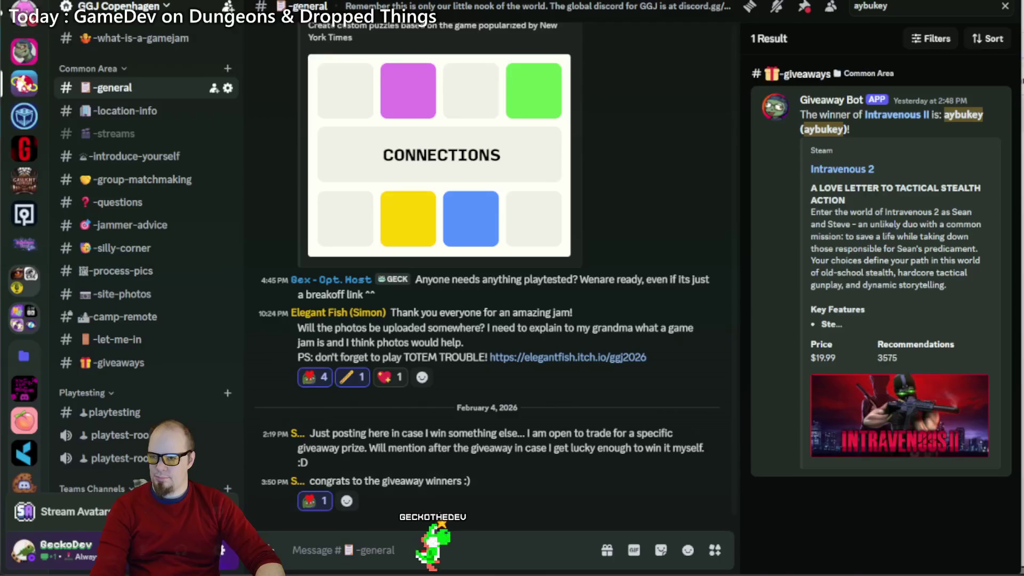
pyautogui.click(900, 13)
pyautogui.hotkey('ctrl', 'v')
pyautogui.press('Return')
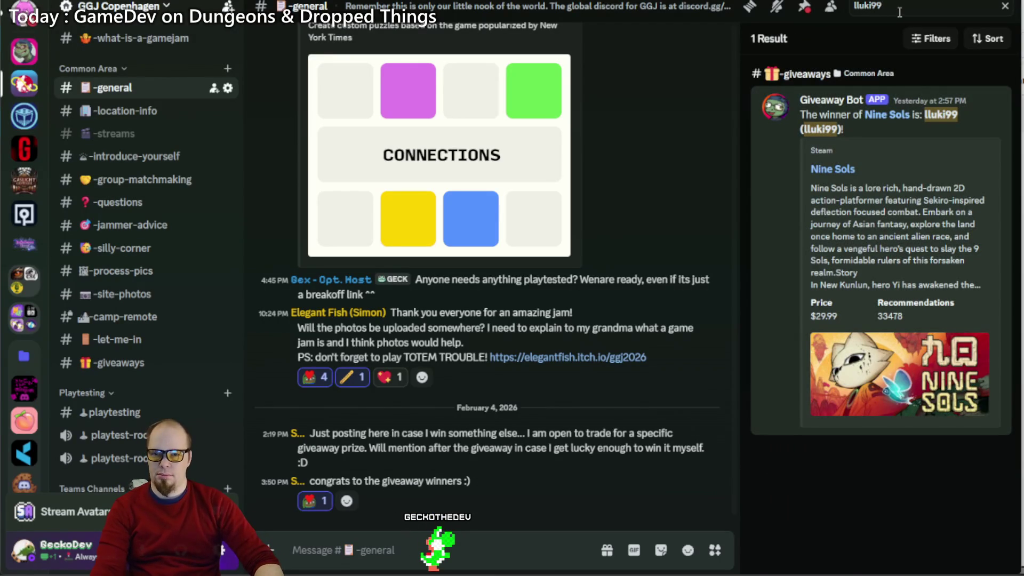
# Step: Re-run the Discord search for the Nine Sols winner's username from another channel
pyautogui.click(170, 109)
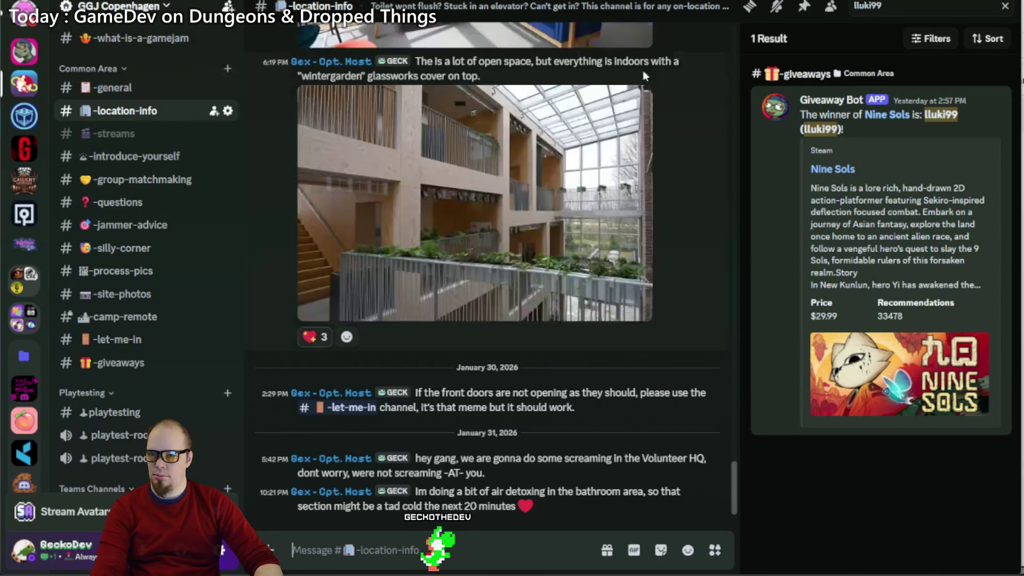
pyautogui.click(1003, 10)
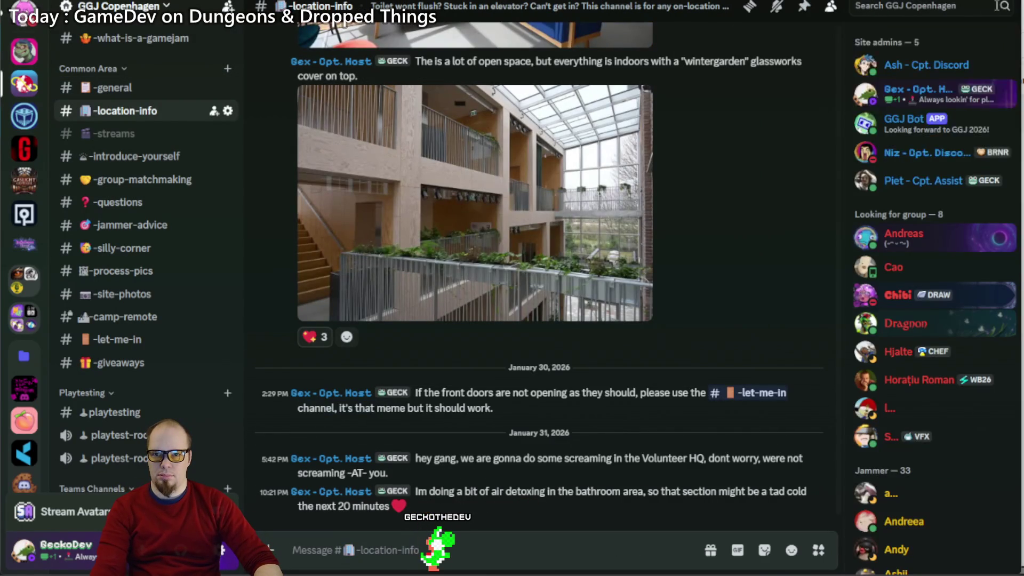
pyautogui.click(971, 6)
pyautogui.hotkey('ctrl', 'v')
pyautogui.press('Return')
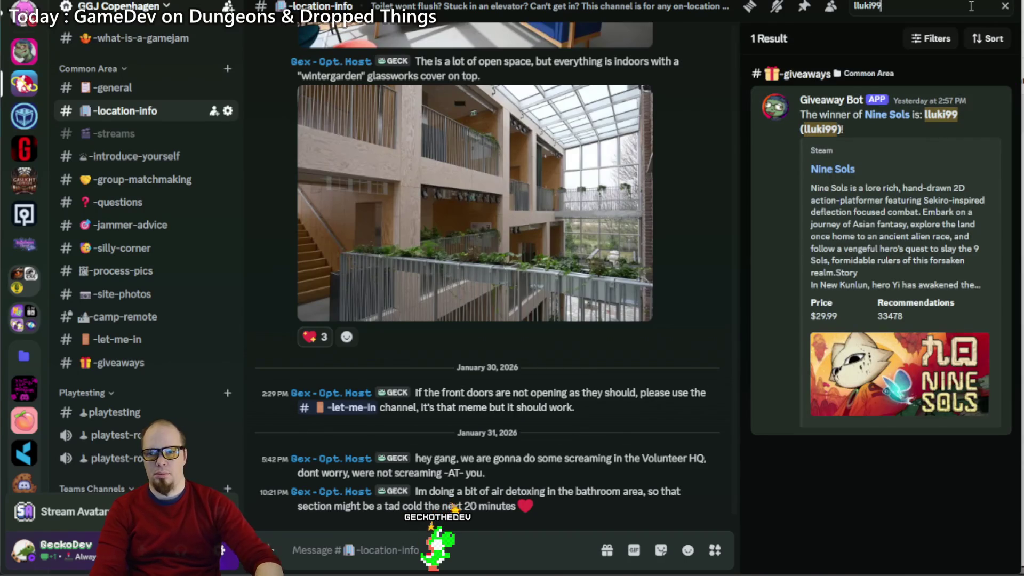
pyautogui.click(1005, 6)
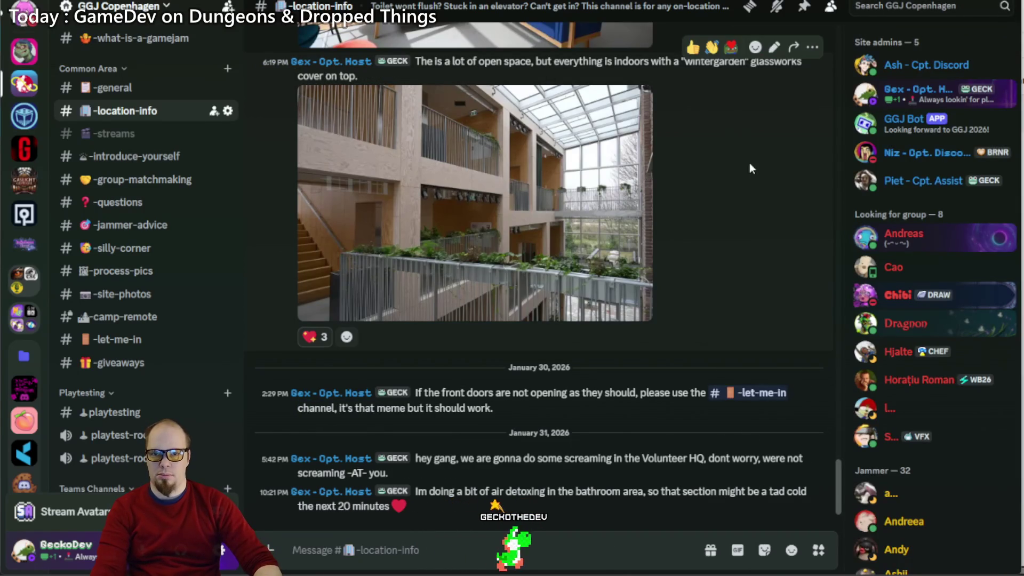
# Step: Retry the Discord search with shortened forms of the name, then return to HYDRA Members
pyautogui.scroll(10, 750, 164)
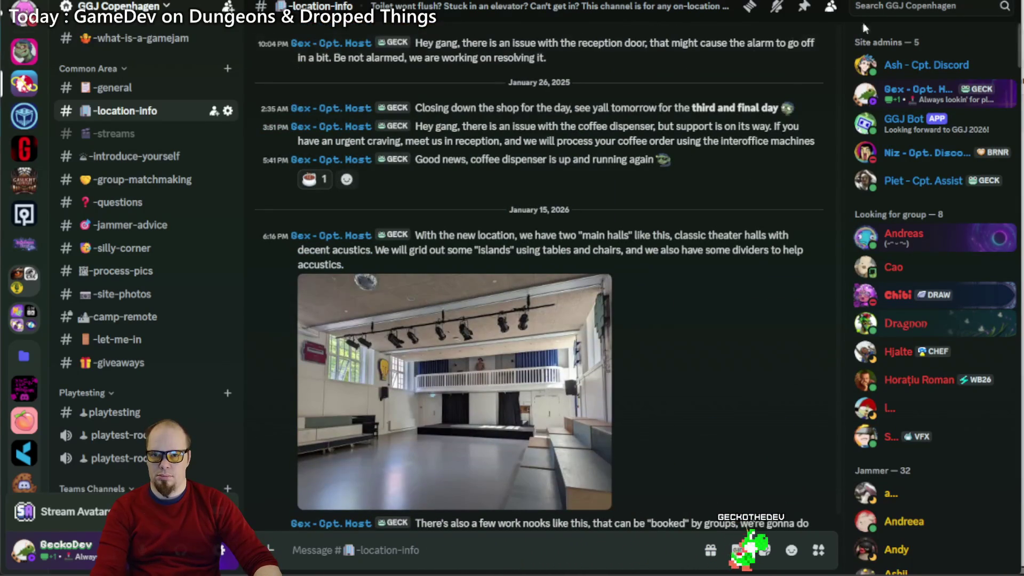
pyautogui.click(887, 5)
pyautogui.hotkey('ctrl', 'v')
pyautogui.press('BackSpace')
pyautogui.press('BackSpace')
pyautogui.press('Return')
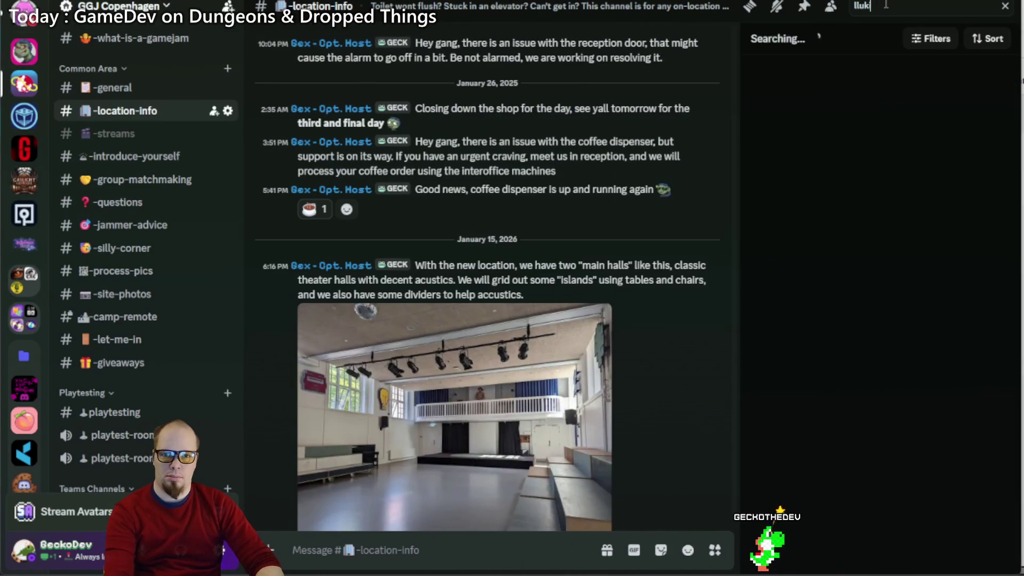
pyautogui.press('BackSpace')
pyautogui.press('BackSpace')
pyautogui.press('BackSpace')
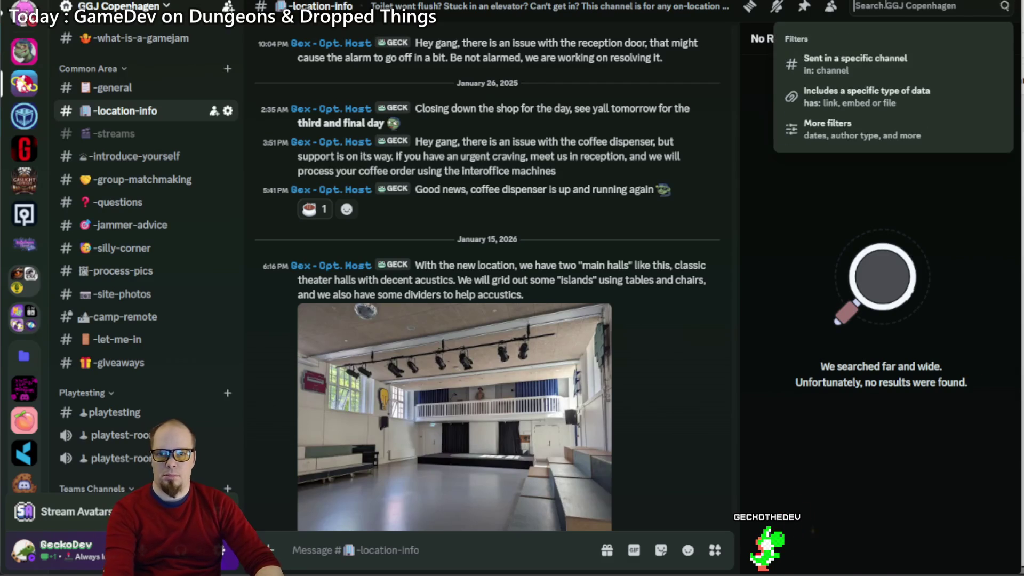
pyautogui.write('luki')
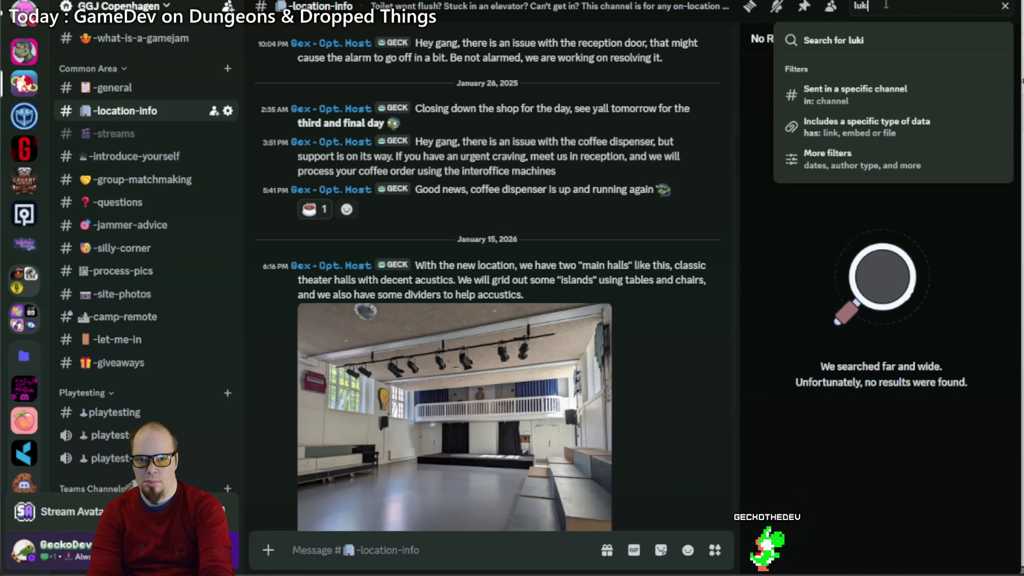
pyautogui.press('Return')
pyautogui.click(886, 6)
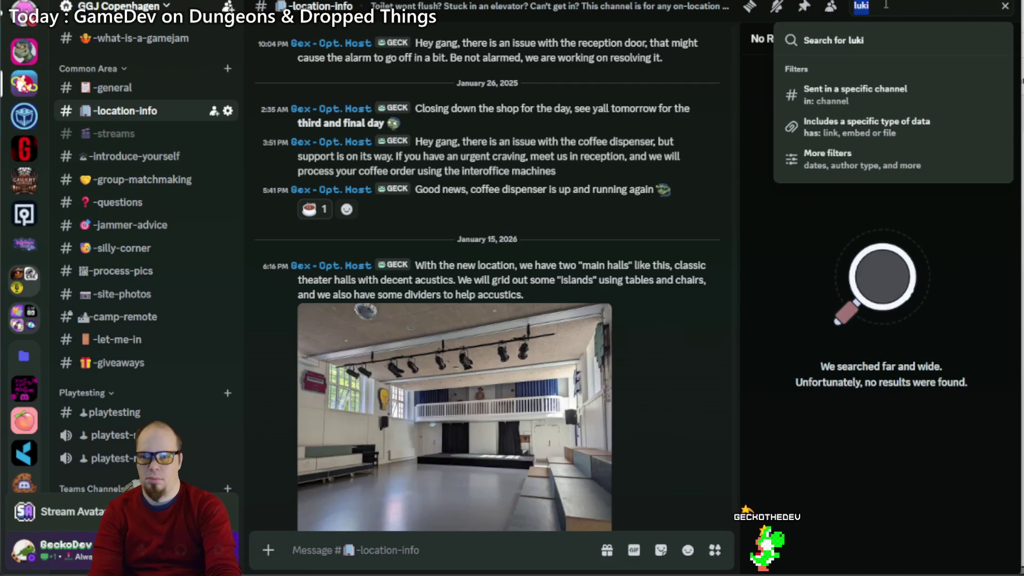
pyautogui.hotkey('alt', 'Tab')
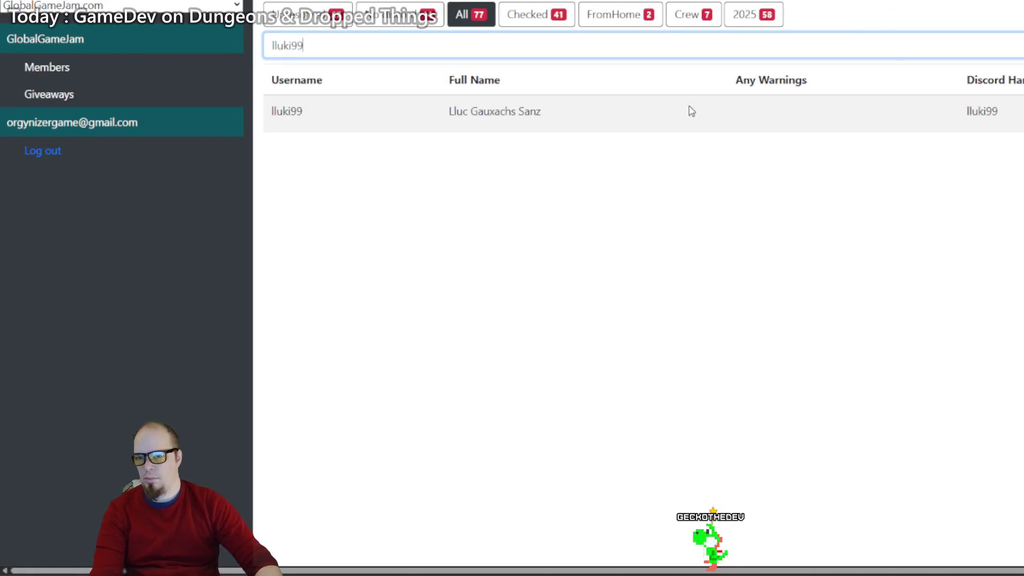
# Step: Replace the HYDRA member search with the Resident Evil Village winner's username
pyautogui.hotkey('ctrl', 'a')
pyautogui.press('BackSpace')
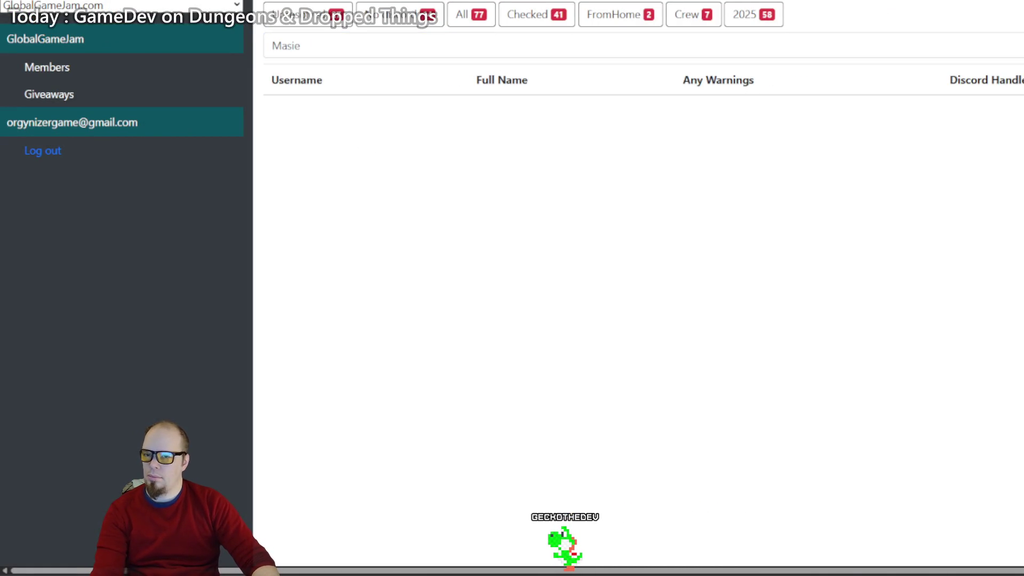
pyautogui.hotkey('alt', 'Tab')
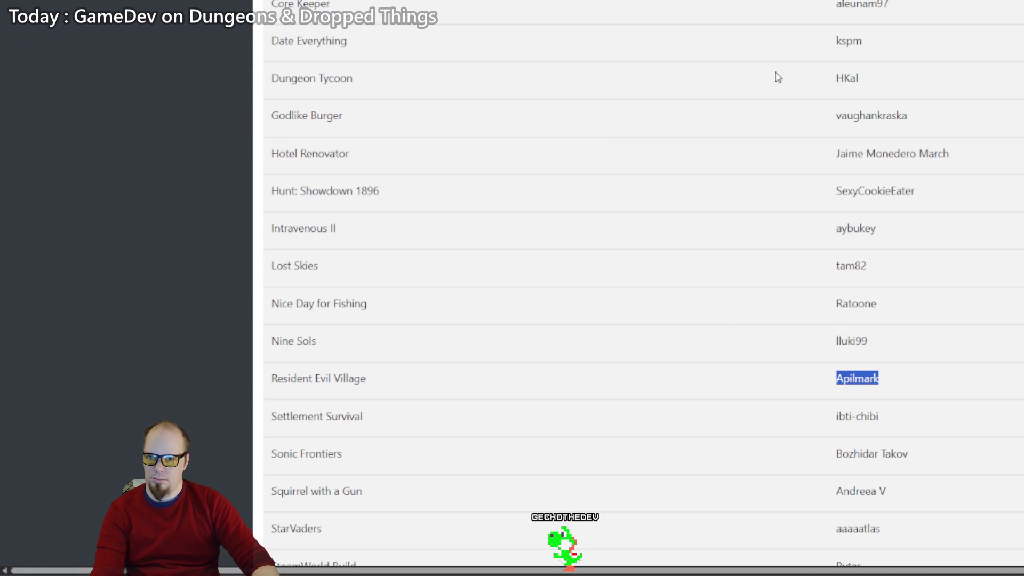
pyautogui.hotkey('alt', 'Tab')
pyautogui.click(656, 44)
pyautogui.write('Apilmark')
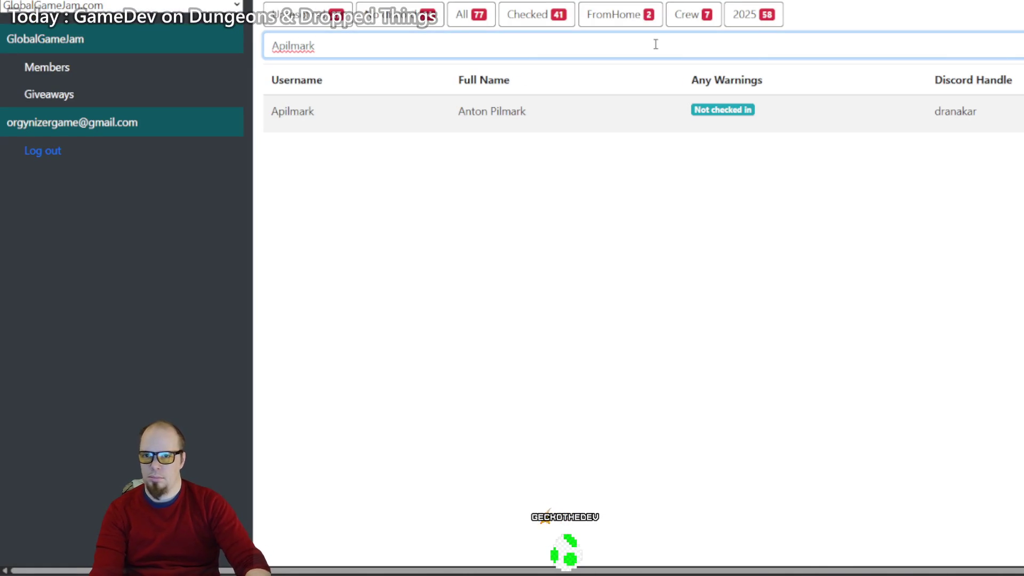
# Step: Search Discord for that username to find the winner's Resident Evil Village win
pyautogui.hotkey('alt', 'Tab')
pyautogui.write('Apilmark')
pyautogui.hotkey('alt', 'Tab')
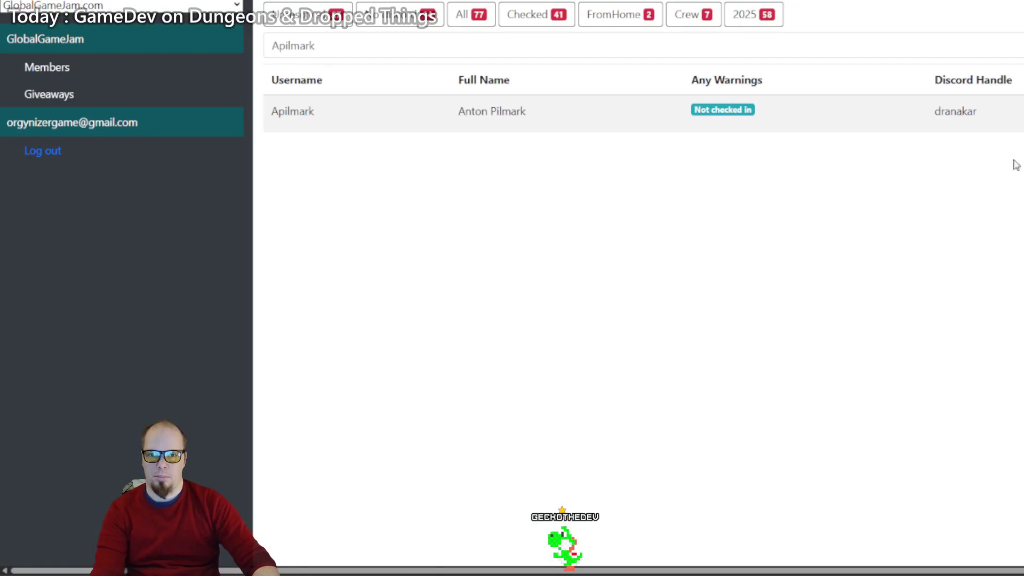
pyautogui.hotkey('alt', 'Tab')
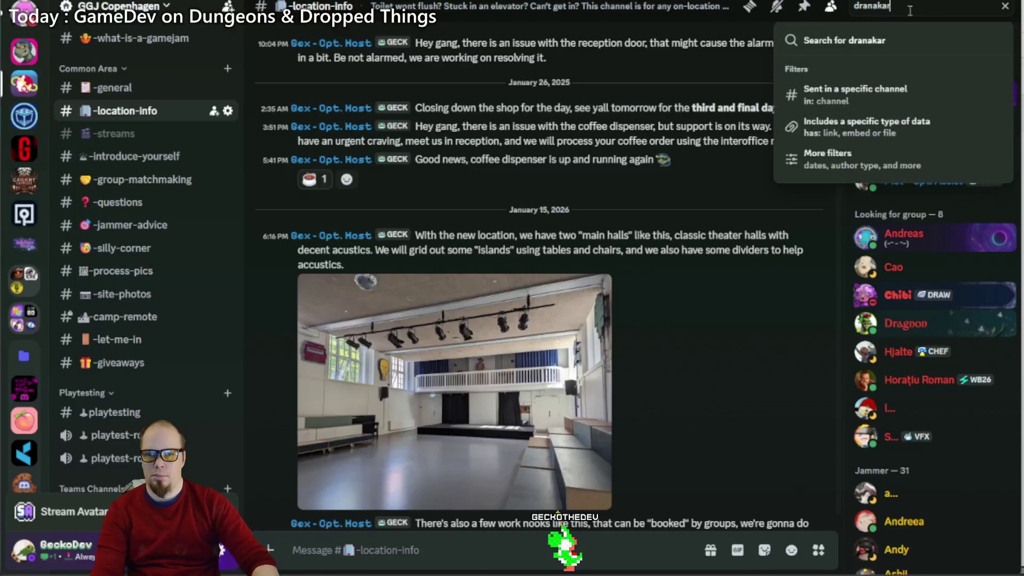
pyautogui.press('Return')
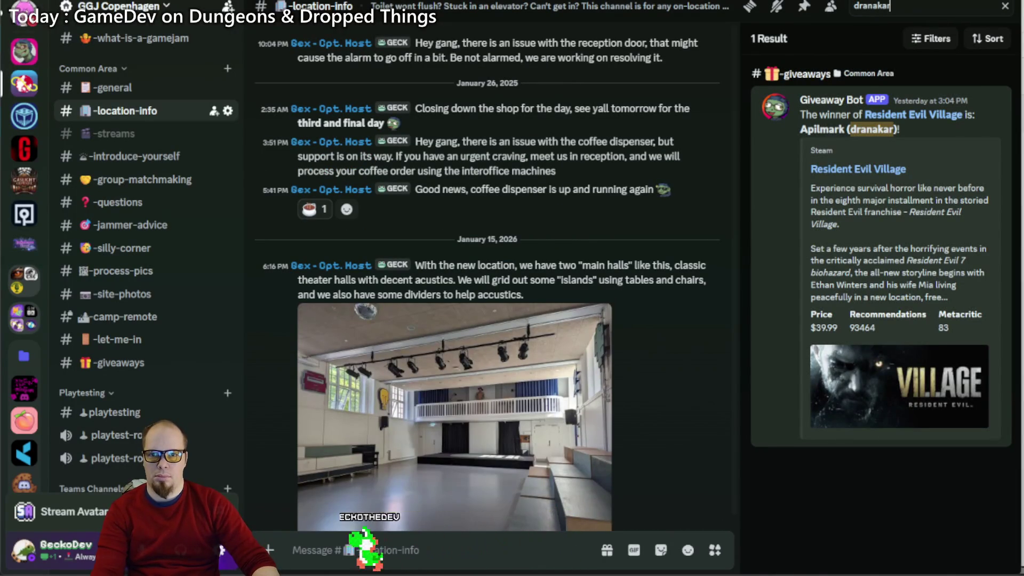
# Step: Select the winner's username on the HYDRA members page and return to the Discord DM
pyautogui.hotkey('alt', 'Tab')
pyautogui.doubleClick(302, 111)
pyautogui.hotkey('ctrl', 'c')
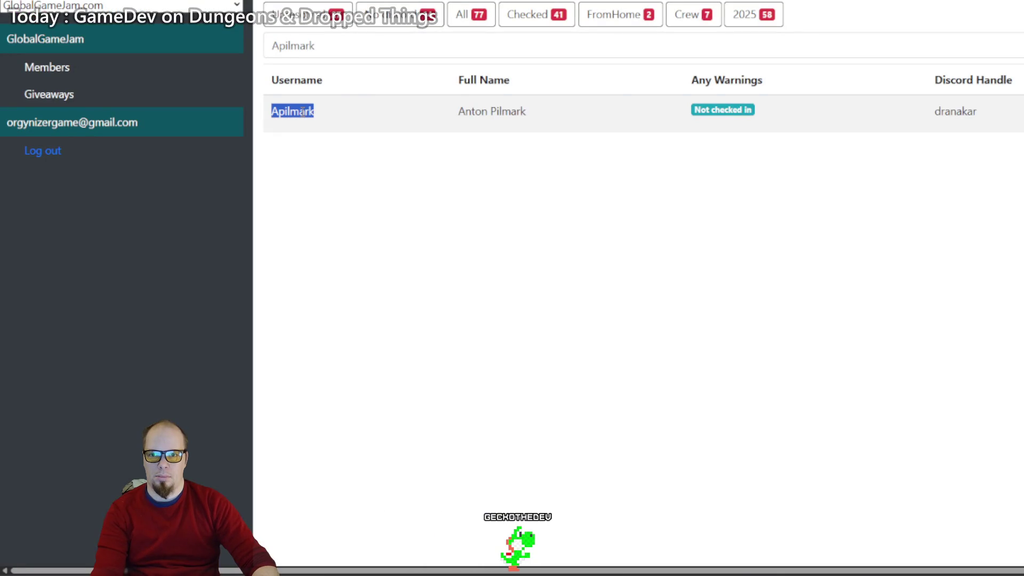
pyautogui.hotkey('alt', 'Tab')
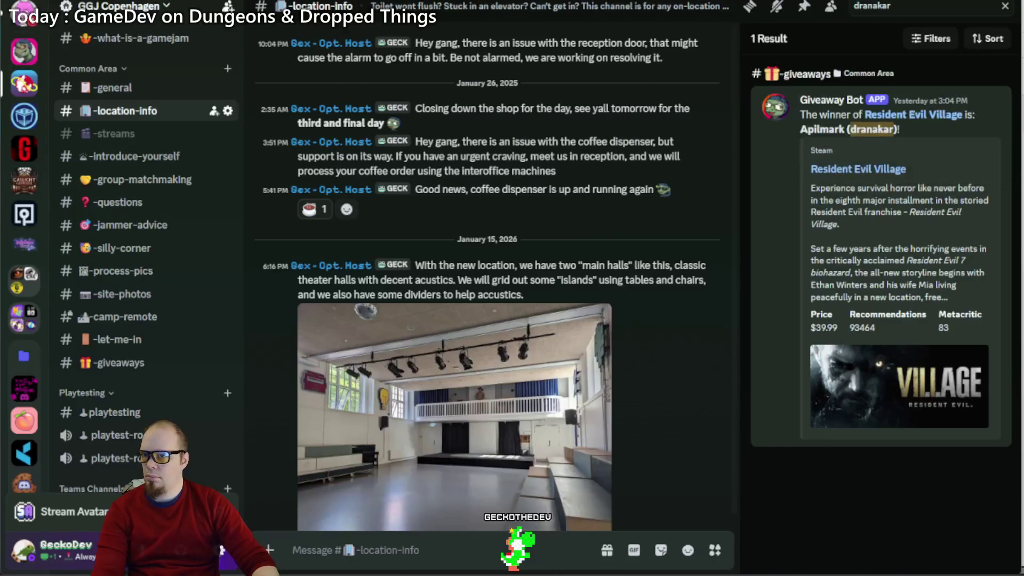
pyautogui.scroll(-5, 160, 279)
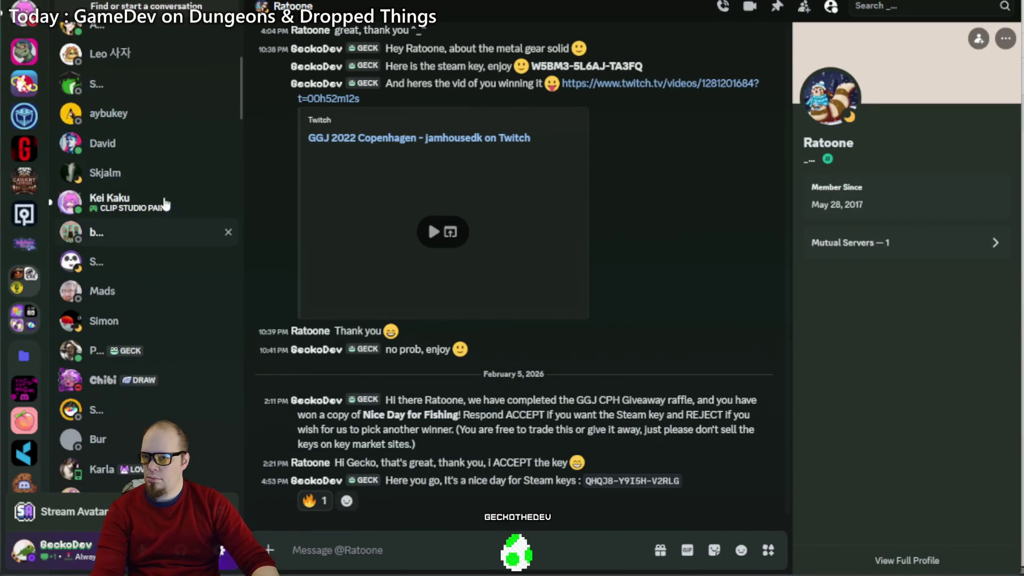
# Step: Look up the winner's Discord handle from HYDRA and open the DM with that account
pyautogui.click(143, 8)
pyautogui.hotkey('ctrl', 'v')
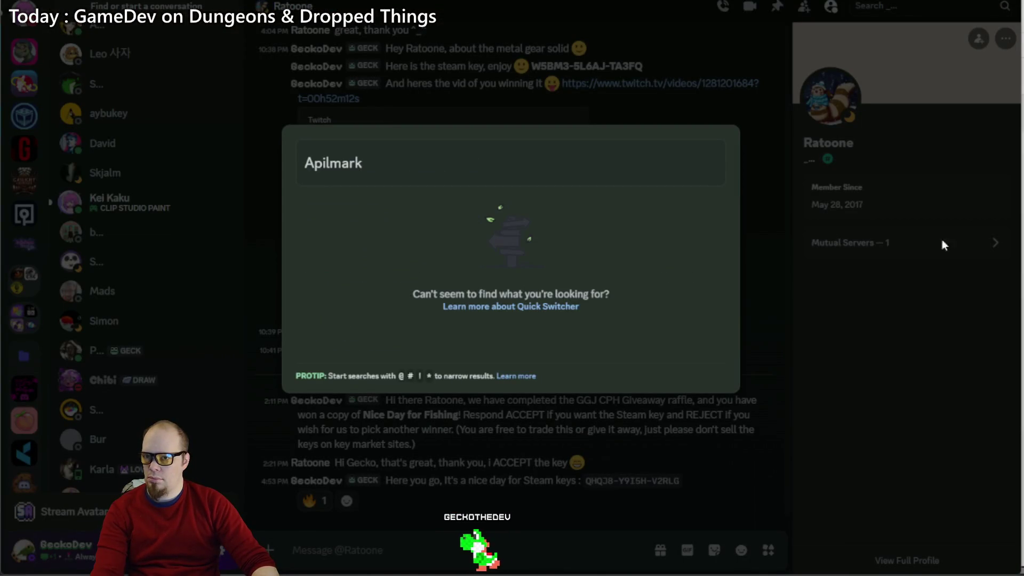
pyautogui.hotkey('alt', 'Tab')
pyautogui.doubleClick(965, 111)
pyautogui.hotkey('ctrl', 'c')
pyautogui.hotkey('alt', 'Tab')
pyautogui.hotkey('ctrl', 'a')
pyautogui.hotkey('ctrl', 'v')
pyautogui.click(362, 212)
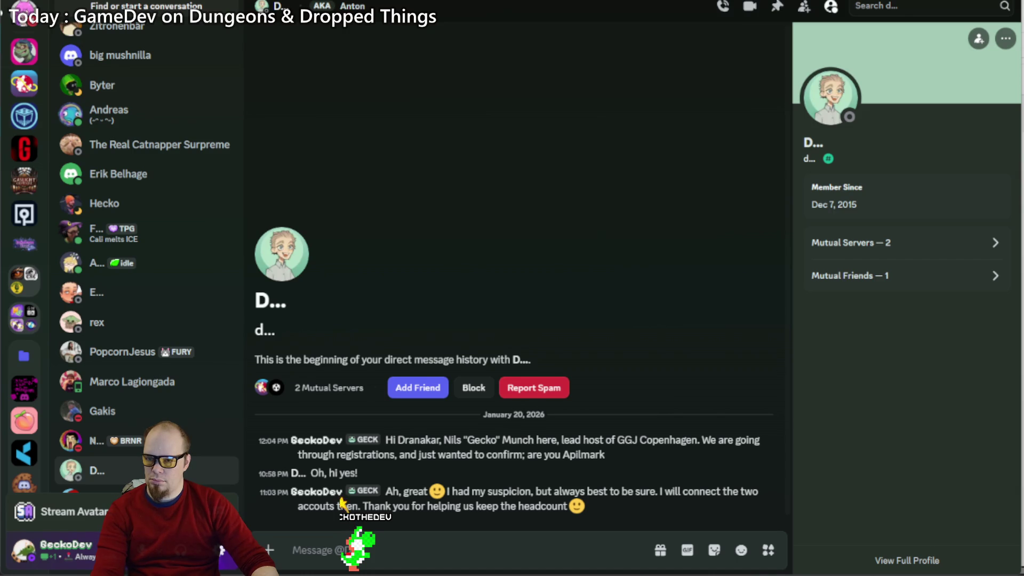
# Step: Copy the Resident Evil Village giveaway message from HYDRA and send it in the DM
pyautogui.hotkey('alt', 'Tab')
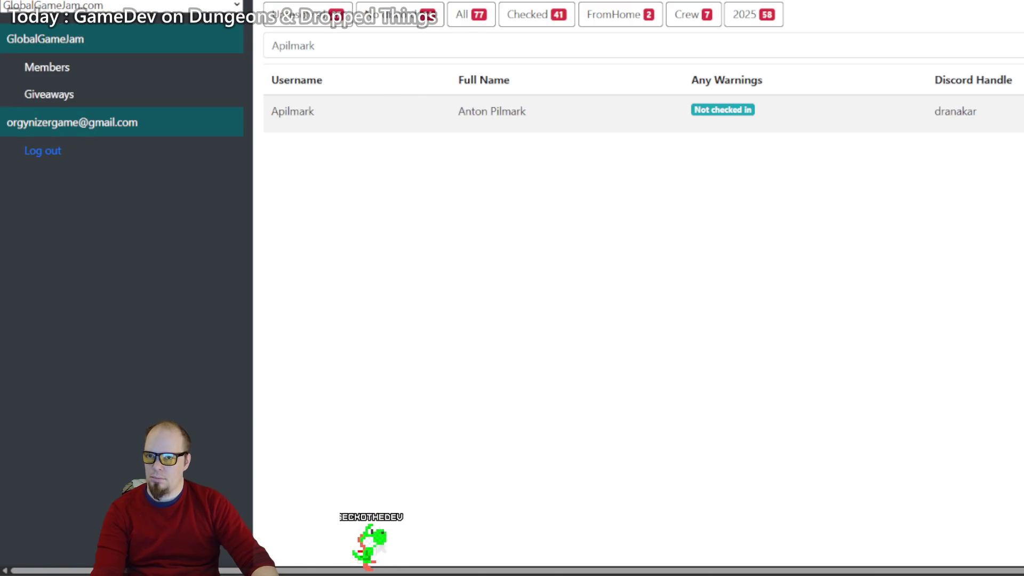
pyautogui.hotkey('alt', 'Tab')
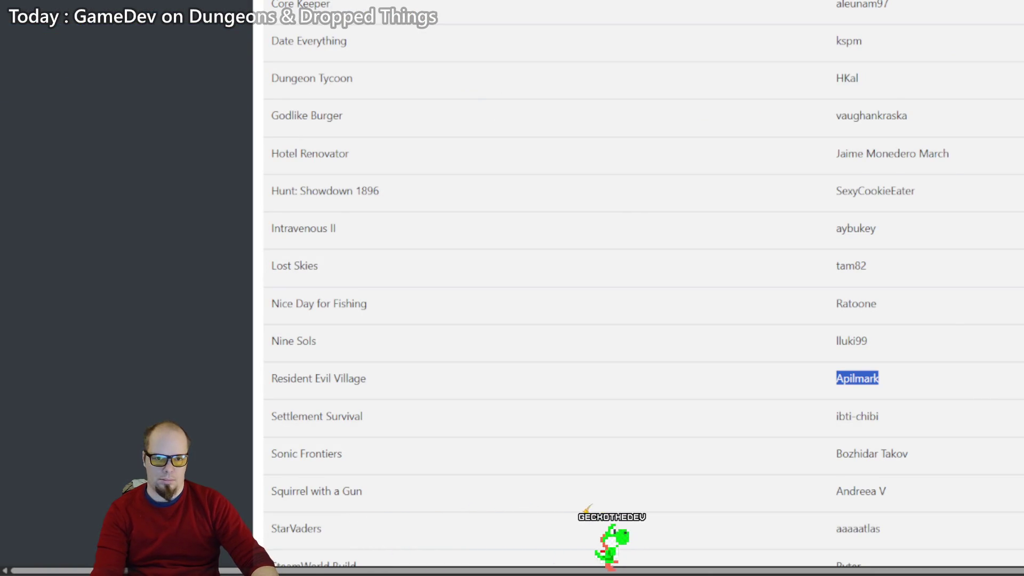
pyautogui.hotkey('alt', 'Tab')
pyautogui.moveTo(484, 181)
pyautogui.mouseDown()
pyautogui.moveTo(431, 190)
pyautogui.moveTo(269, 182)
pyautogui.mouseUp()
pyautogui.hotkey('ctrl', 'c')
pyautogui.hotkey('alt', 'Tab')
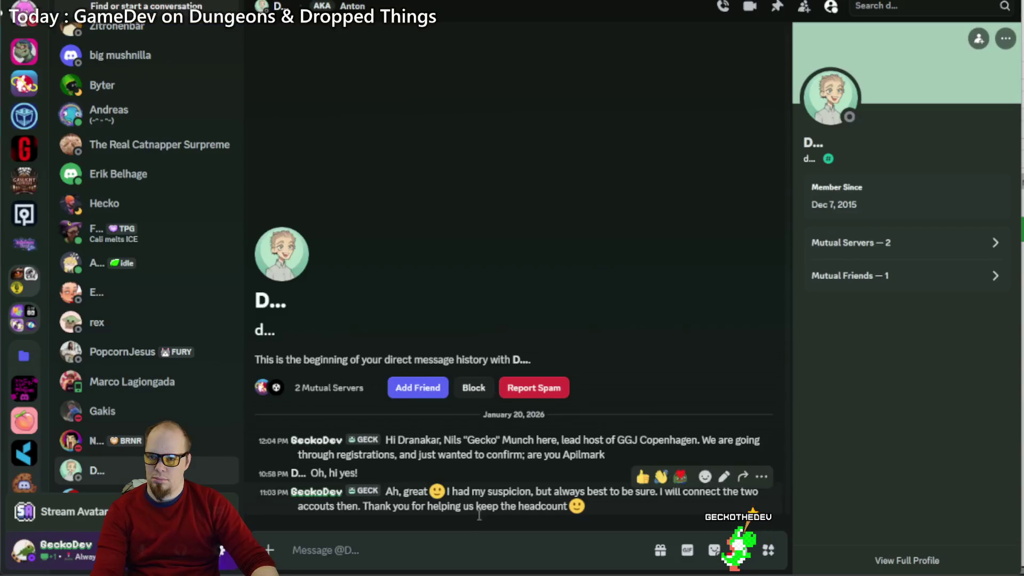
pyautogui.hotkey('ctrl', 'v')
pyautogui.press('Return')
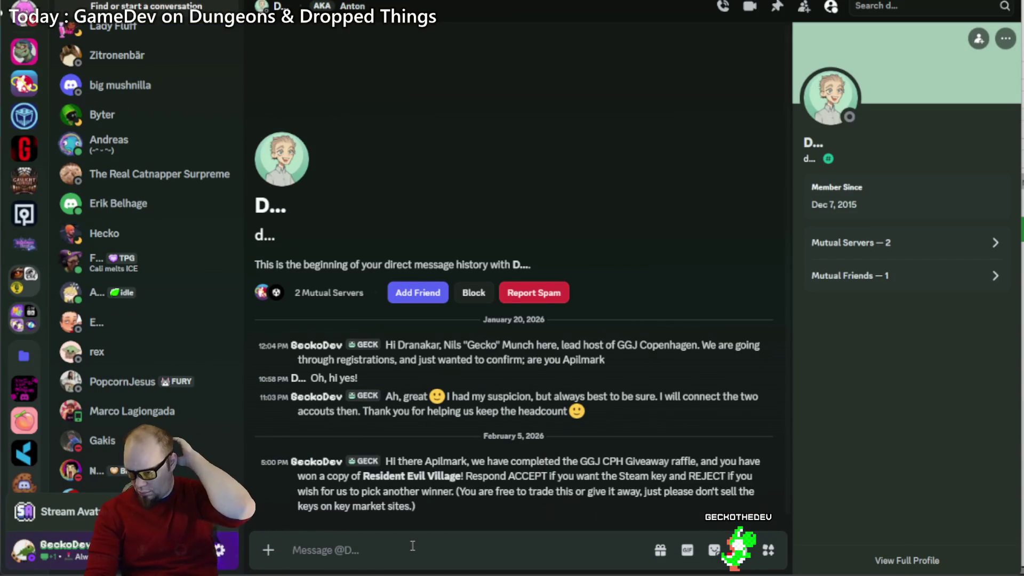
pyautogui.hotkey('alt', 'Tab')
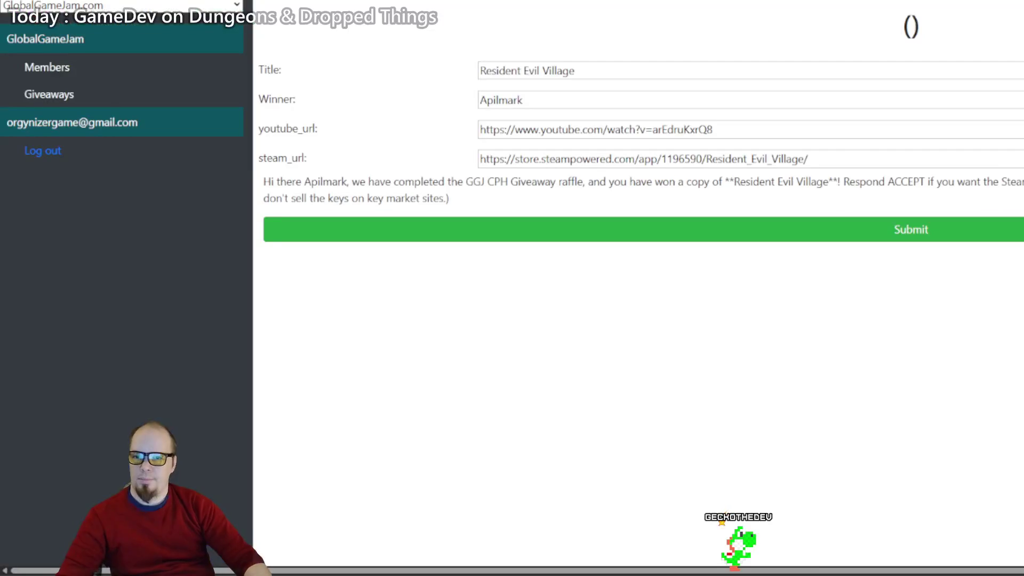
# Step: Copy the Settlement Survival winner's name and start a search in the LizardFactory Games server
pyautogui.hotkey('alt', 'Left')
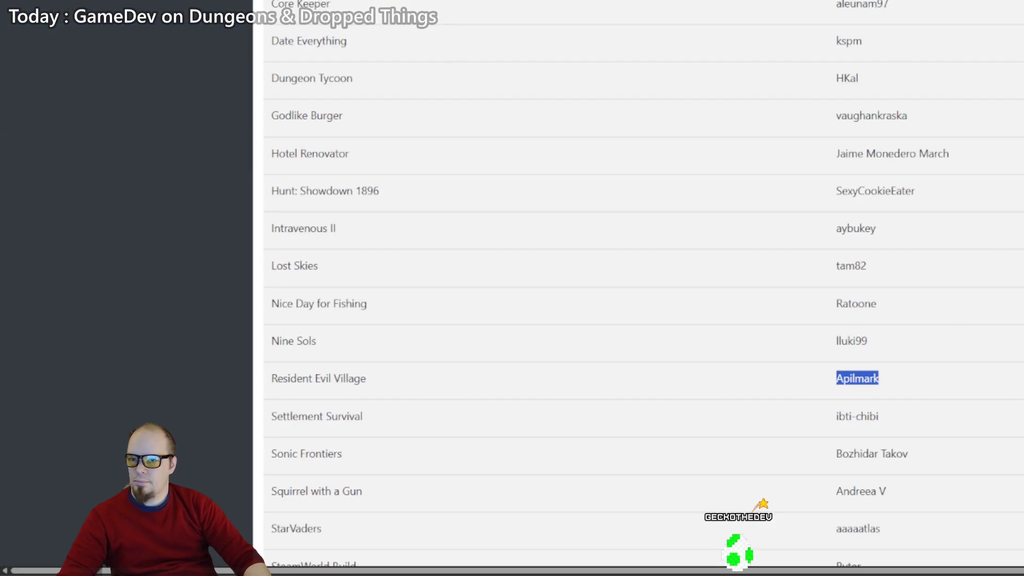
pyautogui.doubleClick(868, 416)
pyautogui.hotkey('alt', 'Tab')
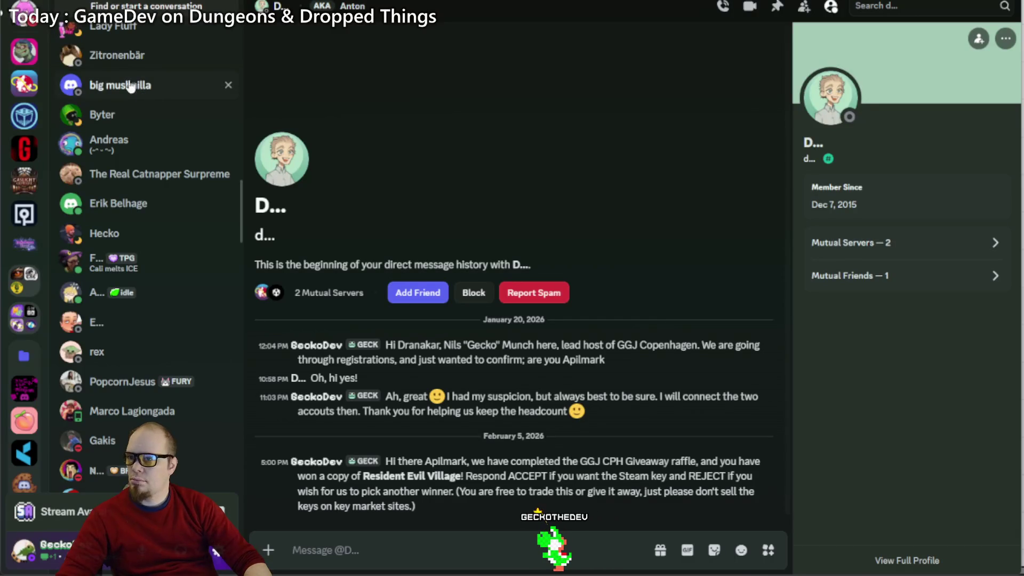
pyautogui.click(24, 54)
pyautogui.click(881, 7)
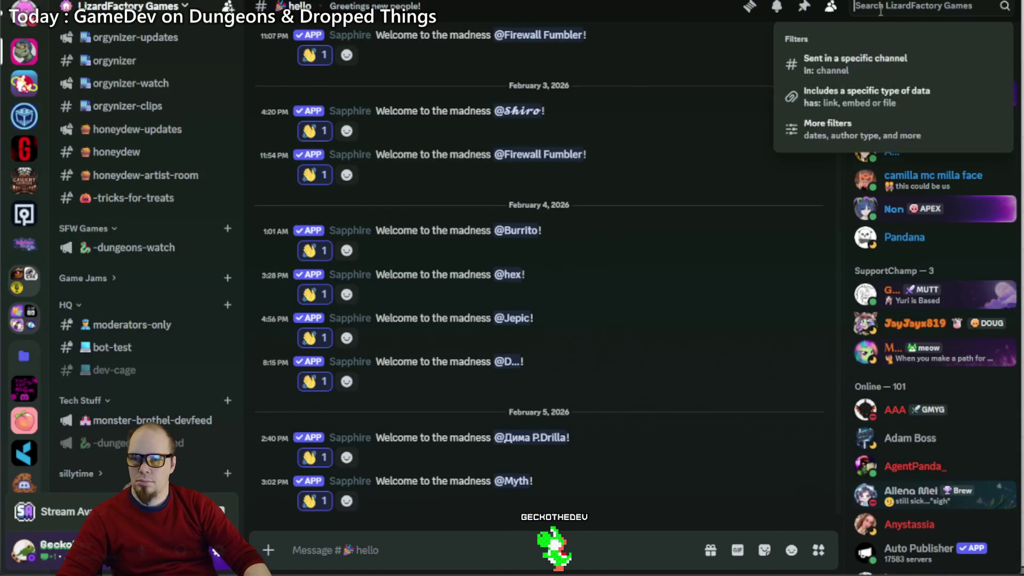
# Step: Search the server for the winner's name, then open the matching account's DM
pyautogui.hotkey('ctrl', 'v')
pyautogui.press('Return')
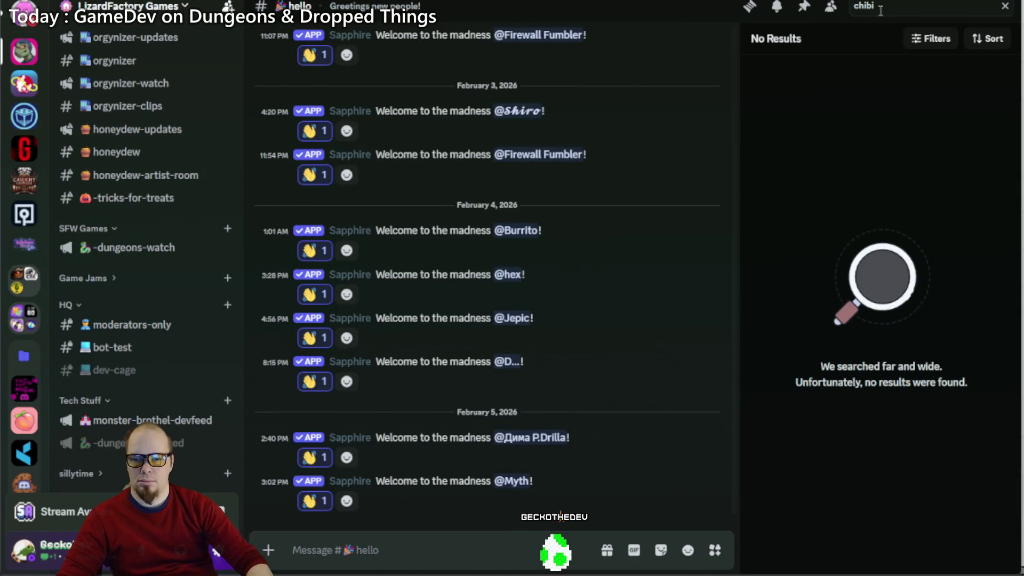
pyautogui.click(24, 11)
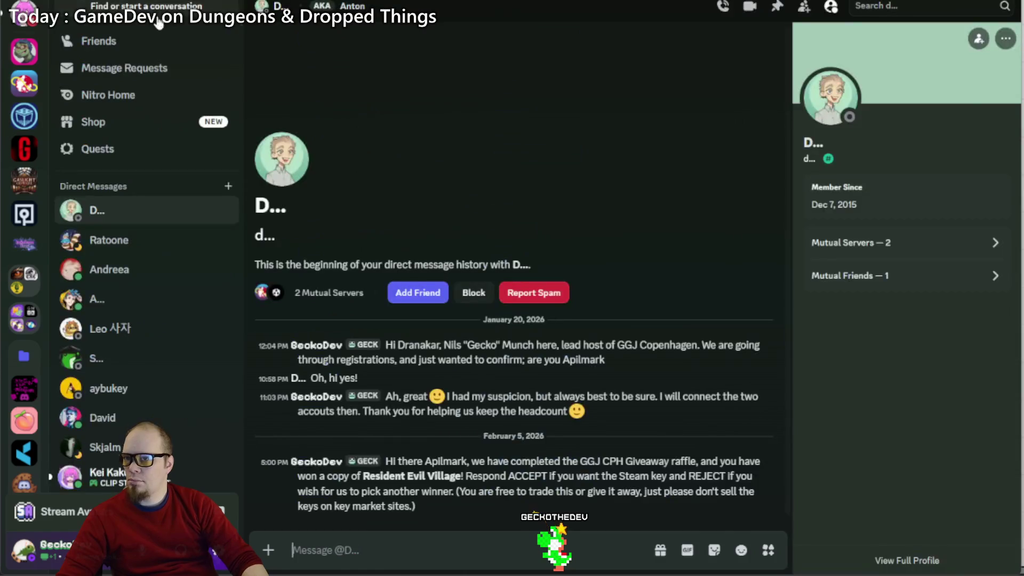
pyautogui.hotkey('ctrl', 'k')
pyautogui.write('chibi')
pyautogui.press('Return')
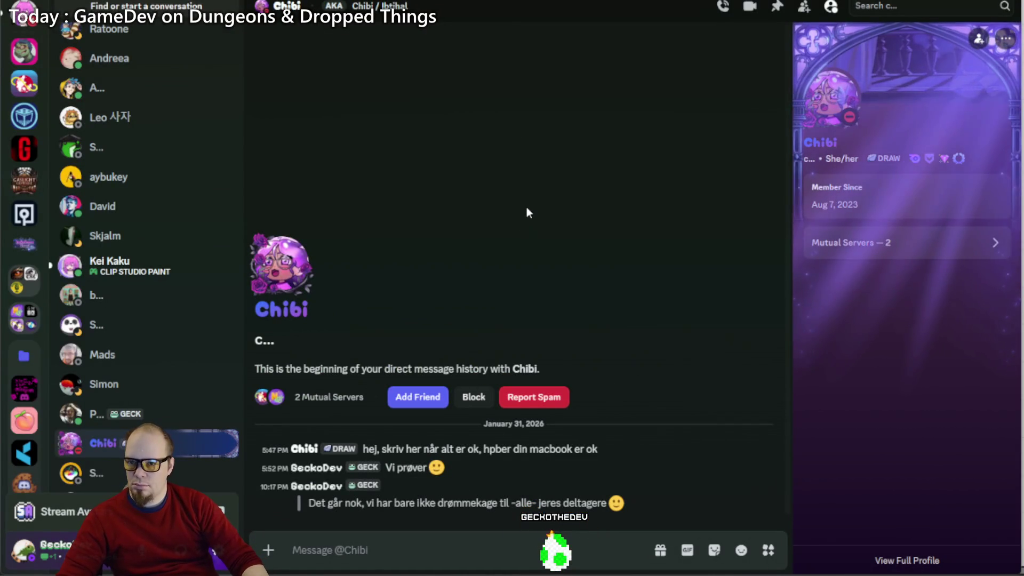
# Step: Check the account's mutual servers and full profile before returning to HYDRA
pyautogui.click(995, 244)
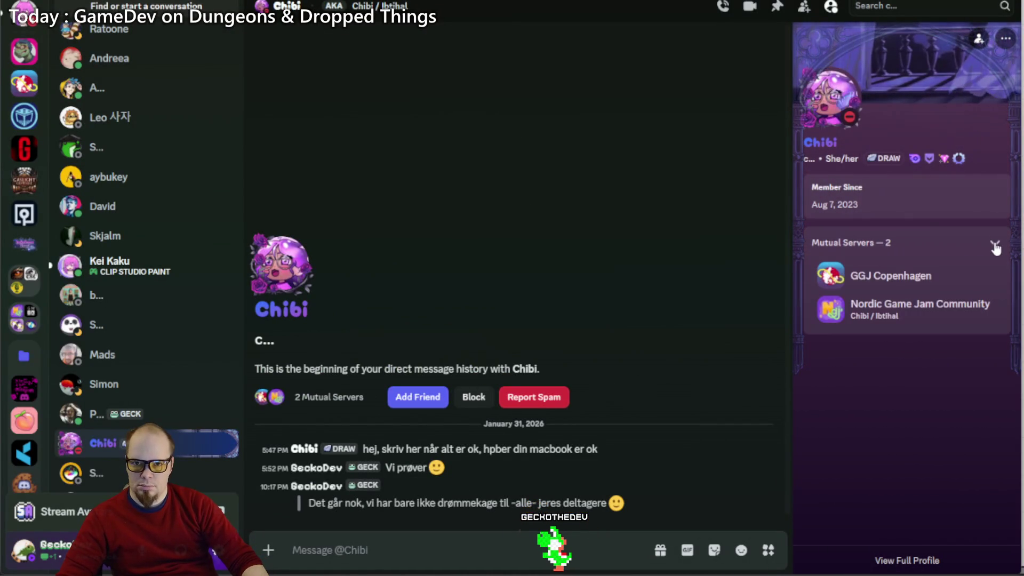
pyautogui.click(813, 160)
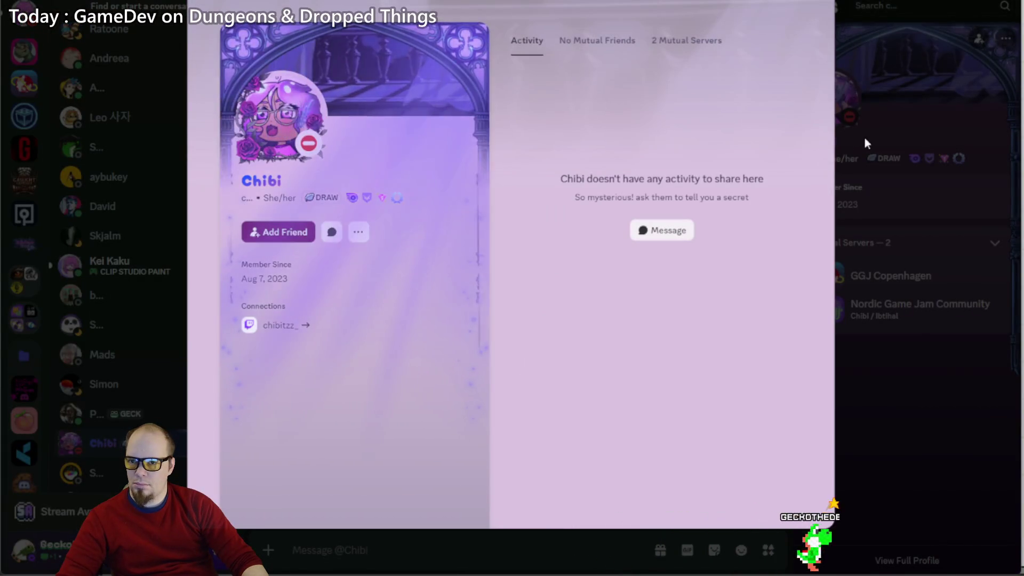
pyautogui.click(864, 141)
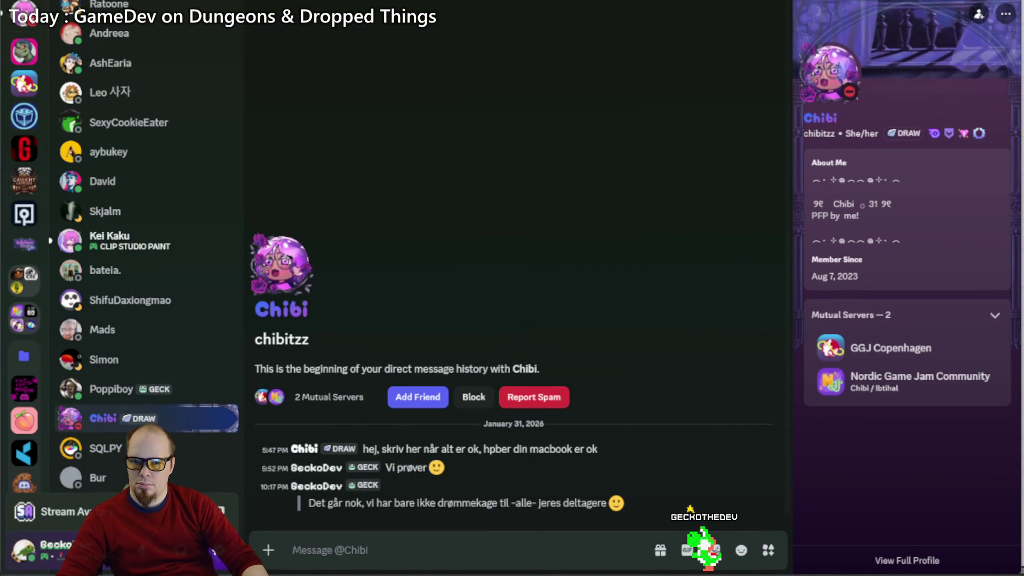
pyautogui.hotkey('alt', 'Tab')
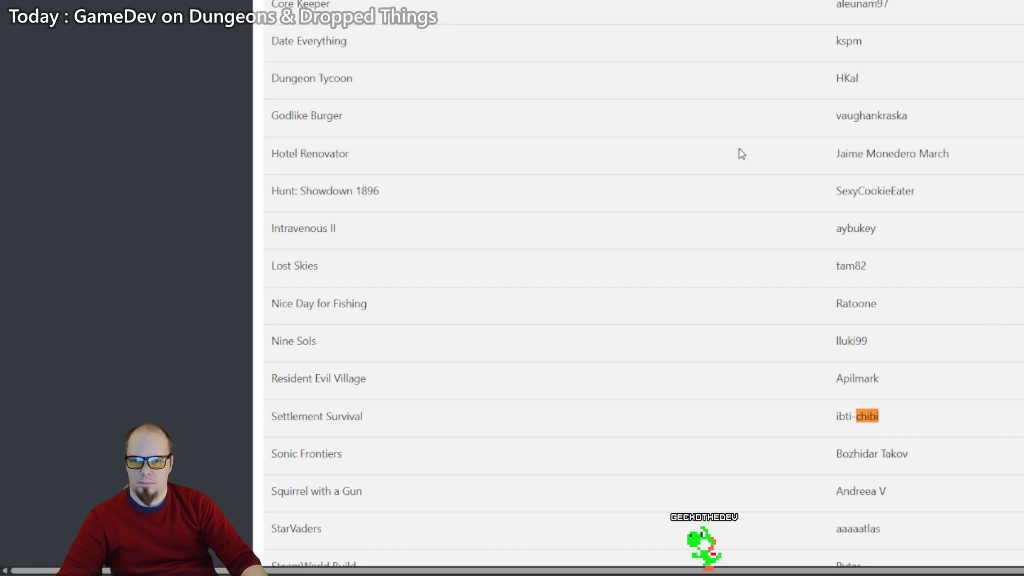
# Step: Try several partial spellings of the winner's handle in the HYDRA member search
pyautogui.hotkey('ctrl', 'Tab')
pyautogui.tripleClick(800, 53)
pyautogui.write('chibi')
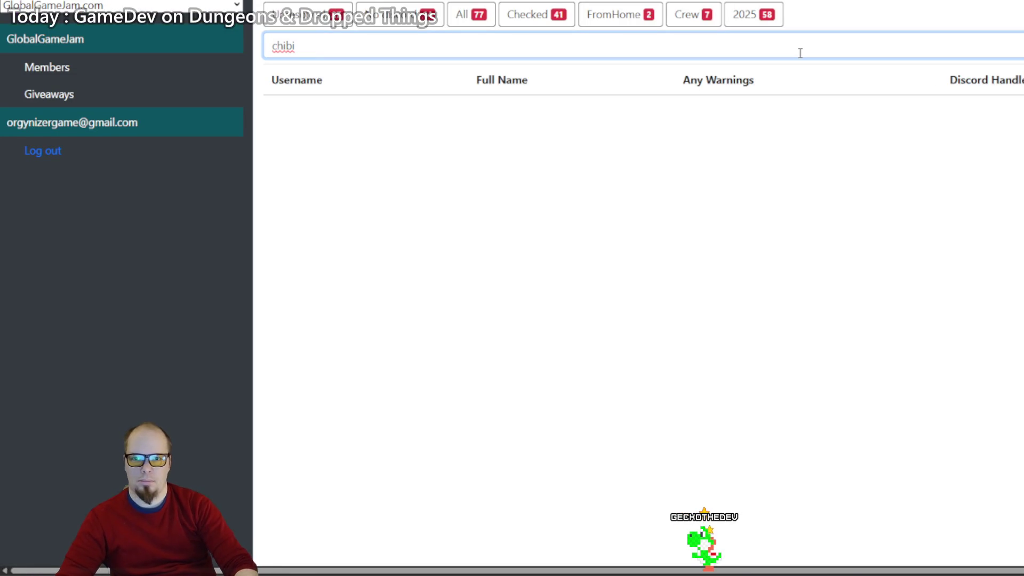
pyautogui.press('BackSpace')
pyautogui.press('BackSpace')
pyautogui.press('BackSpace')
pyautogui.write('it')
pyautogui.write('c')
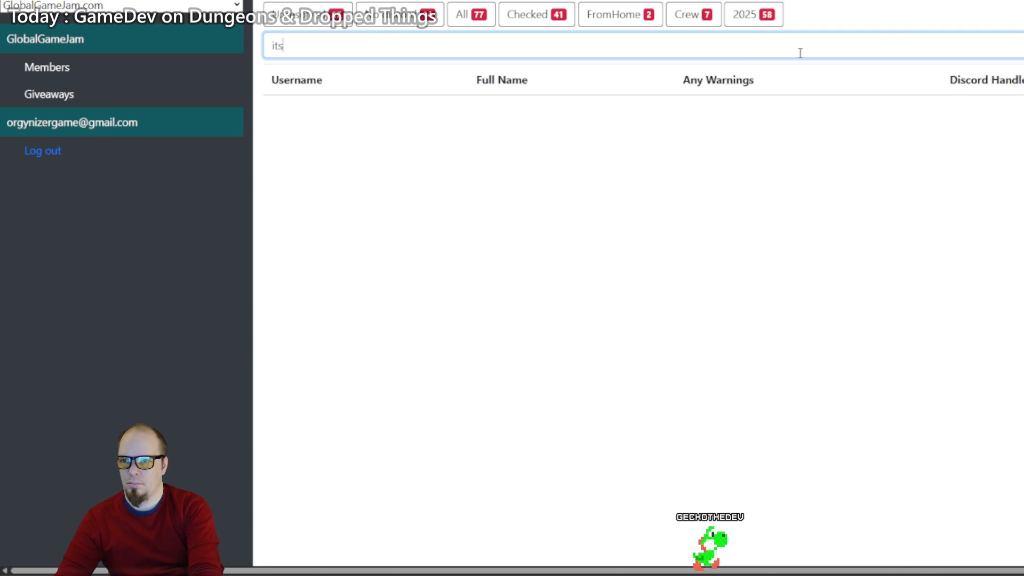
pyautogui.press('BackSpace')
pyautogui.press('BackSpace')
pyautogui.press('BackSpace')
pyautogui.write('chi')
pyautogui.press('BackSpace')
pyautogui.press('BackSpace')
pyautogui.press('BackSpace')
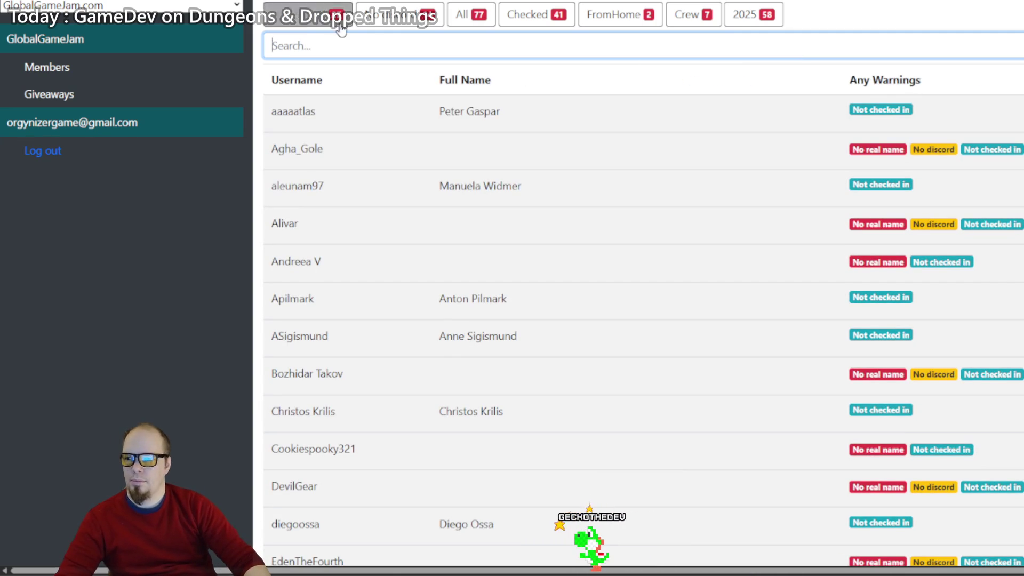
# Step: Show all 77 members, search the winner's handle and select their Discord handle
pyautogui.click(464, 15)
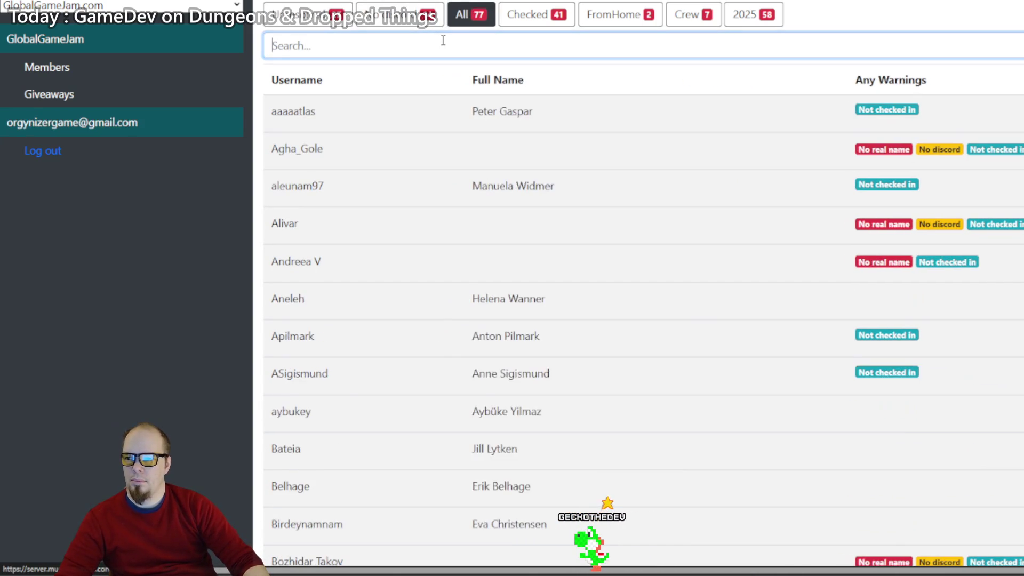
pyautogui.write('chibi')
pyautogui.doubleClick(977, 112)
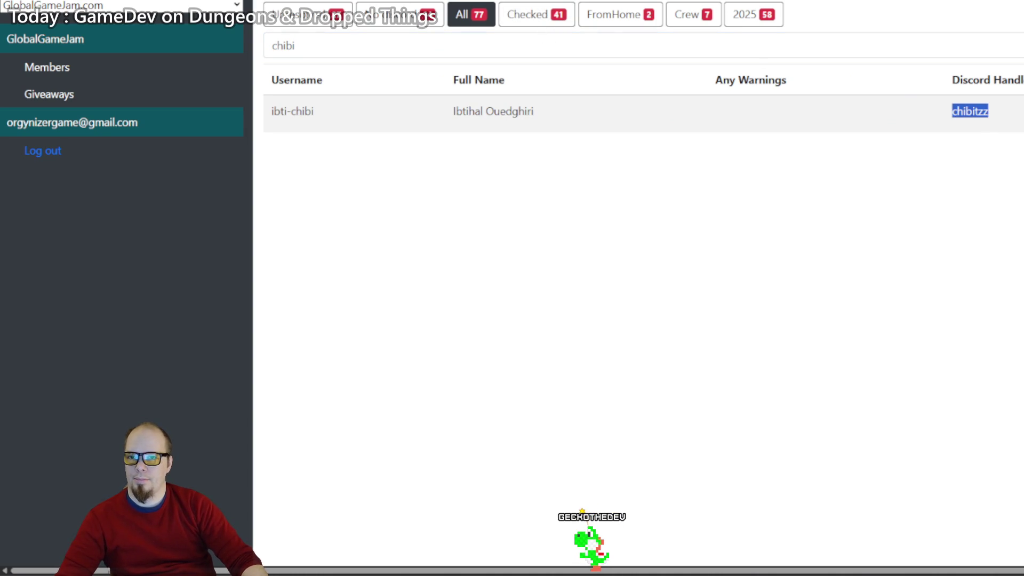
pyautogui.hotkey('ctrl', 'Tab')
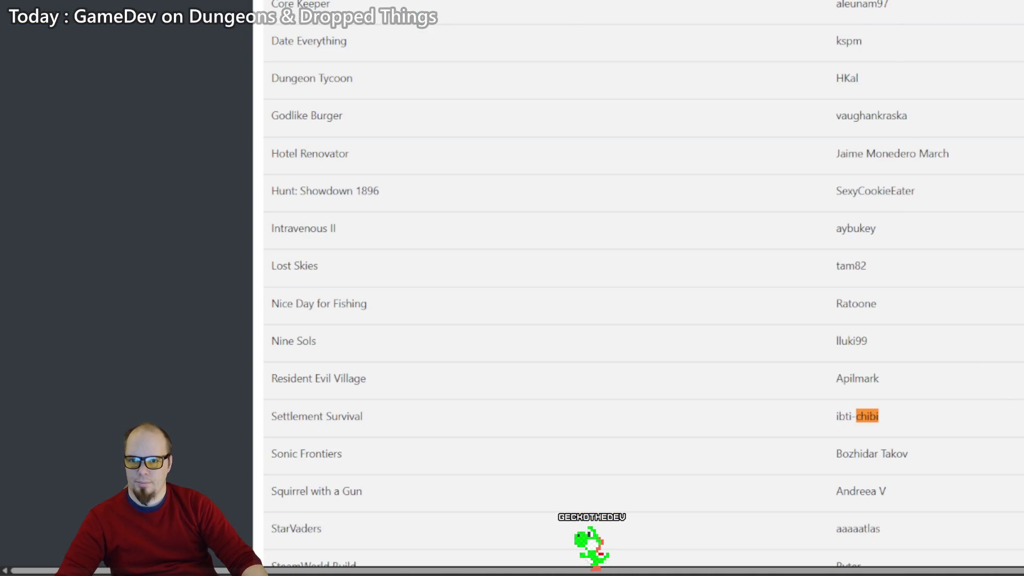